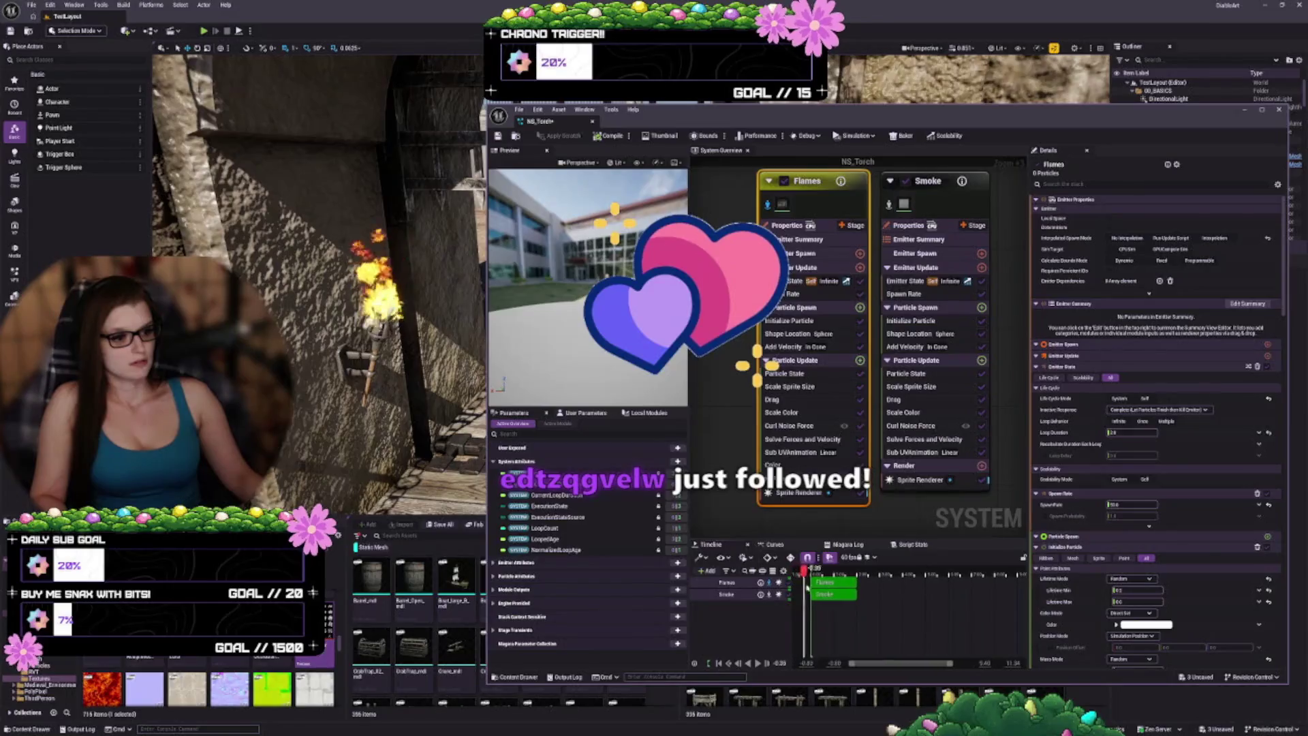
Step: Reposition the NS_Torch playback range end marker, then shrink the preview to enlarge the emitter graph
scroll(889, 595, "up", 3)
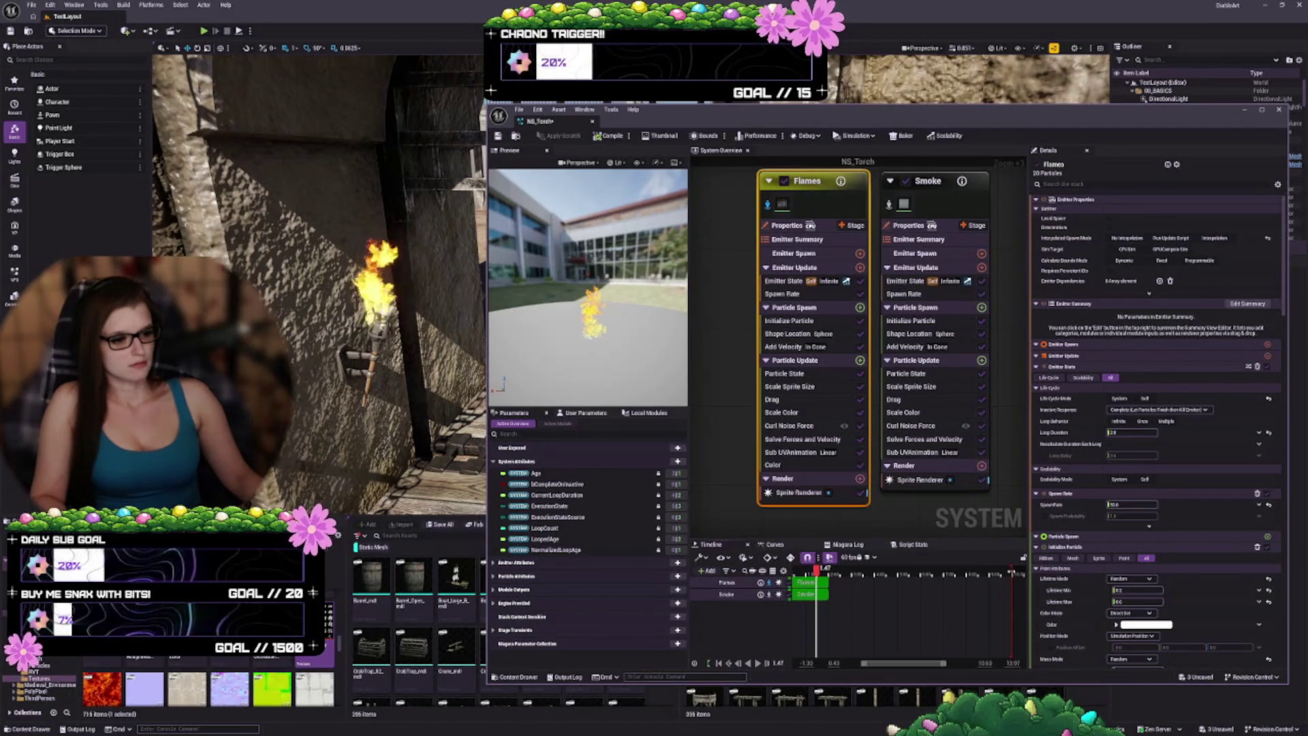
left_click_drag(1012, 574, 832, 578)
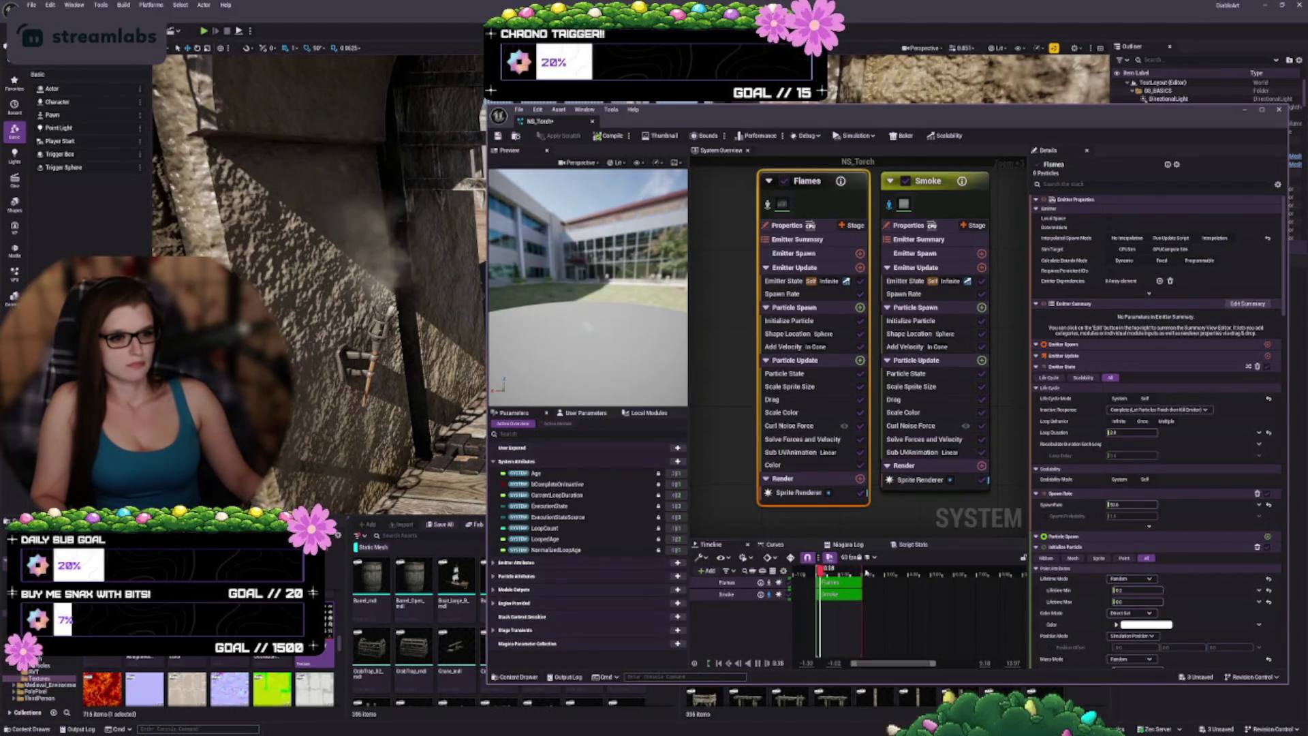
left_click_drag(860, 573, 1013, 576)
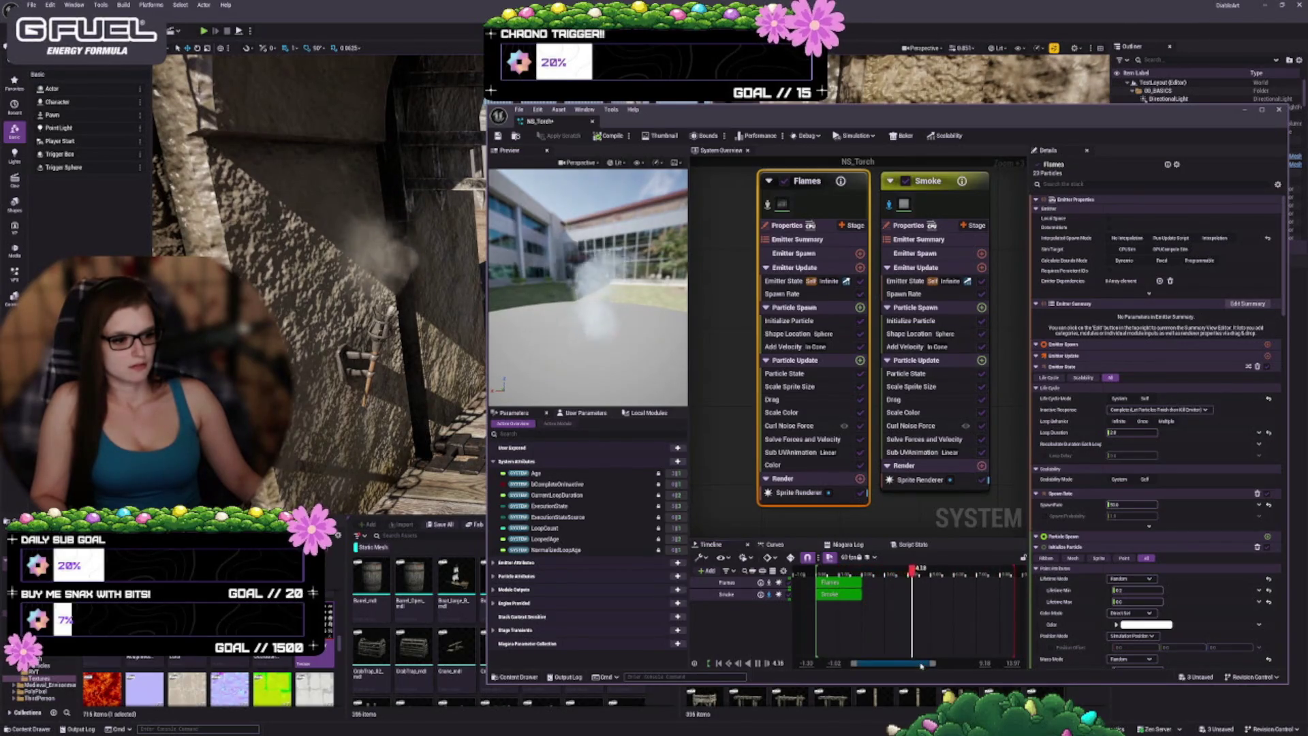
left_click_drag(934, 663, 967, 658)
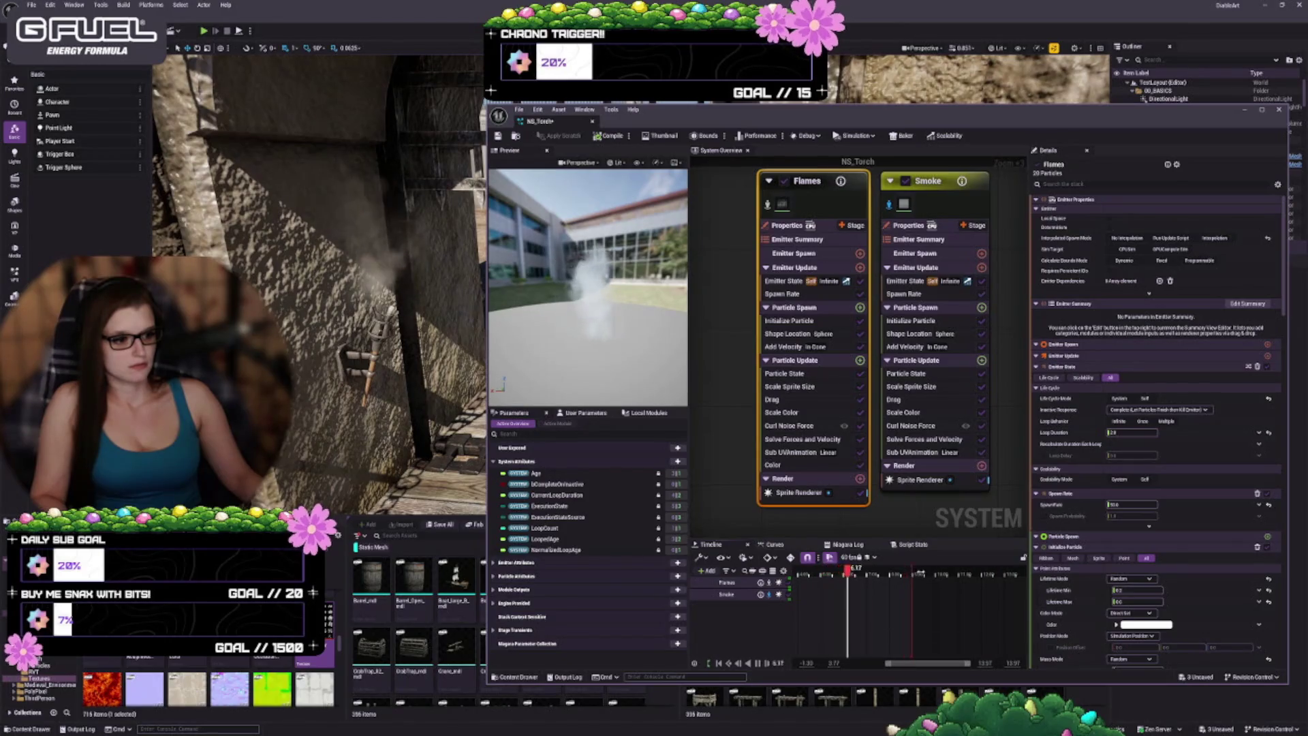
left_click_drag(912, 574, 934, 574)
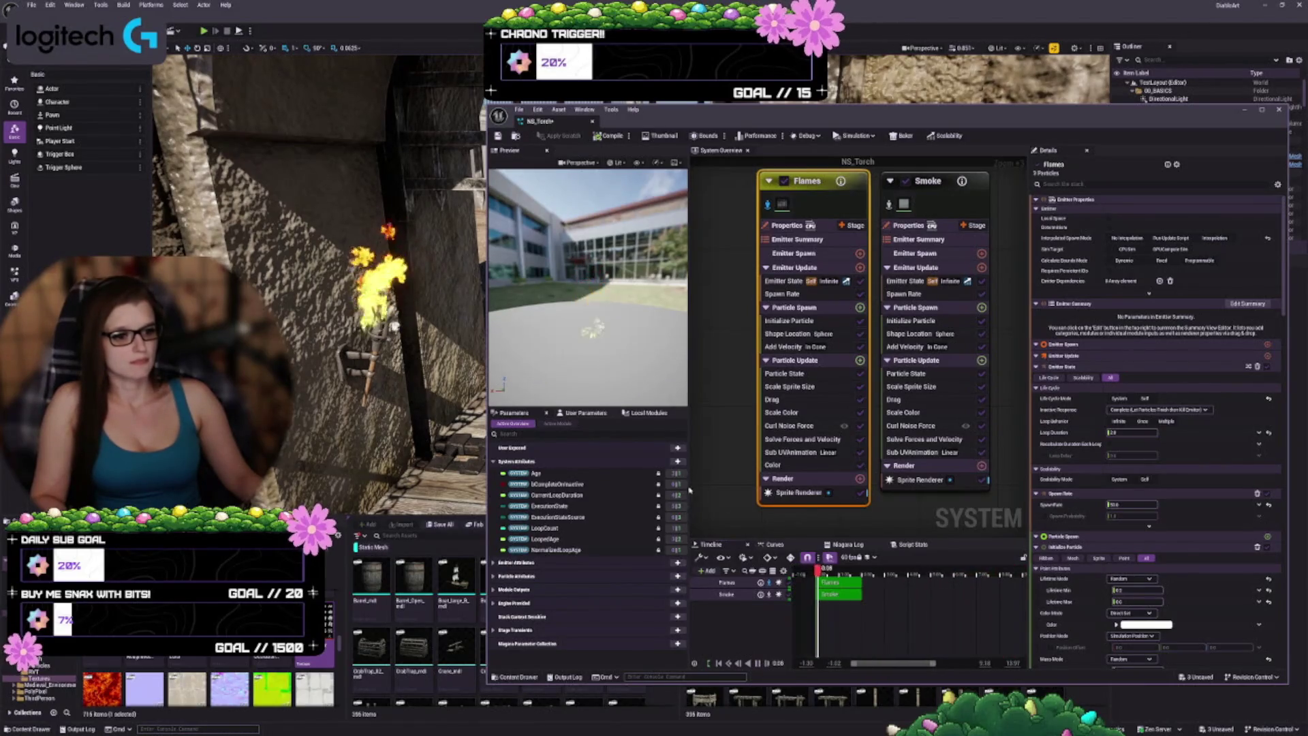
left_click_drag(690, 484, 630, 487)
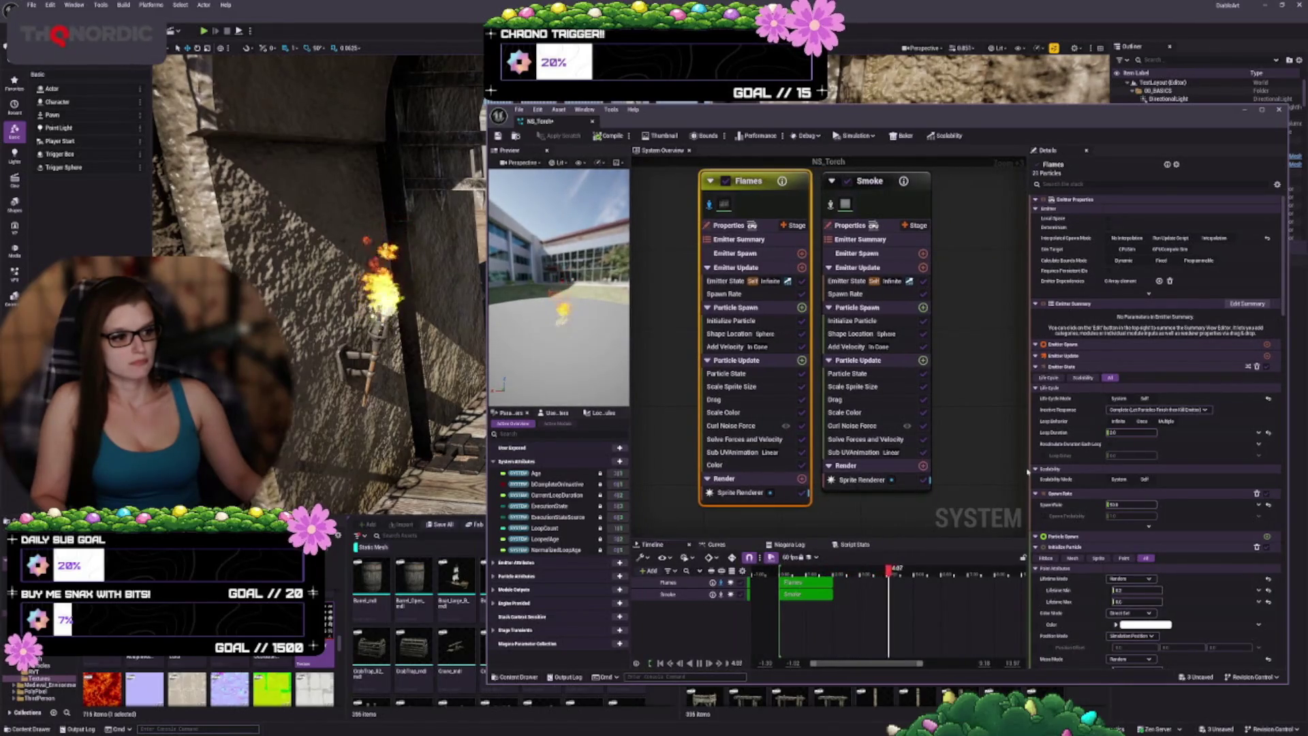
Step: Narrow the Details area and widen the Niagara editor window outward
mouse_move(1028, 469)
left_mouse_down()
mouse_move(1071, 473)
mouse_move(1059, 474)
left_mouse_up()
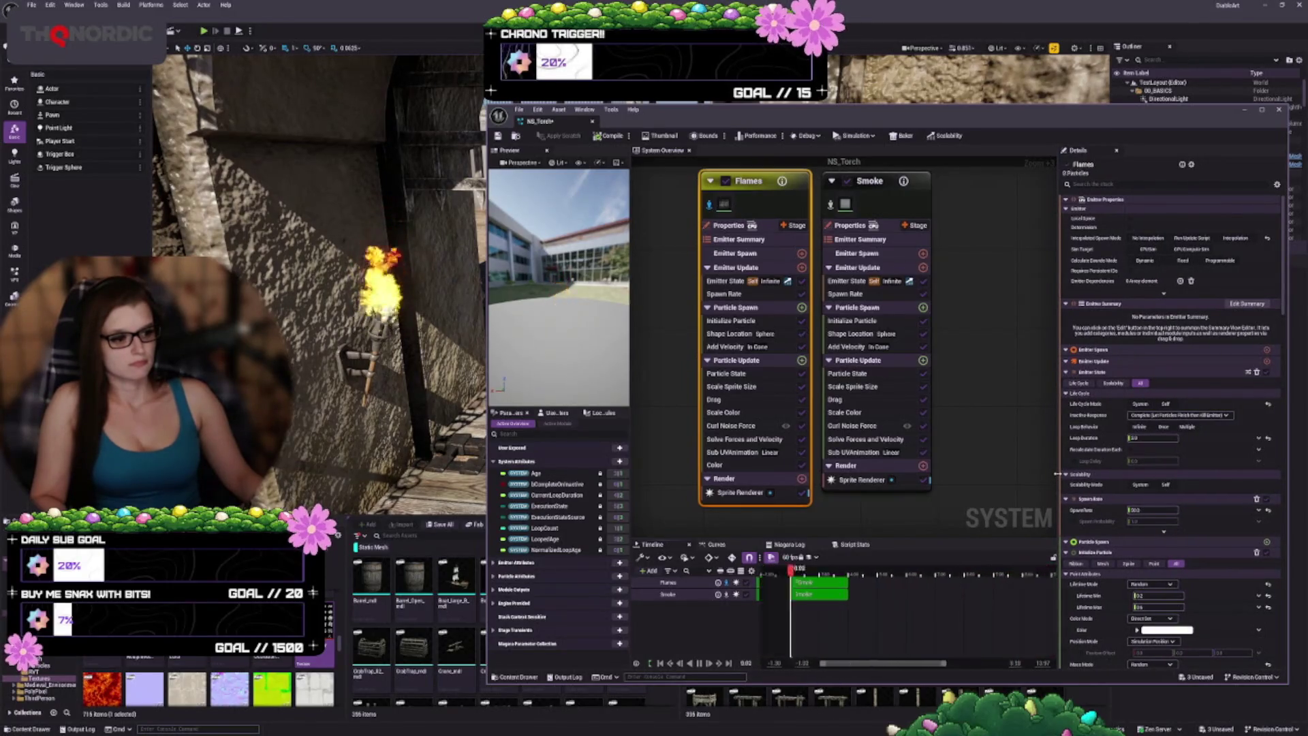
left_click_drag(1058, 474, 1063, 474)
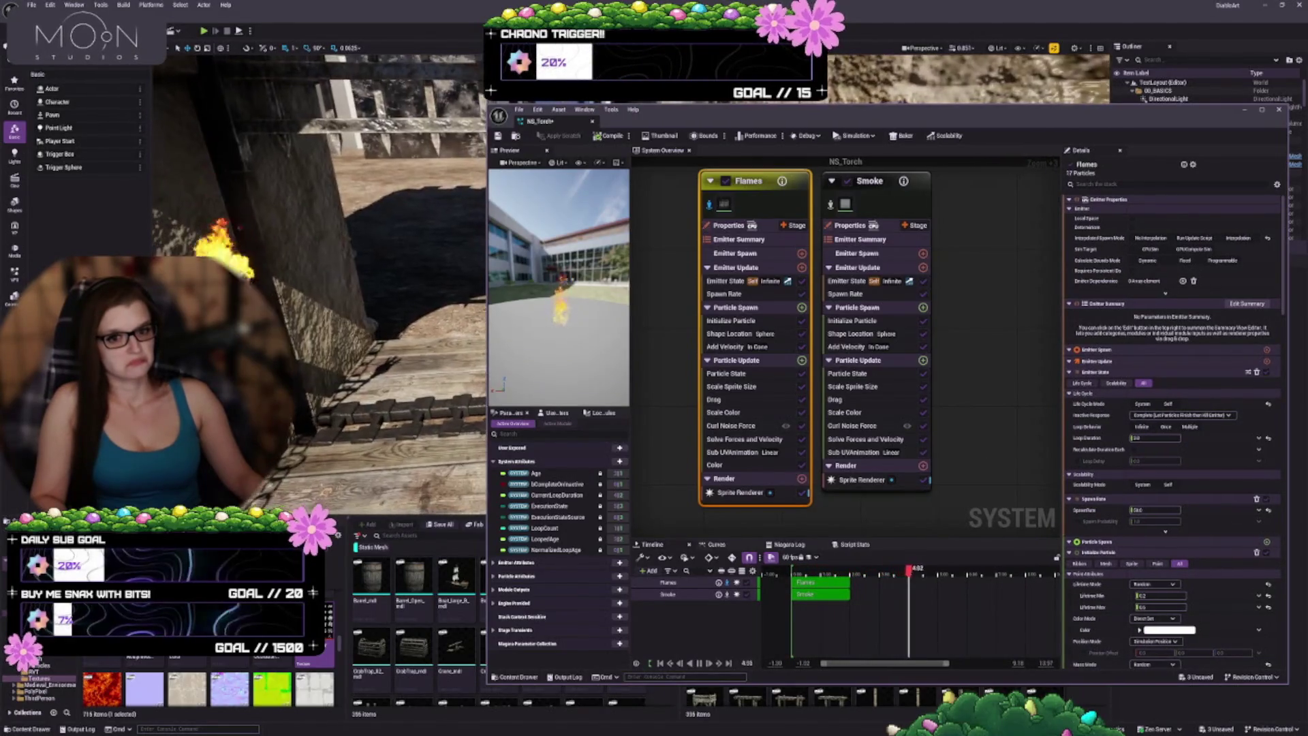
left_click_drag(488, 325, 300, 326)
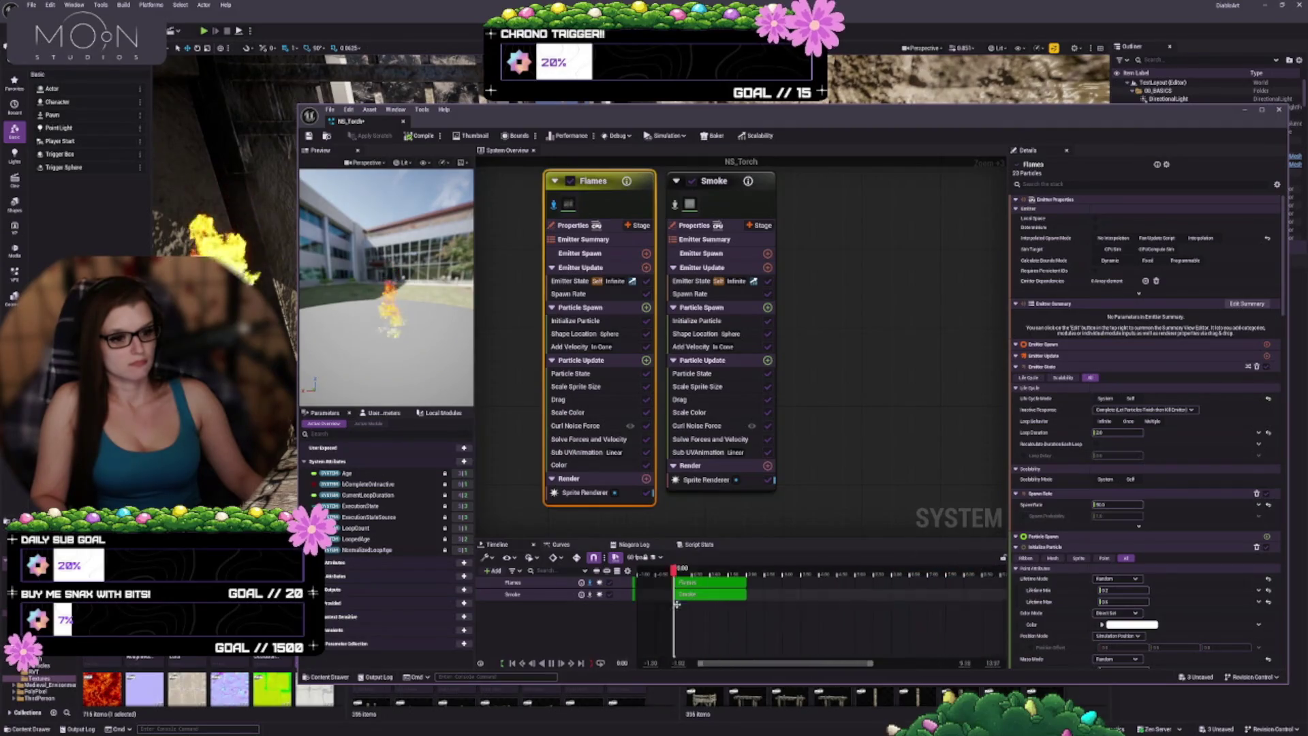
Step: Widen the timeline track area, deselect Flames, and readjust the preview and Details column widths
left_click_drag(635, 614, 566, 609)
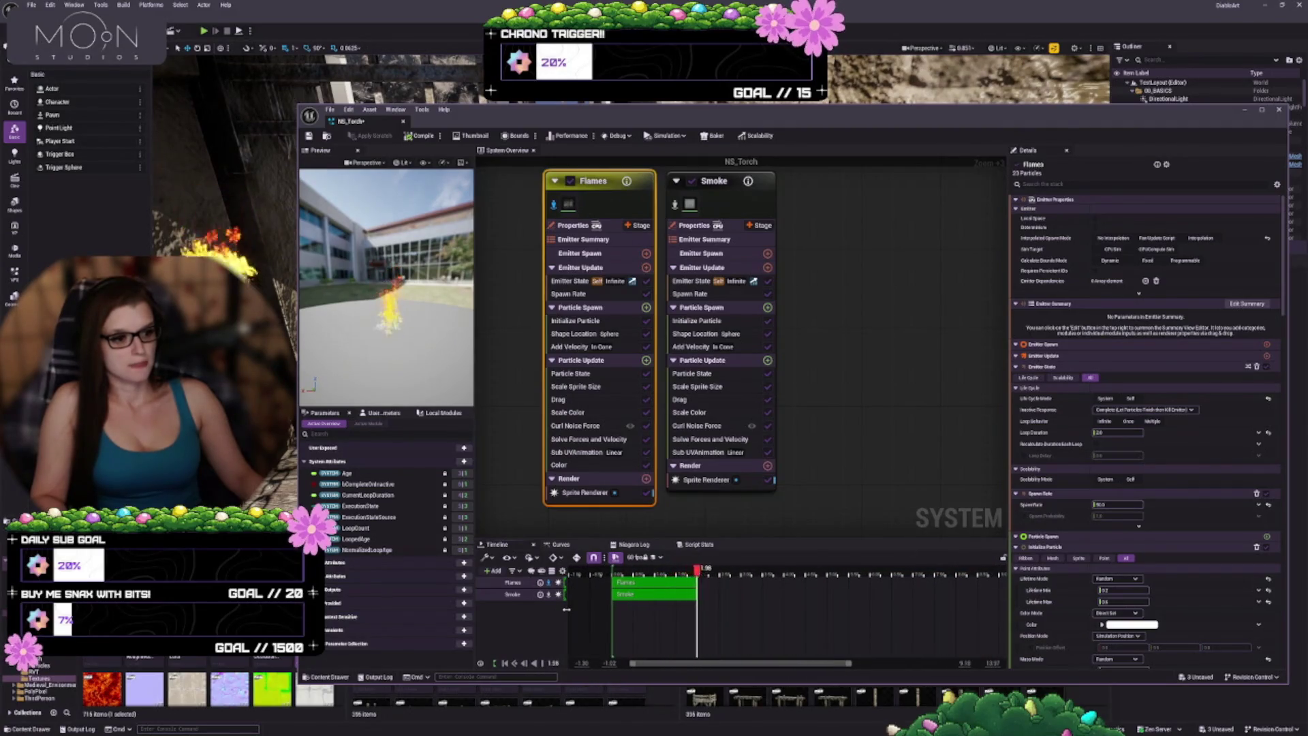
left_click(477, 519)
left_click_drag(475, 520, 432, 524)
scroll(640, 608, "down", 3)
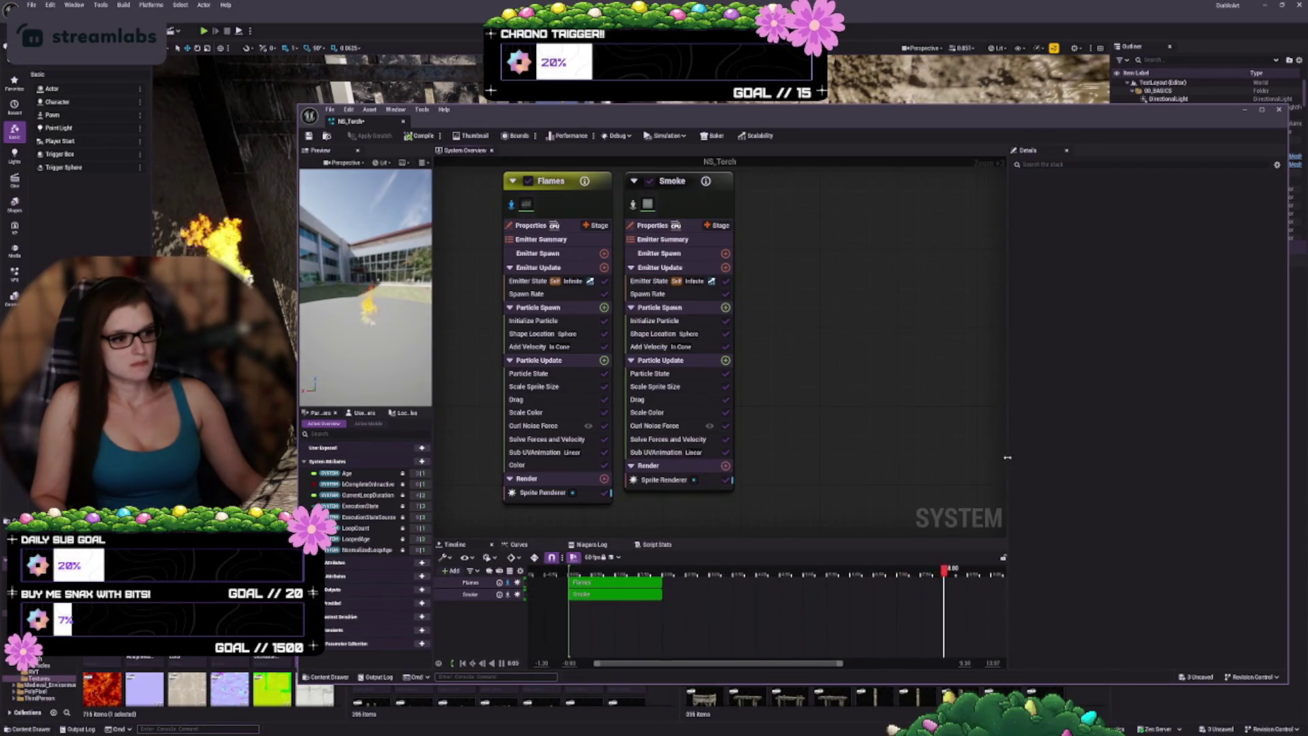
left_click_drag(1008, 462, 1046, 462)
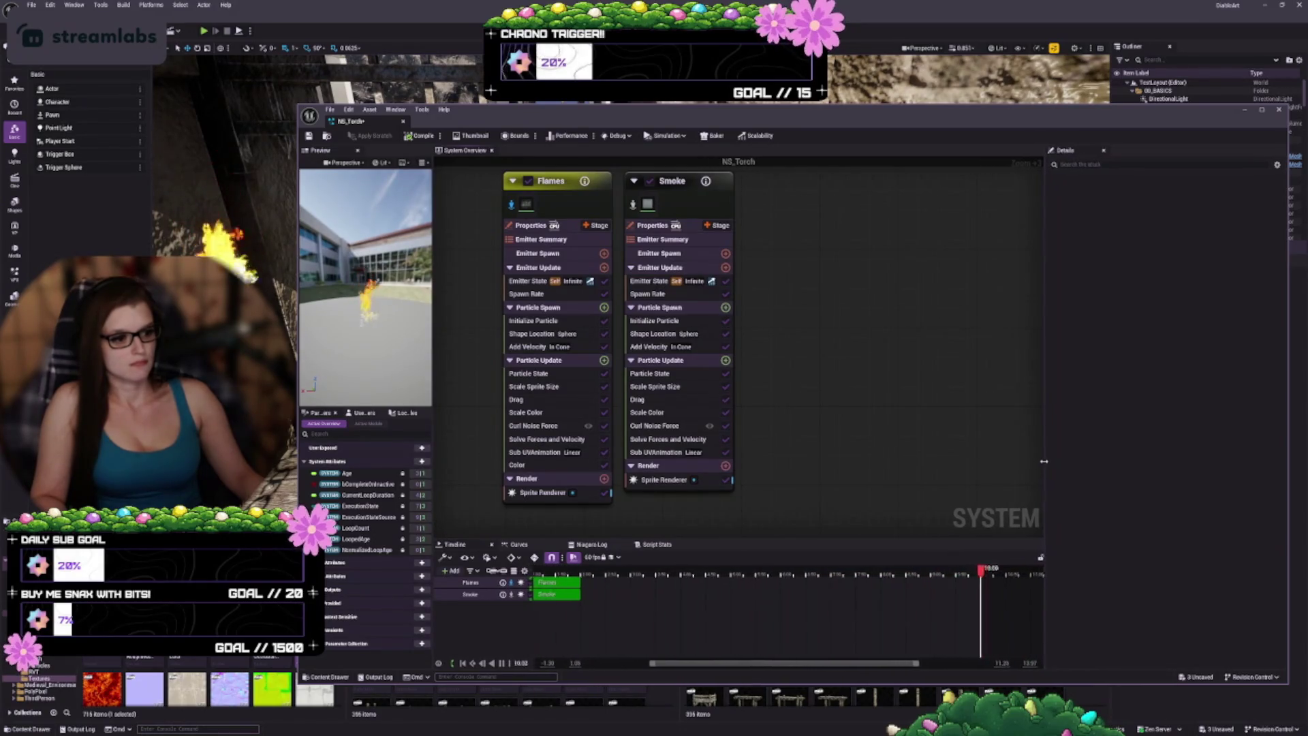
scroll(784, 611, "up", 2)
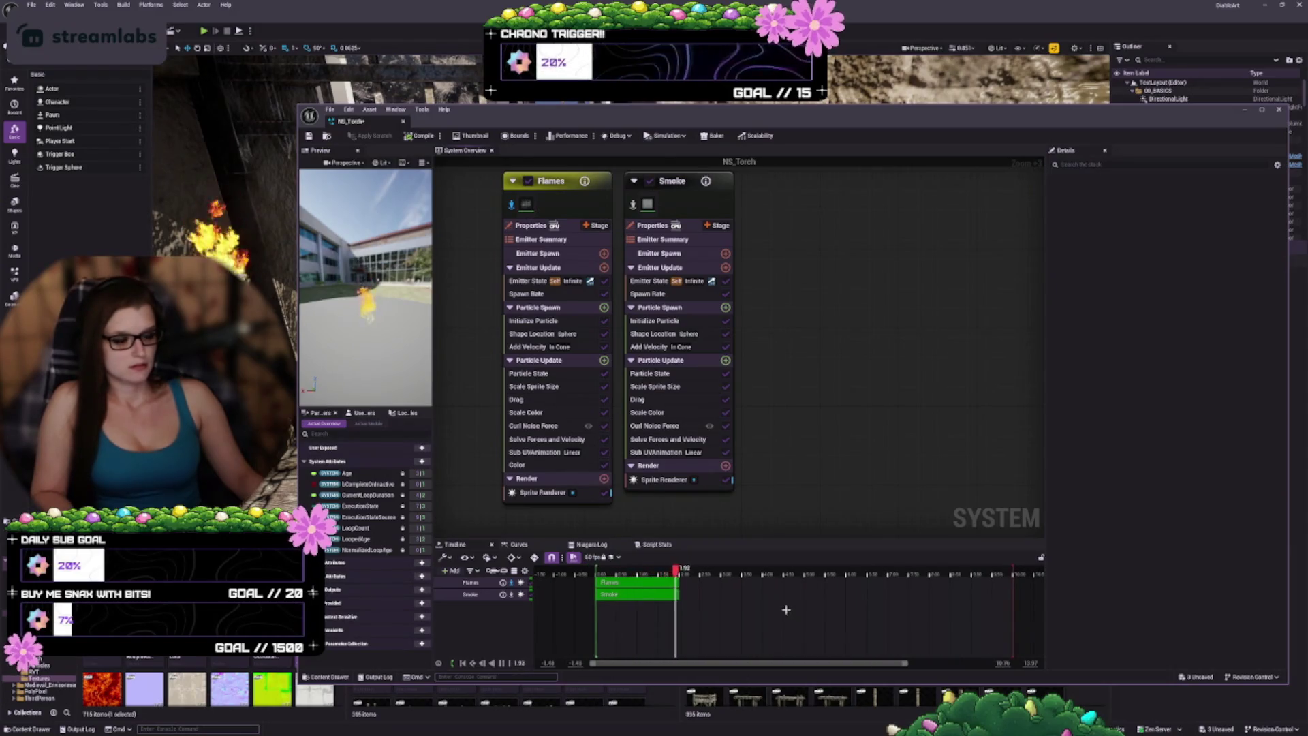
left_click_drag(1046, 477, 959, 468)
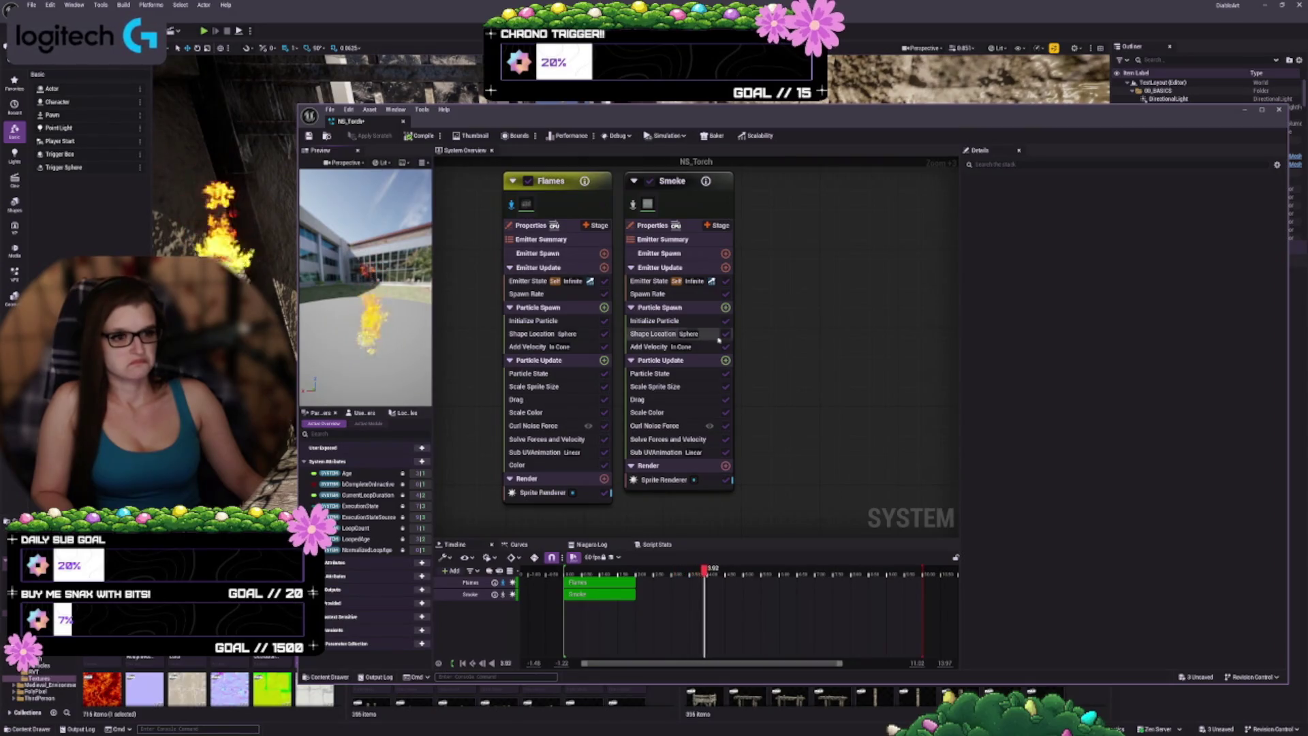
Step: Select the Flames emitter and show its Initialize Particle module in Details
left_click(547, 182)
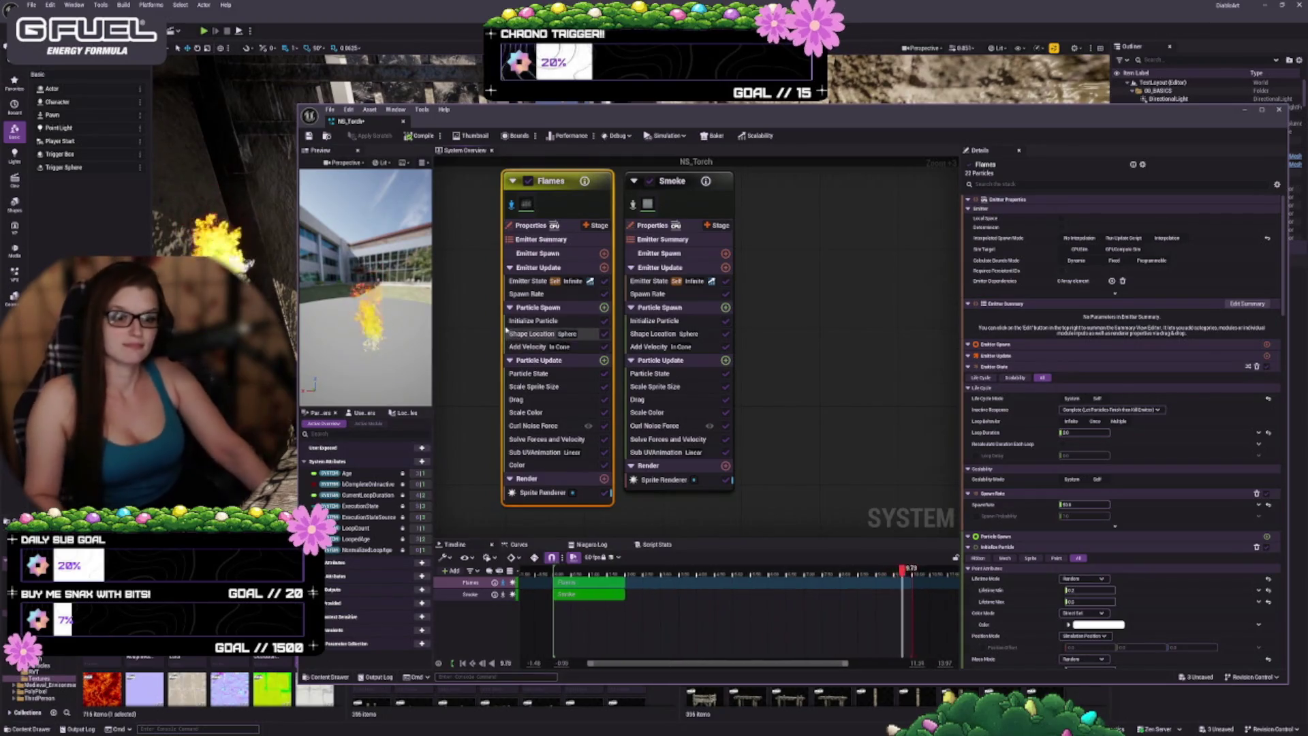
left_click(537, 321)
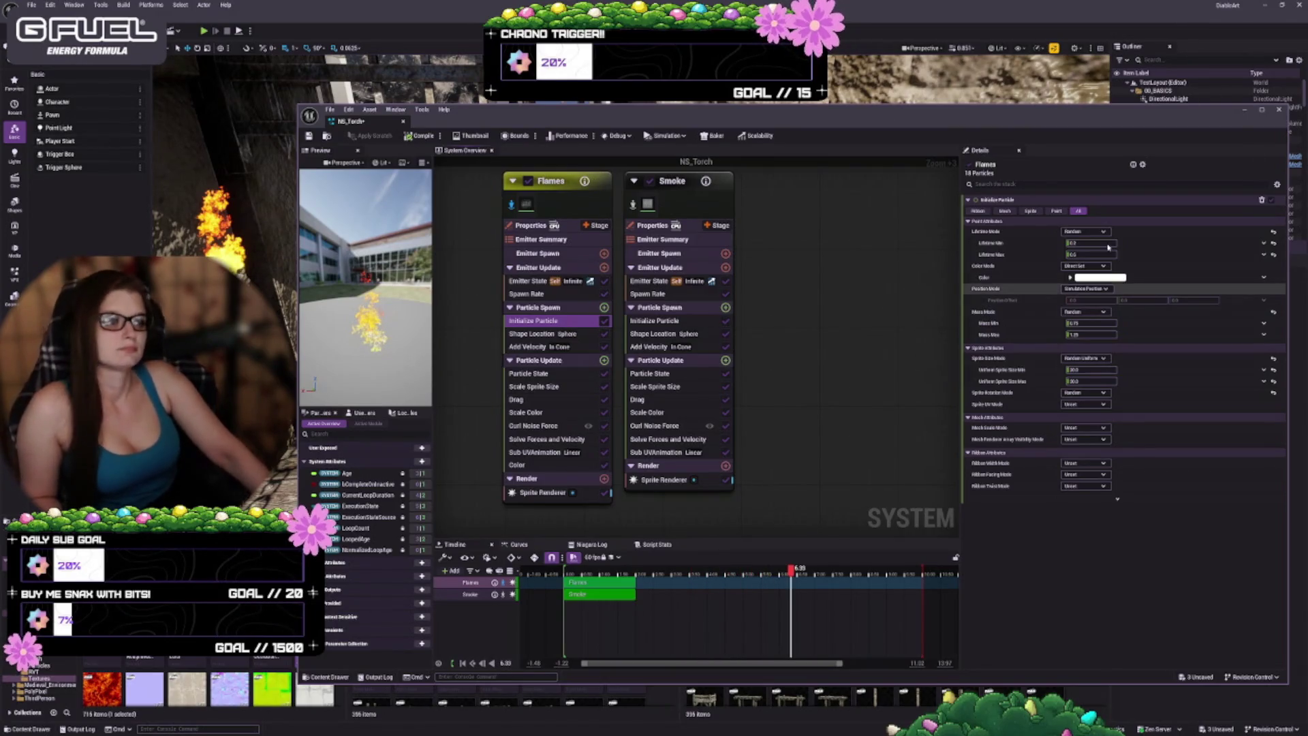
Step: Adjust the Lifetime Min value of the Flames Initialize Particle module
mouse_move(1100, 242)
left_mouse_down()
mouse_move(1117, 242)
mouse_move(1100, 243)
left_mouse_up()
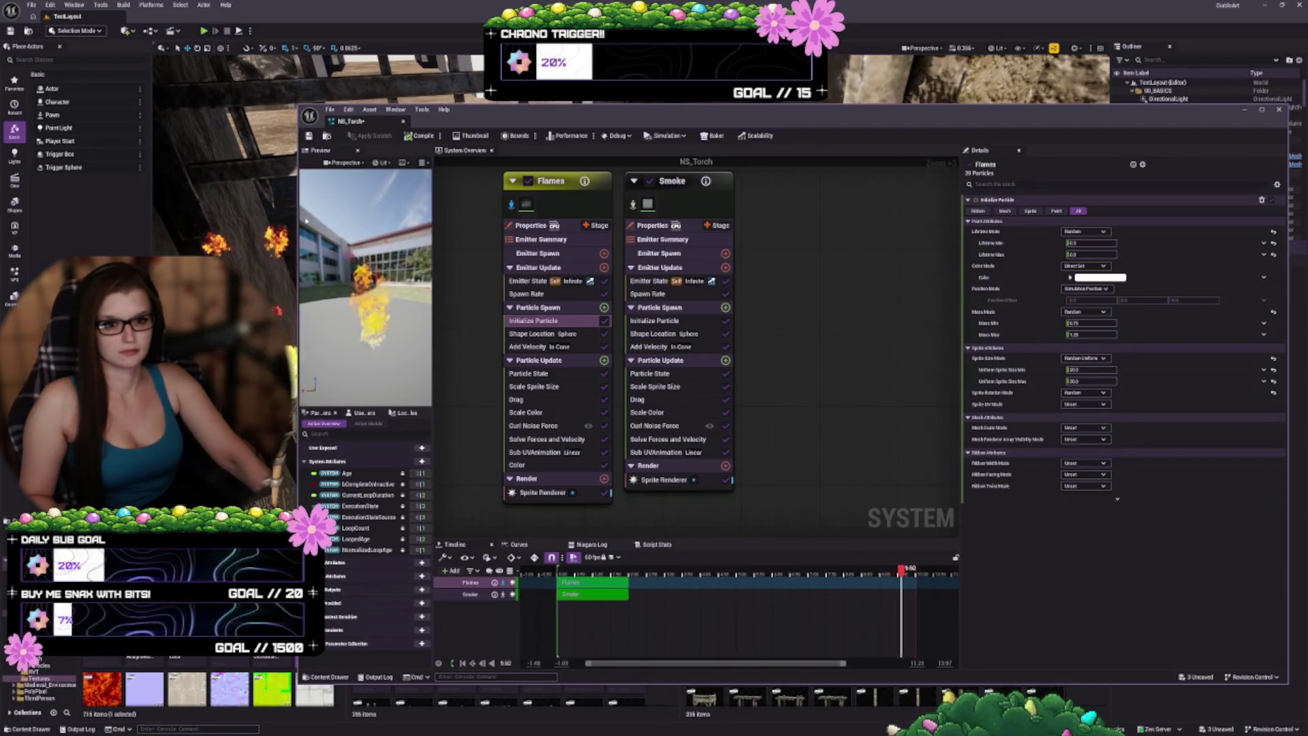
Step: Collapse Place Actors into the sidebar, resize the Niagara window, and select Smoke's Spawn Rate
left_click_drag(296, 217, 359, 221)
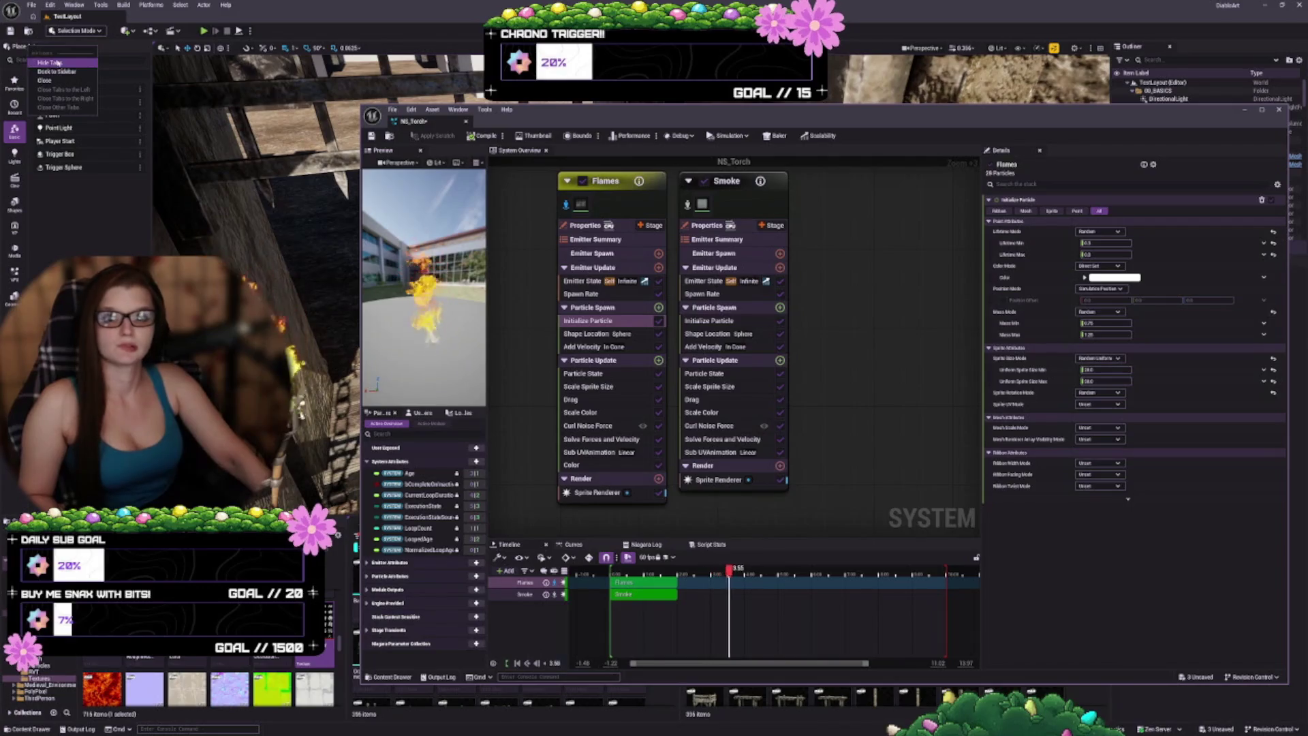
mouse_move(205, 171)
left_mouse_down()
mouse_move(231, 173)
mouse_move(218, 174)
mouse_move(385, 410)
left_mouse_up()
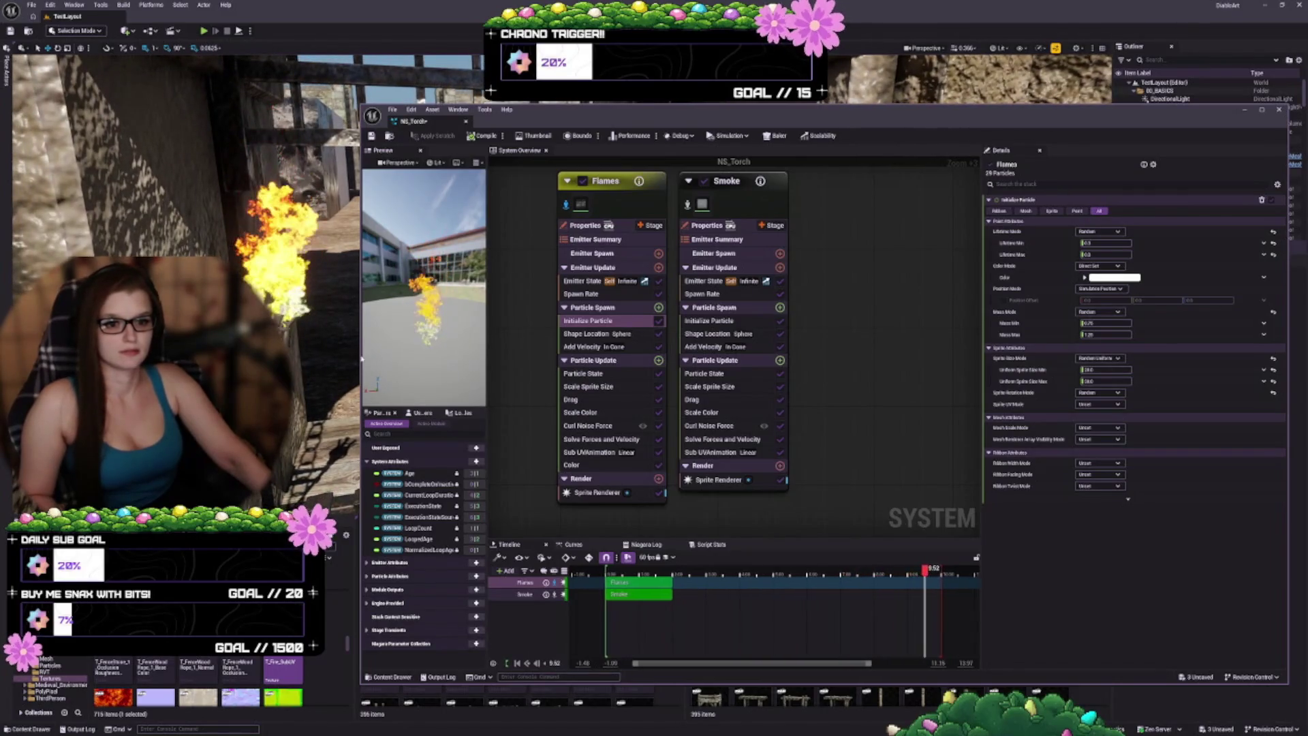
left_click_drag(358, 356, 339, 349)
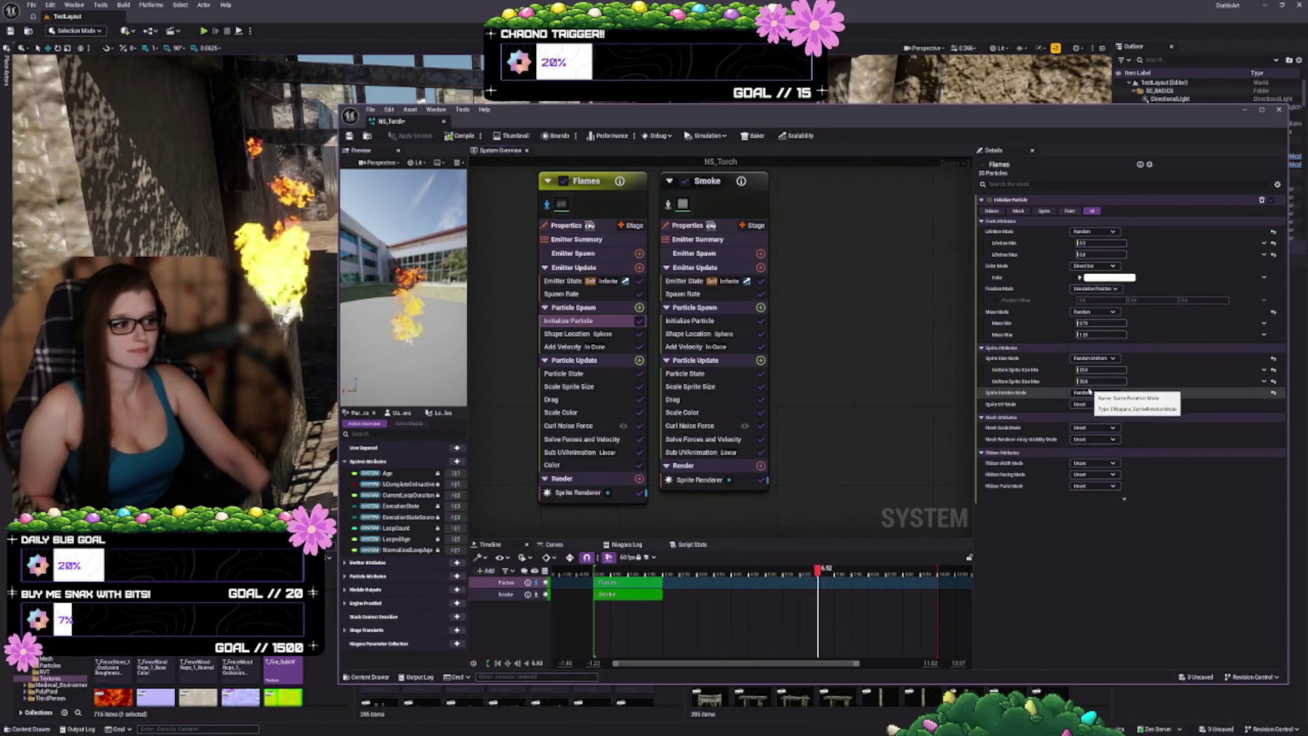
left_click(685, 293)
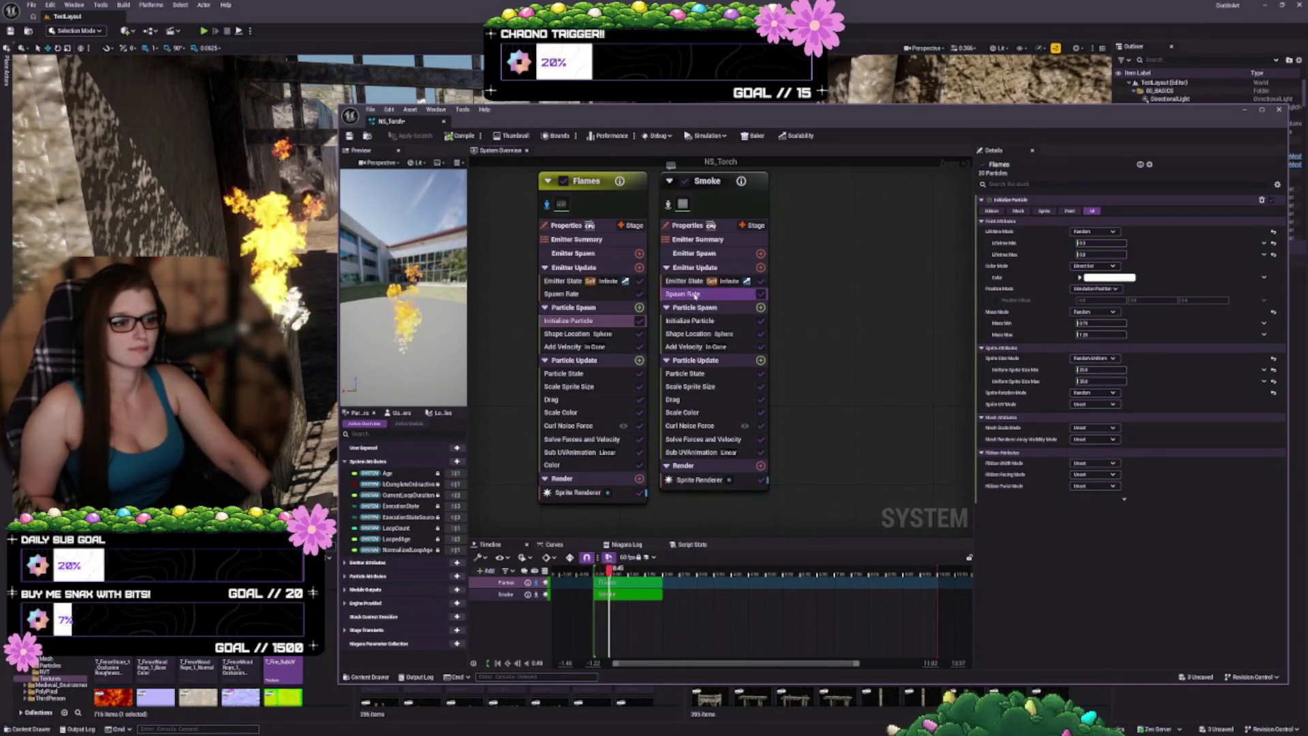
Step: Put the Smoke Spawn Rate value into edit mode, then show Flames' Add Velocity settings
left_click(1095, 212)
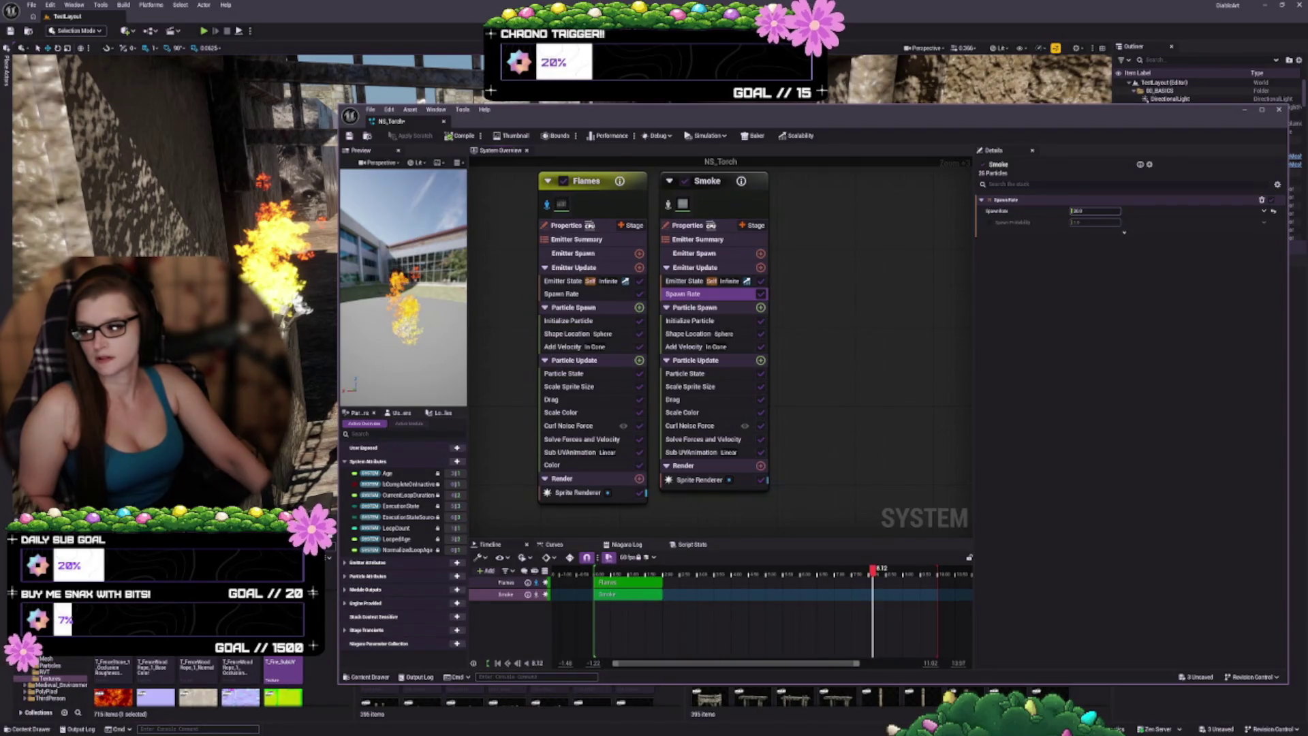
left_click(1091, 211)
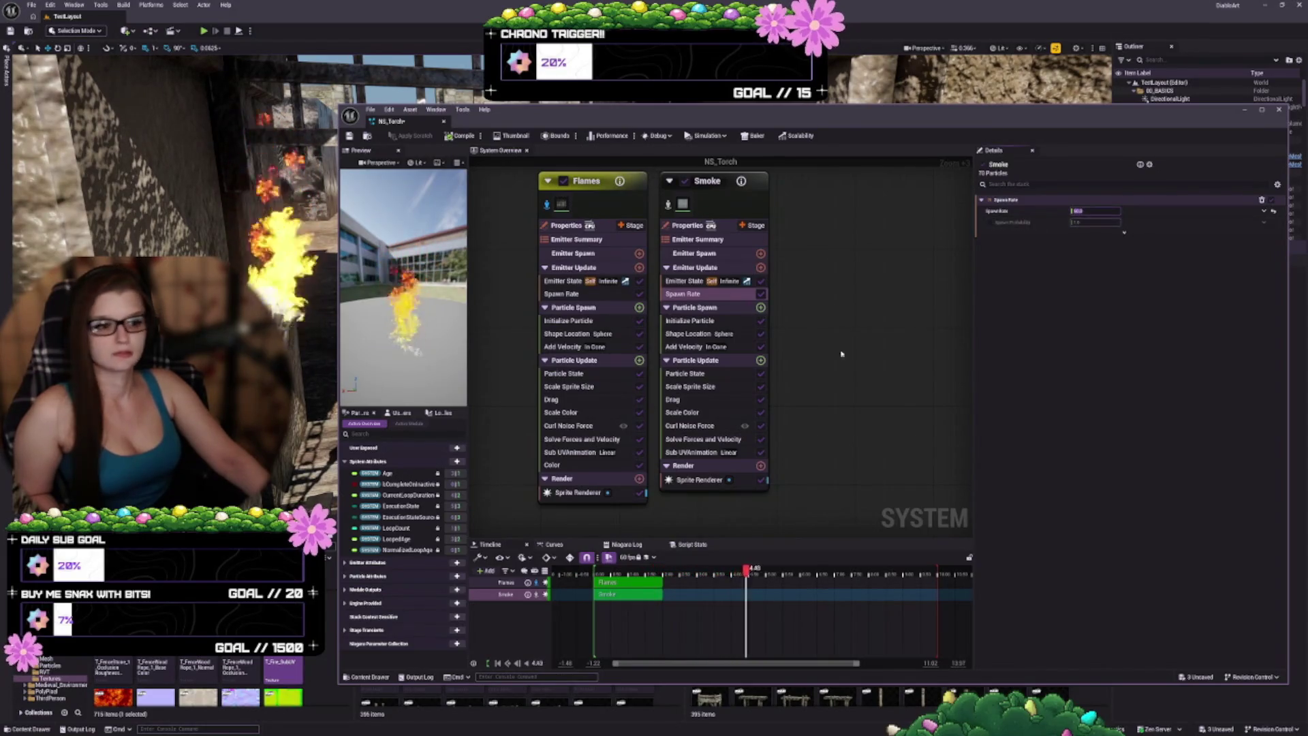
left_click(561, 351)
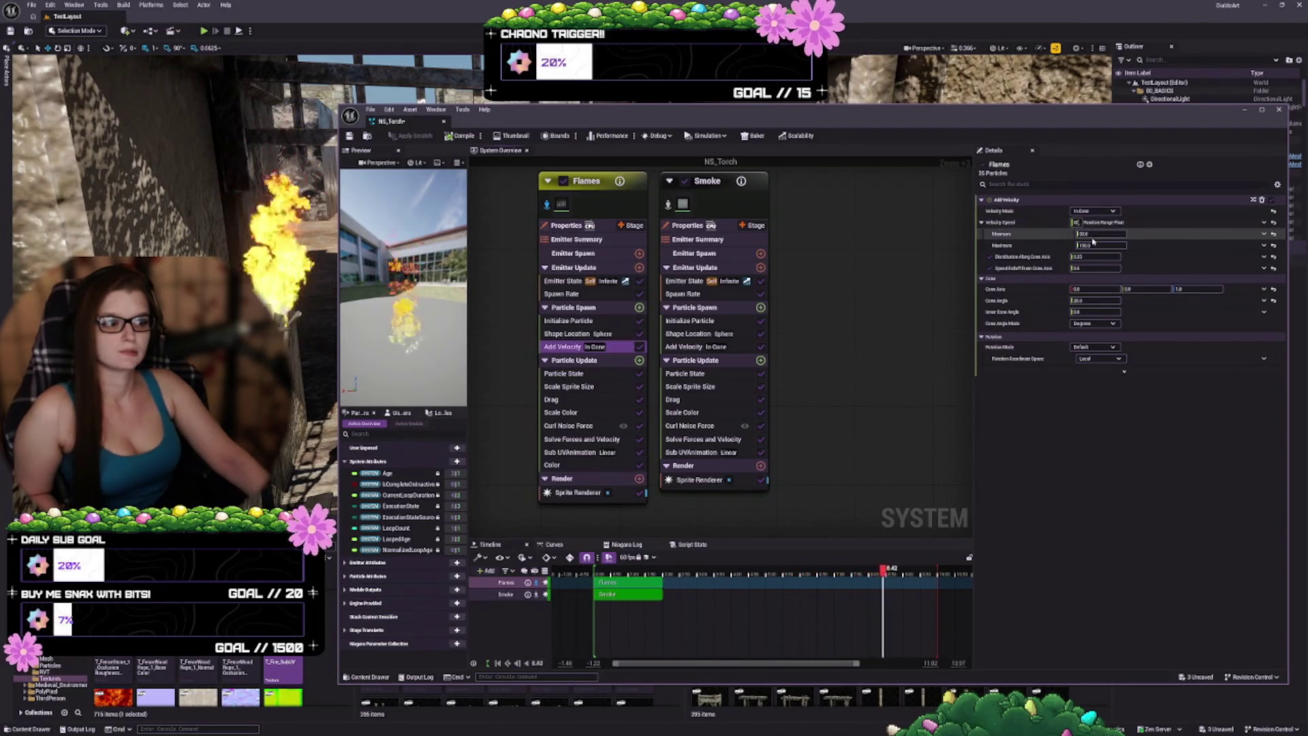
Step: Commit the new minimum velocity value and show the Flames Drag module settings
key("Return")
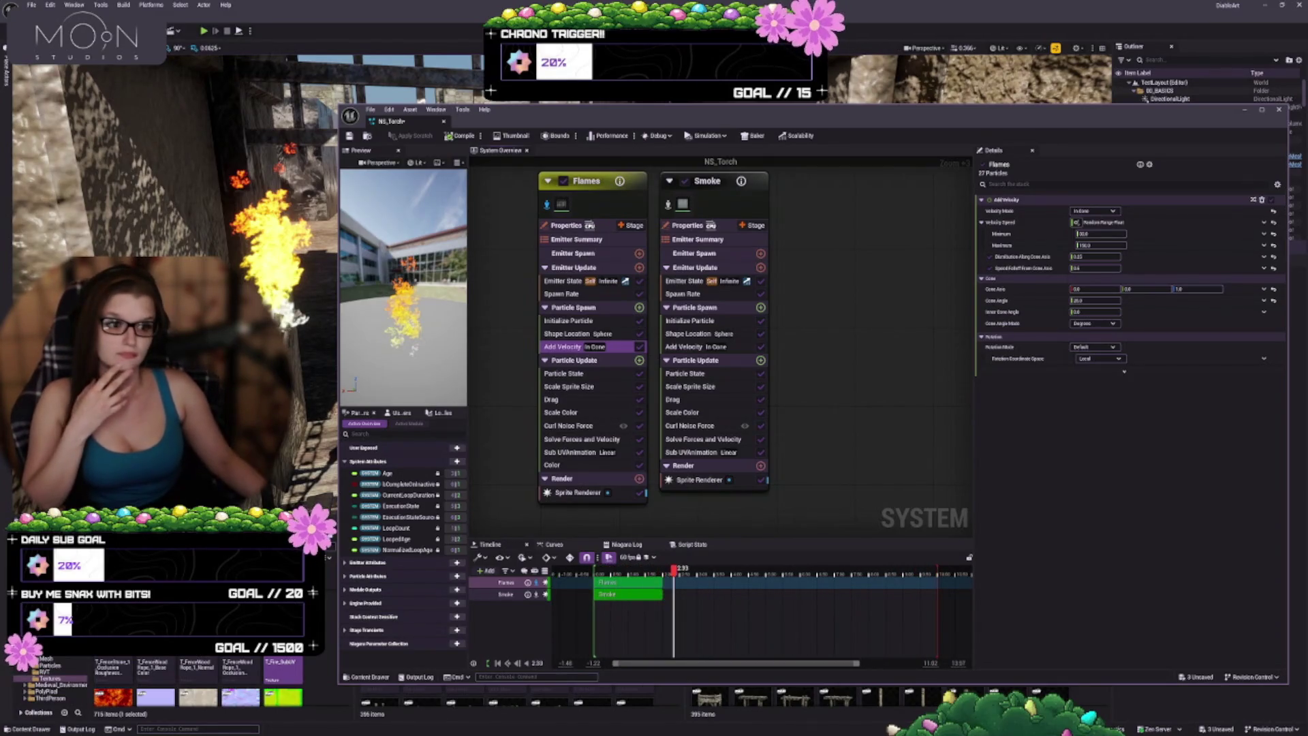
left_click(554, 400)
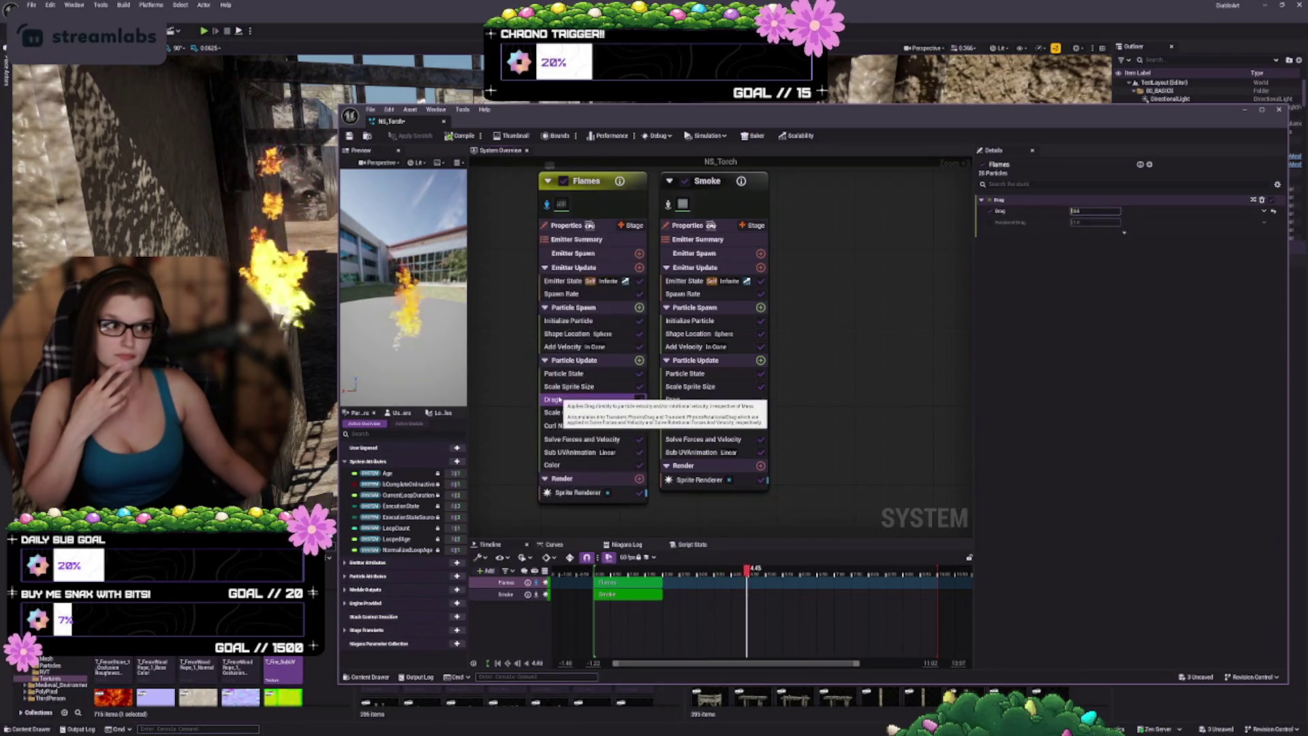
Step: Set the Flames Curl Noise Force noise strength to 1000
left_click(590, 427)
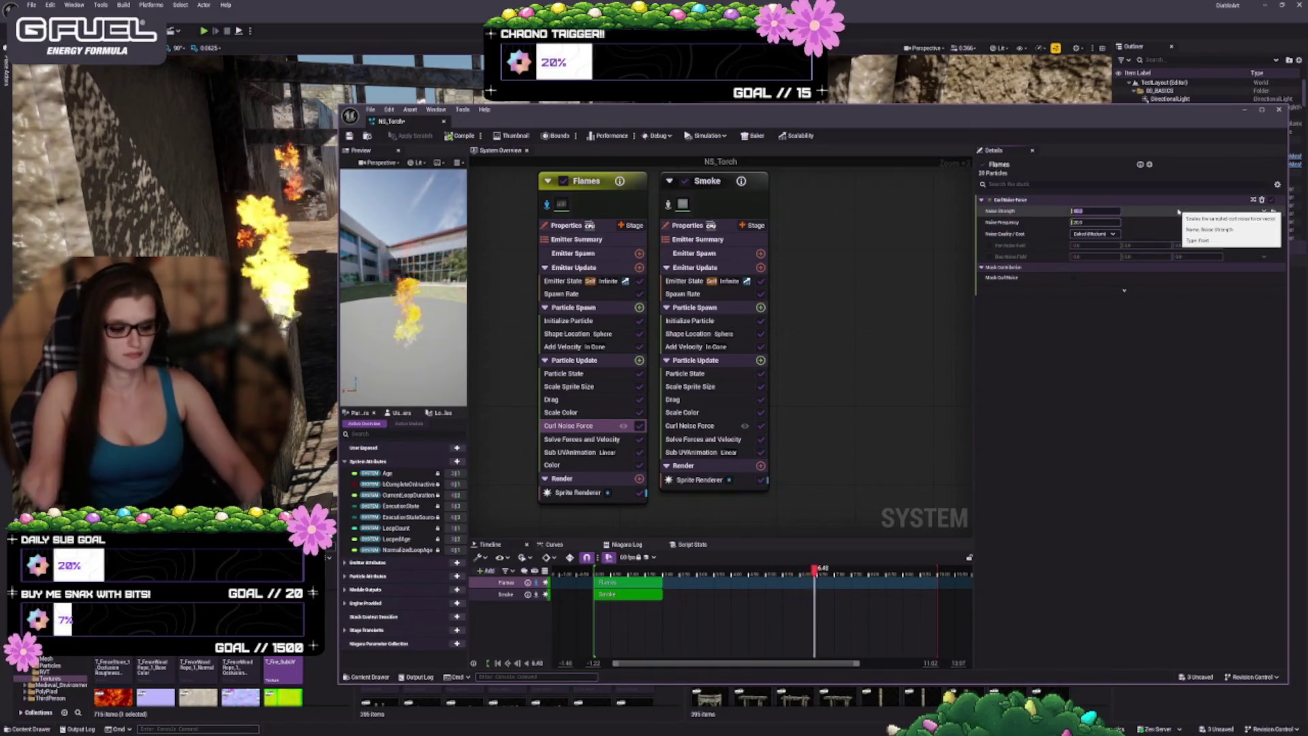
type("1000")
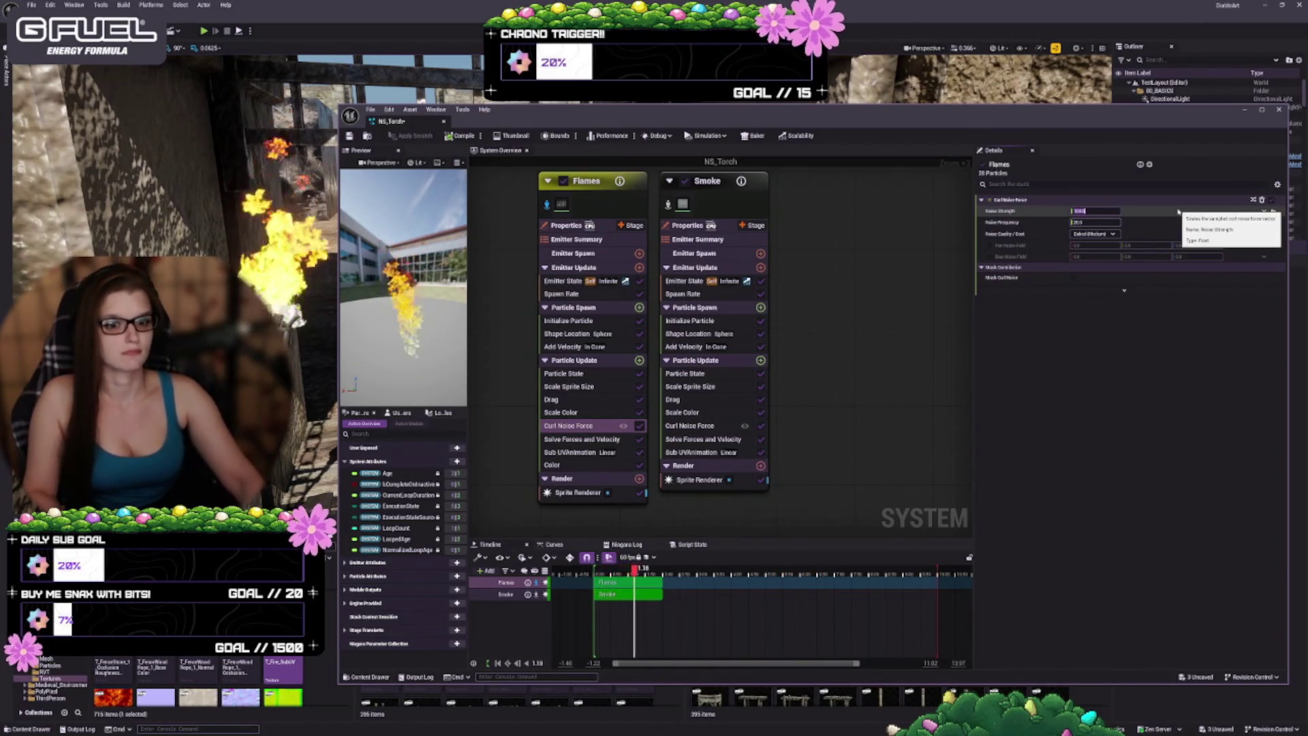
type("14")
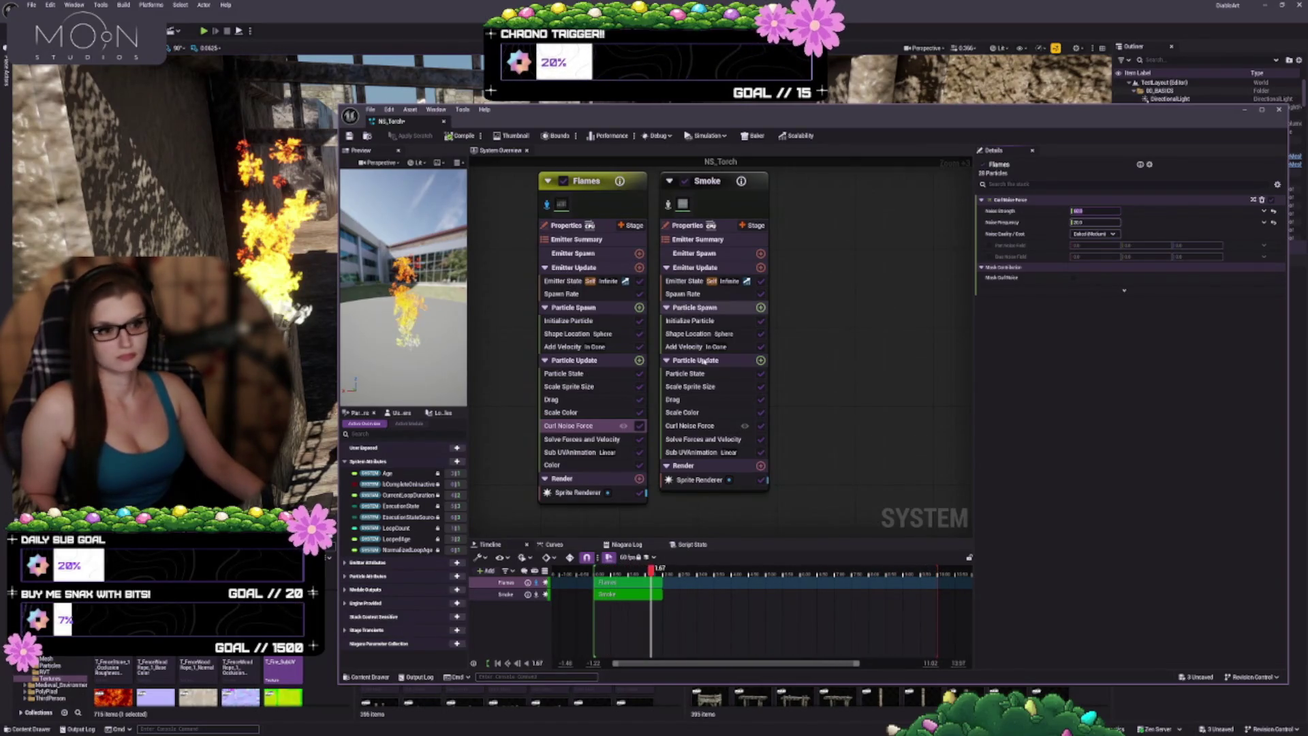
Step: Compare Smoke's and Flames' Sub UVAnimation settings, then open the Flames Scale Sprite Size curve
left_click(709, 454)
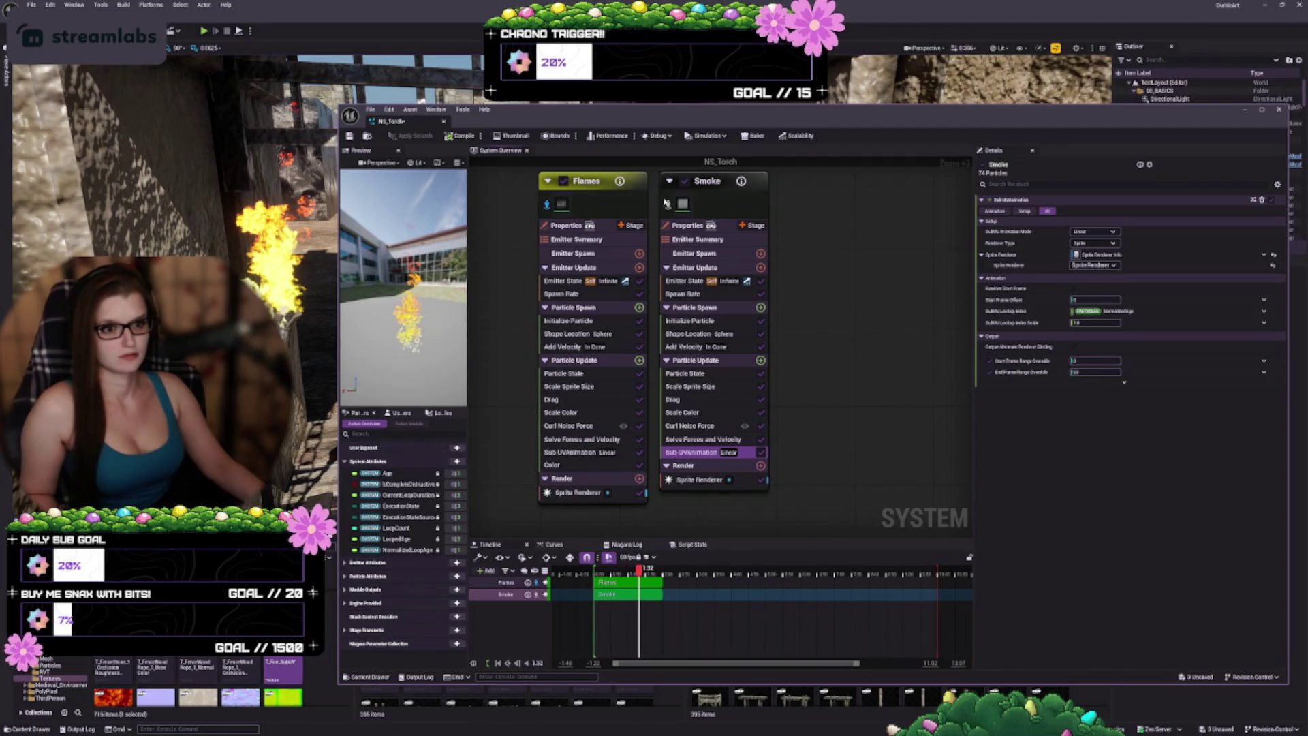
left_click(586, 181)
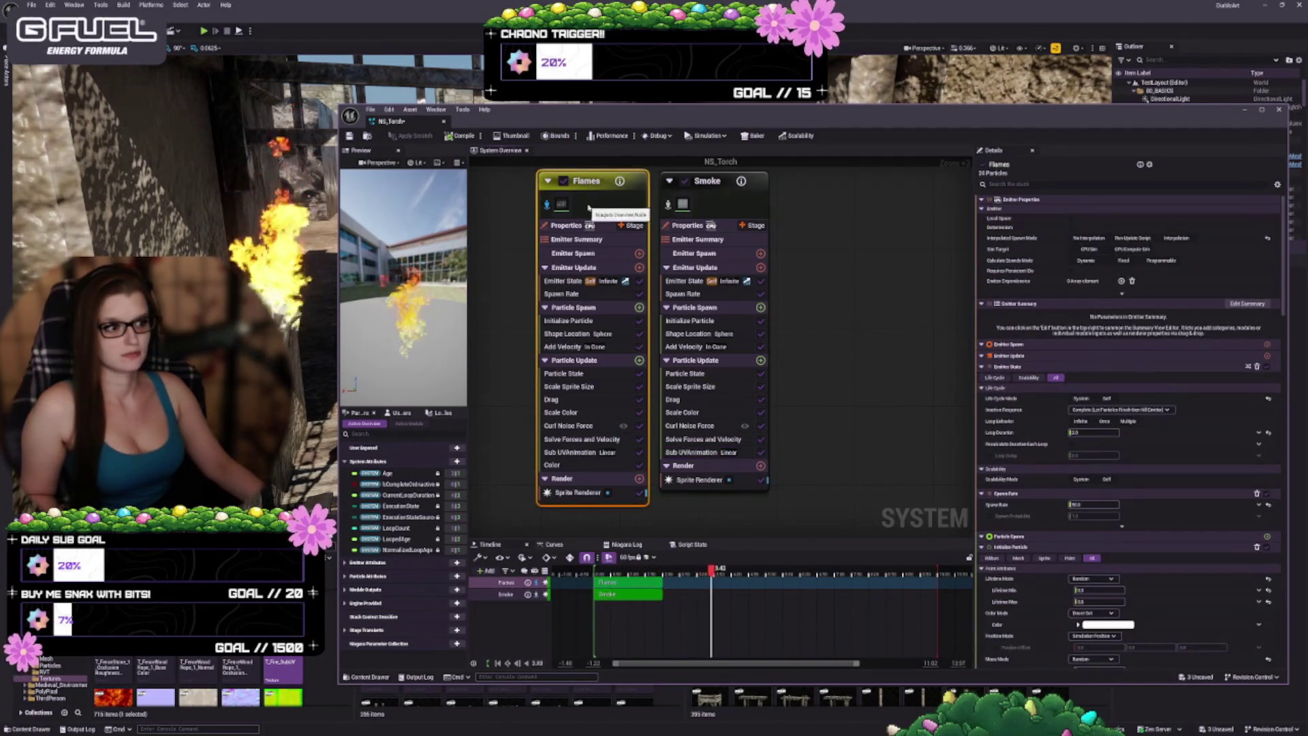
left_click(573, 452)
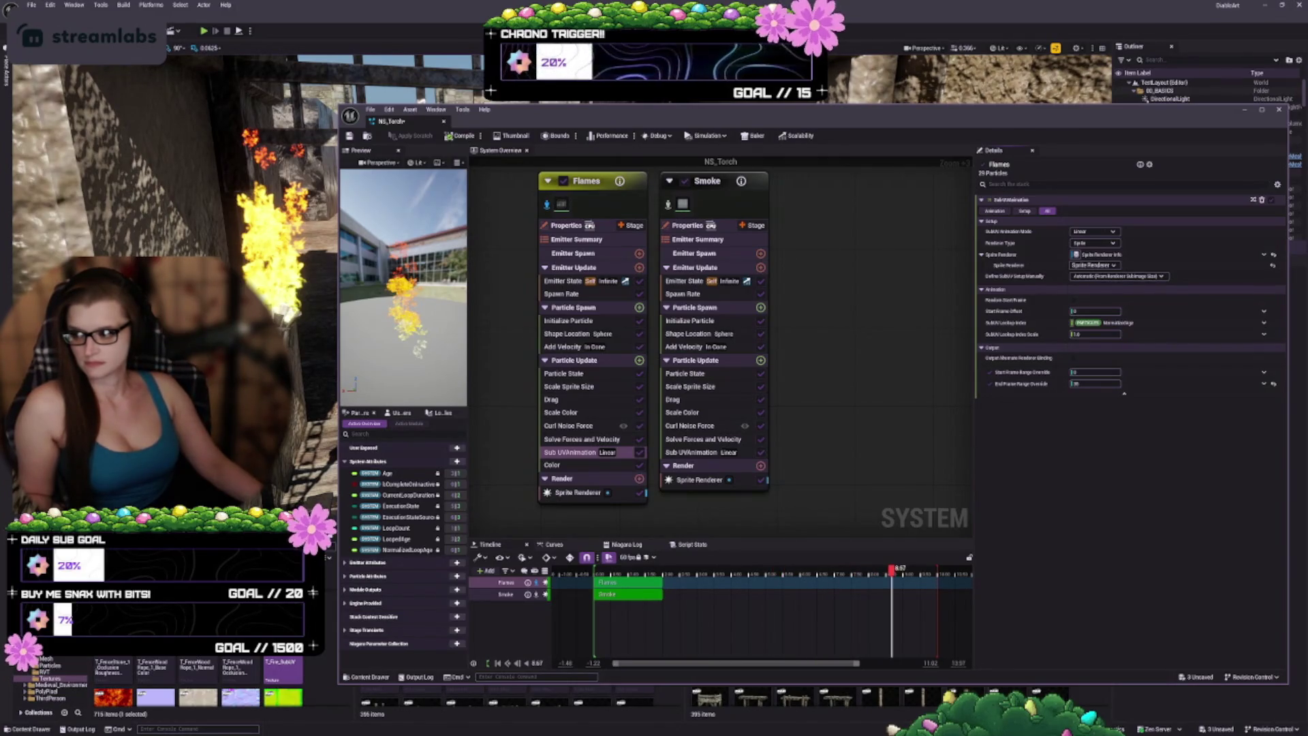
left_click(569, 386)
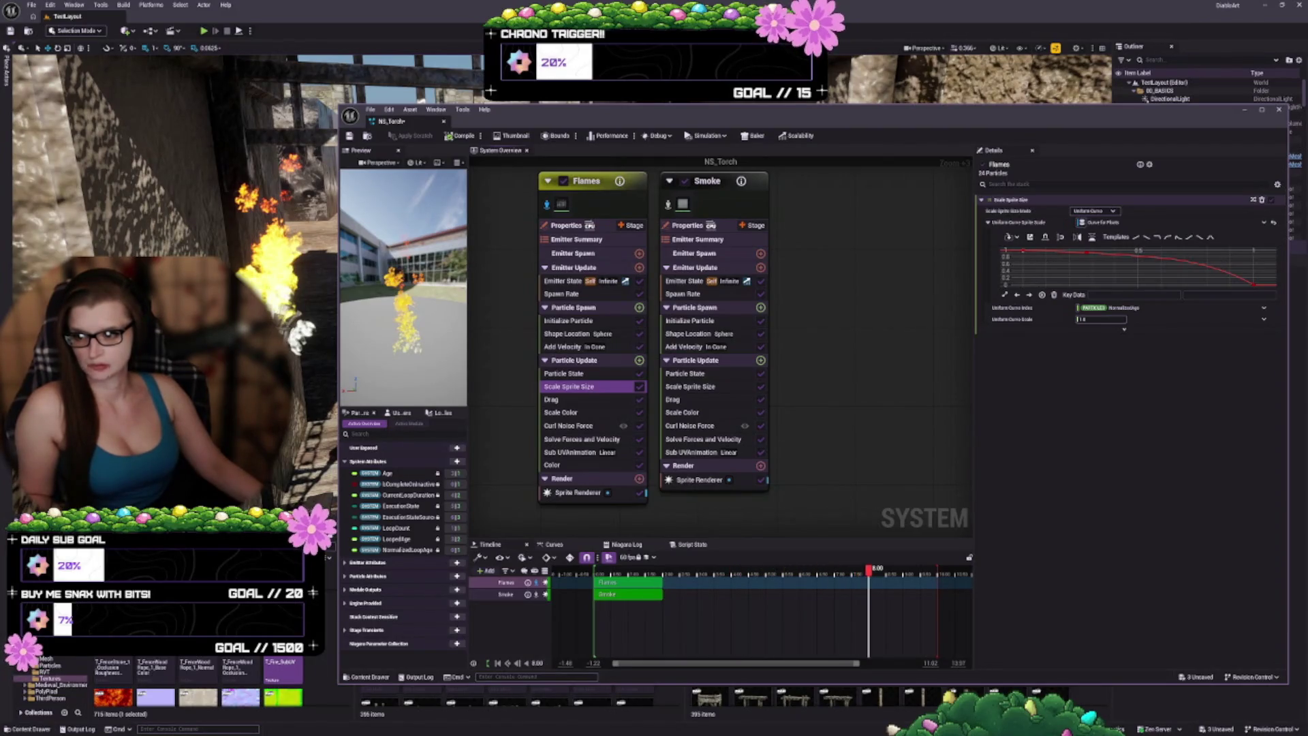
Step: Set the sprite size curve's first key to 0.5 and move the peak key to time 0.2
left_click(1023, 251)
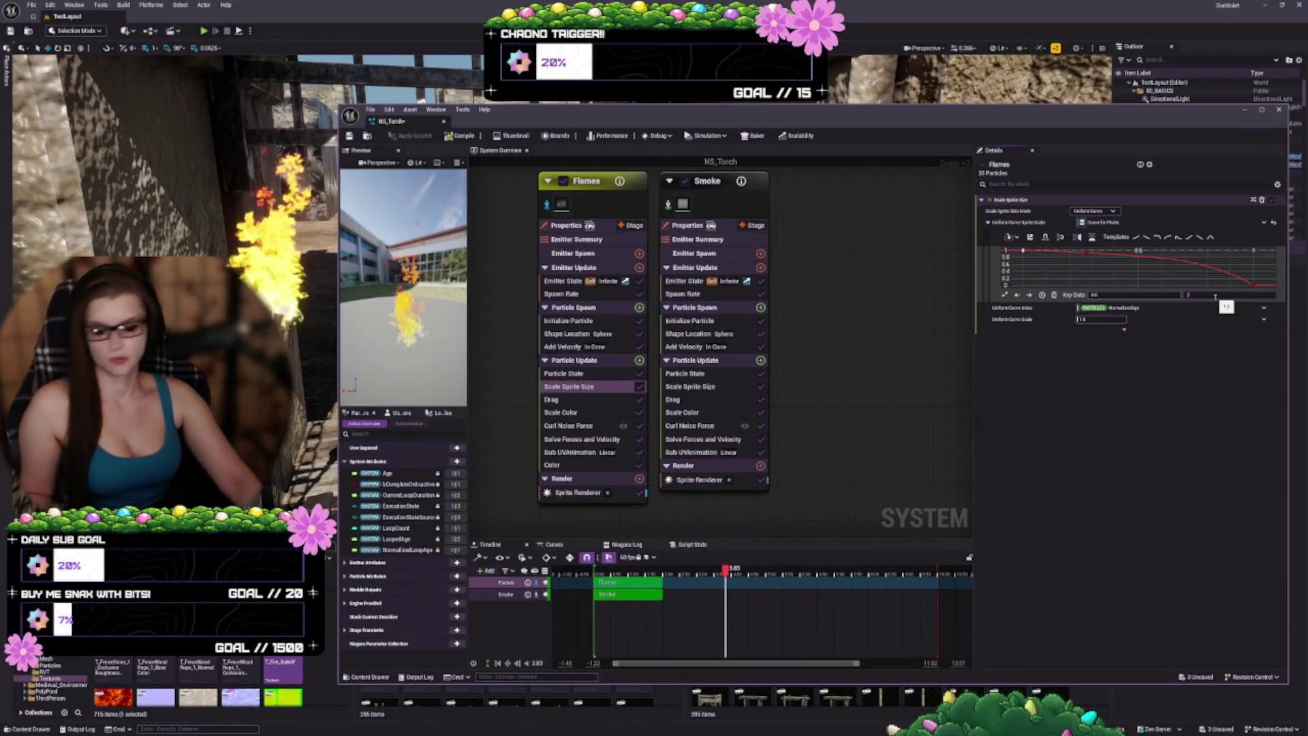
left_click(1215, 295)
type("0.5")
key("Return")
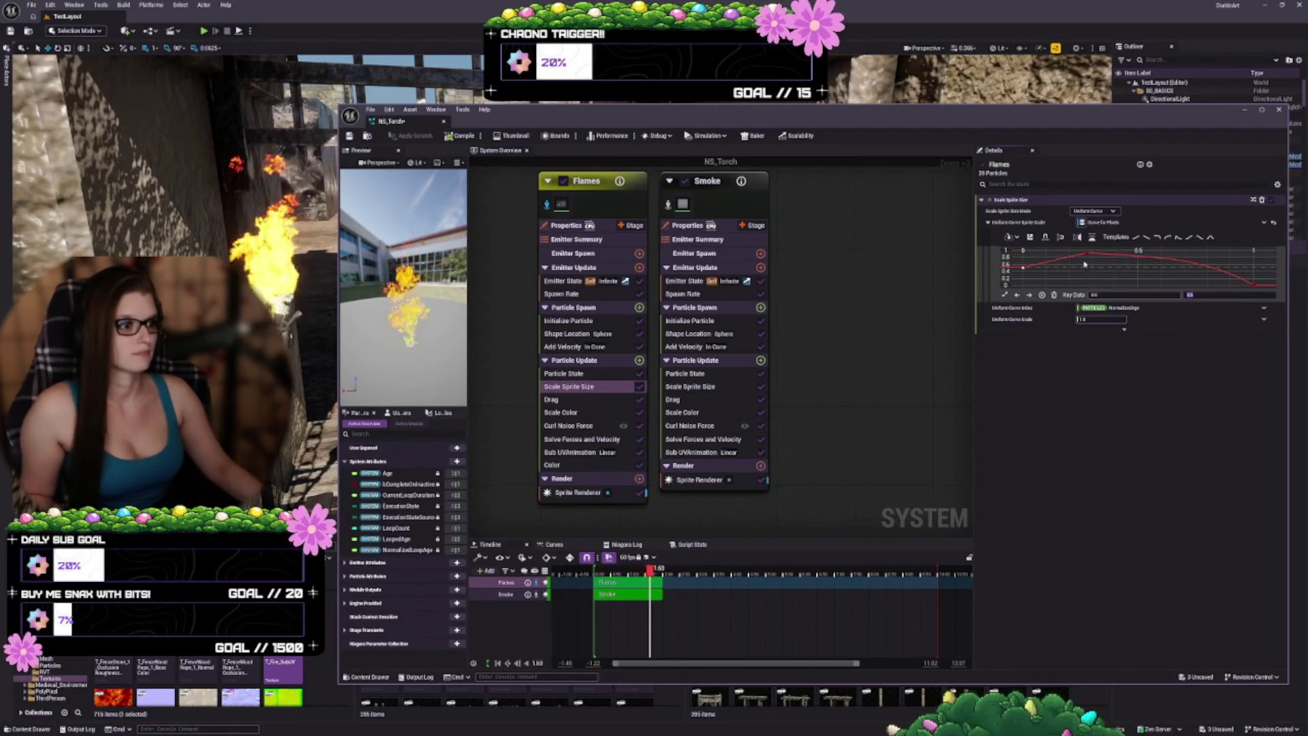
mouse_move(1088, 256)
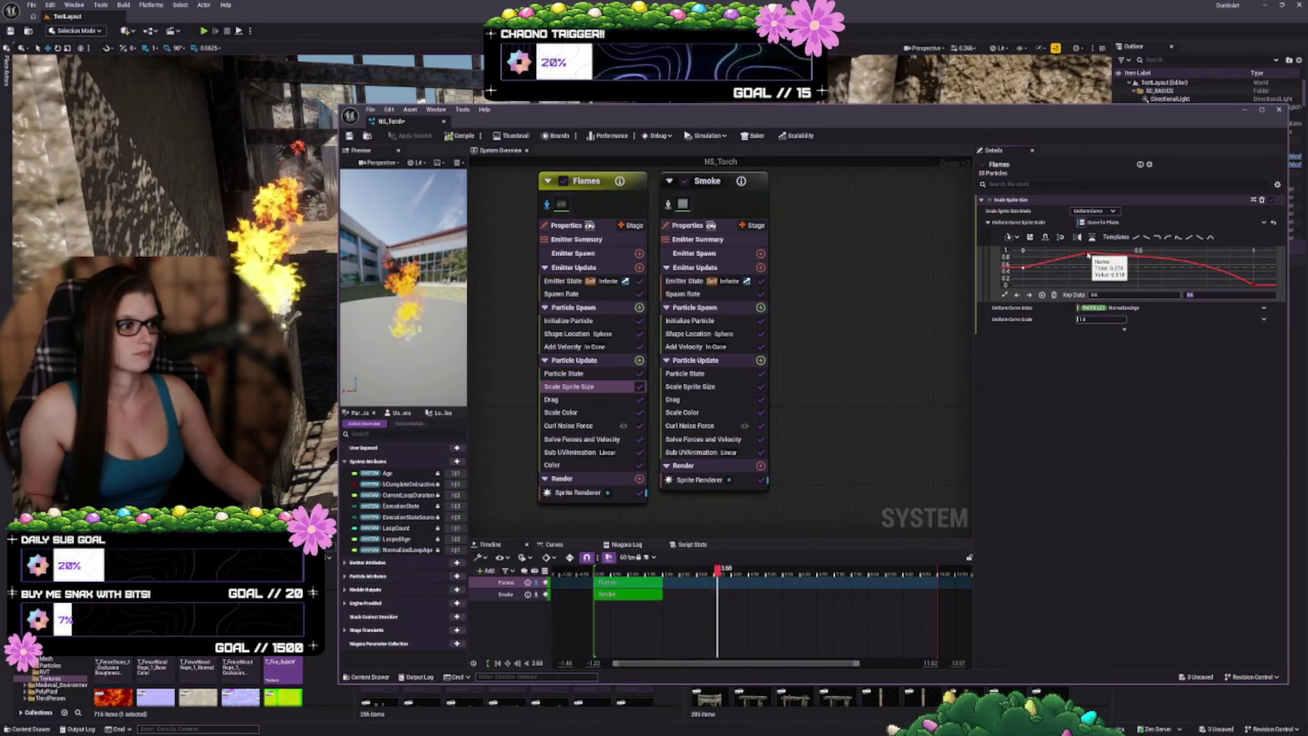
left_click(1089, 255)
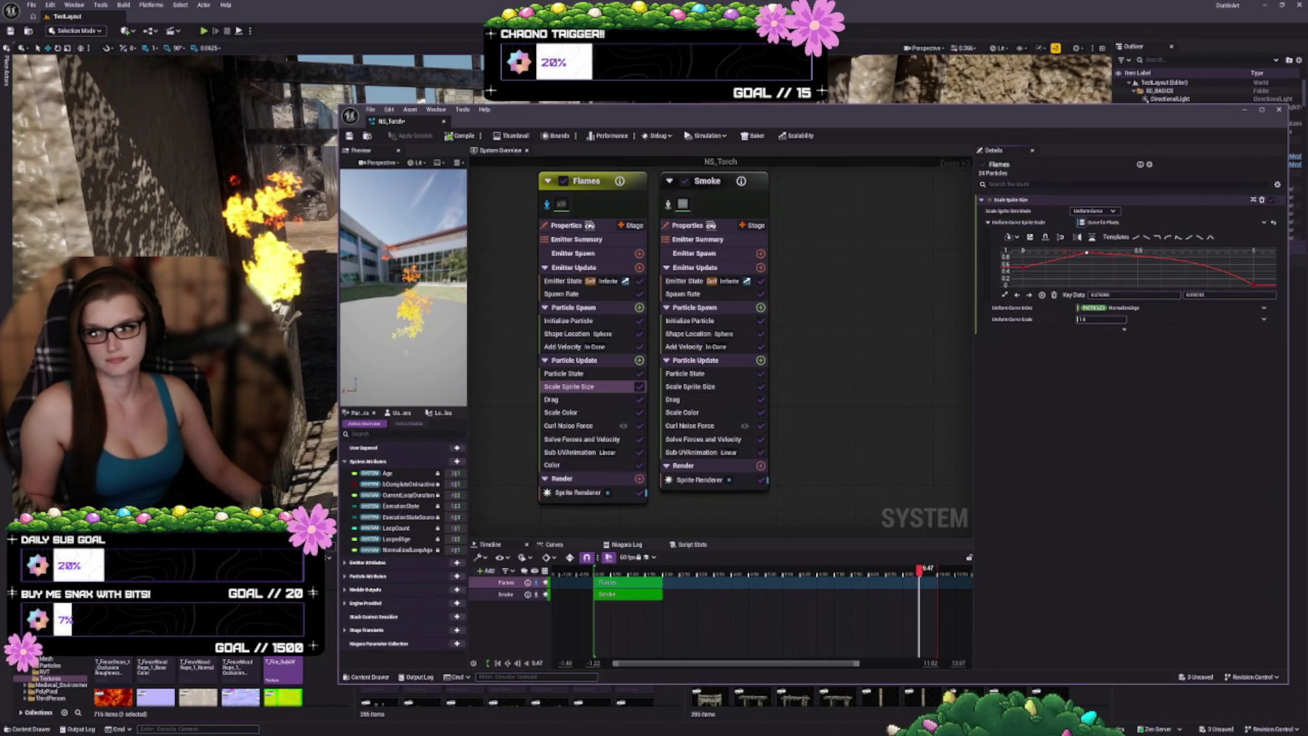
left_click(1131, 295)
type("0.2")
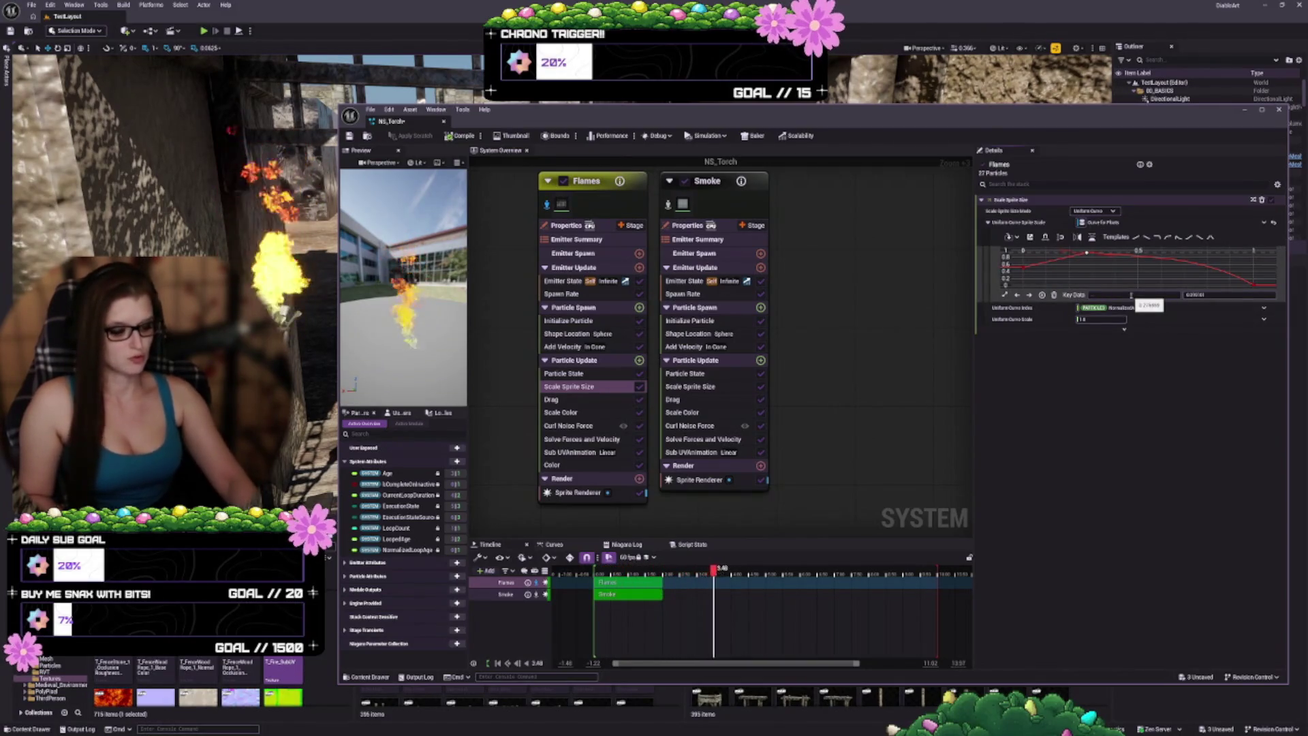
key("Return")
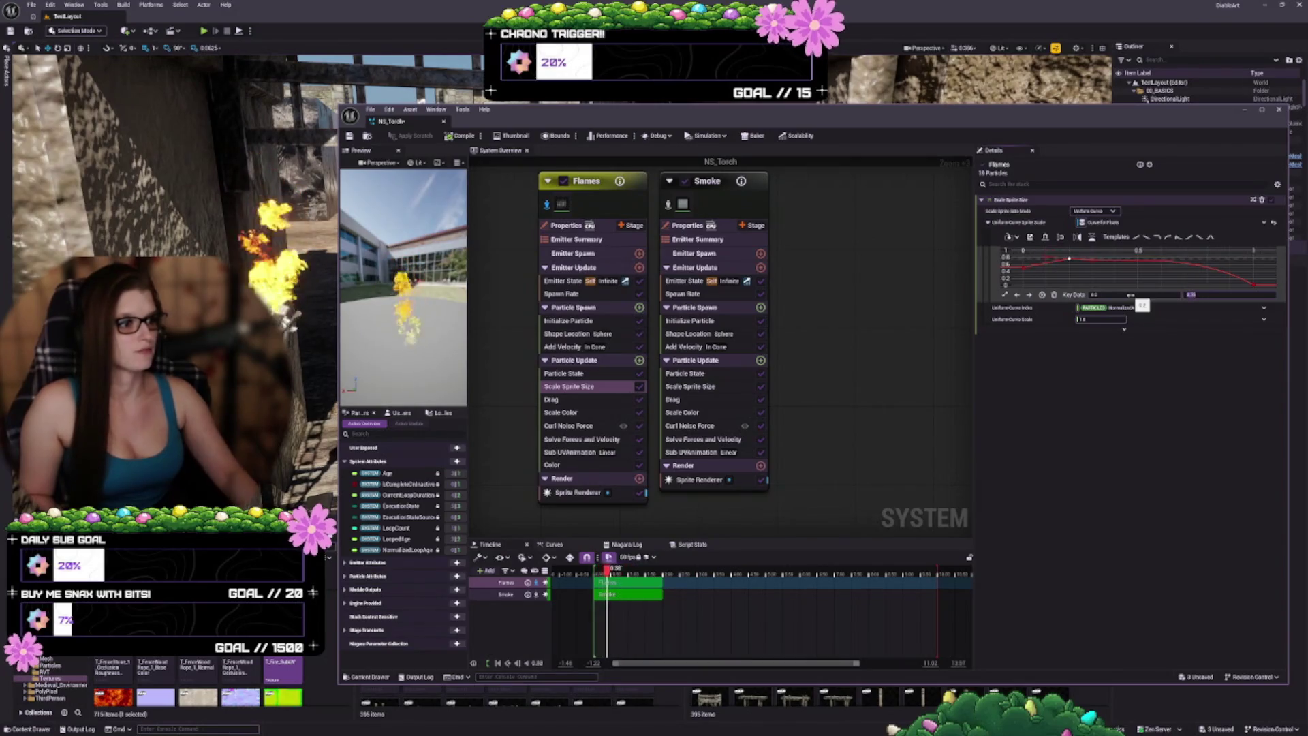
key("Return")
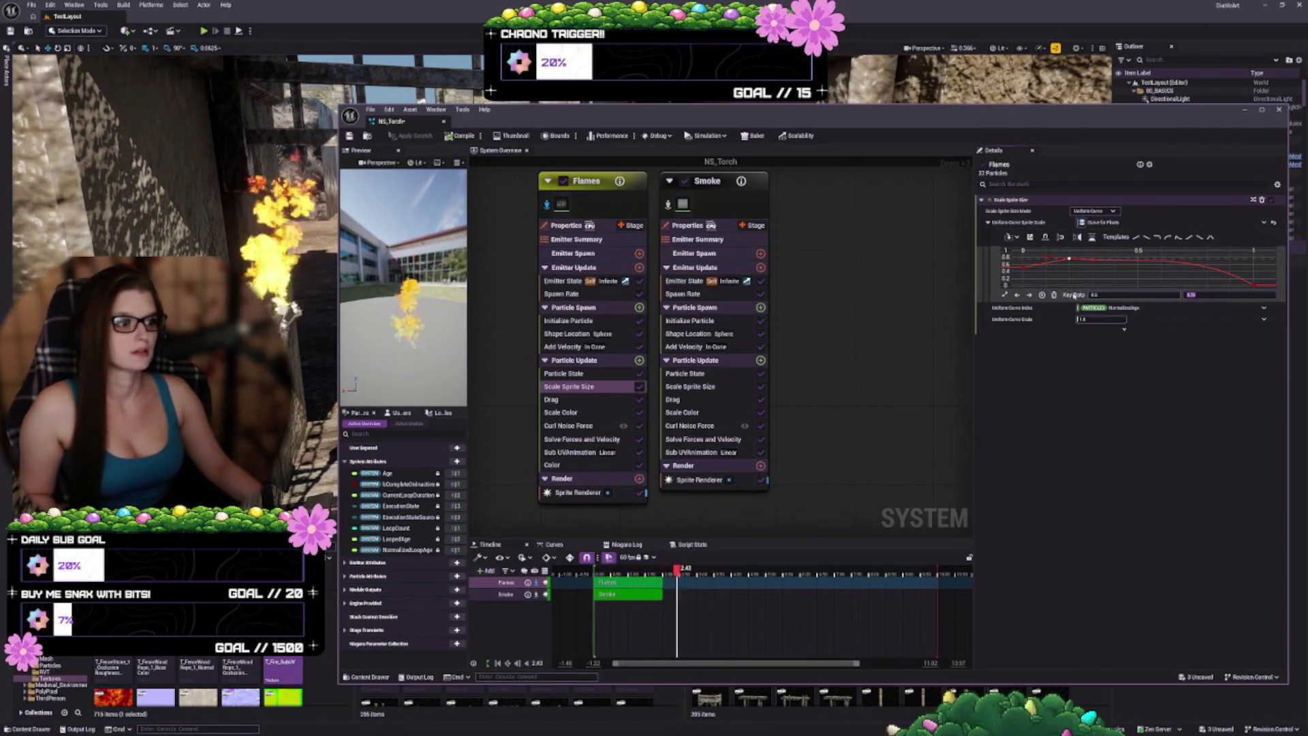
Step: Set the key tangents to Auto, raise the last key from 0 to 1, and fit the curve
right_click(1069, 260)
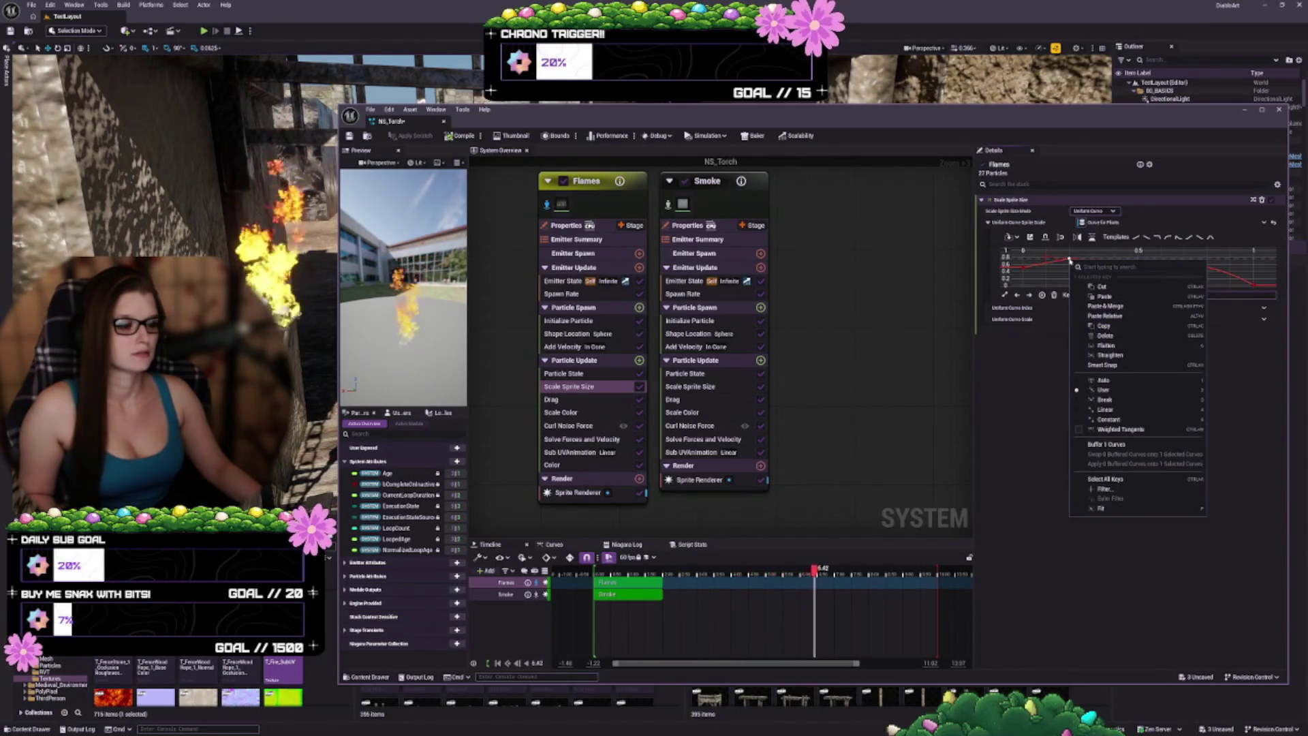
left_click(1104, 381)
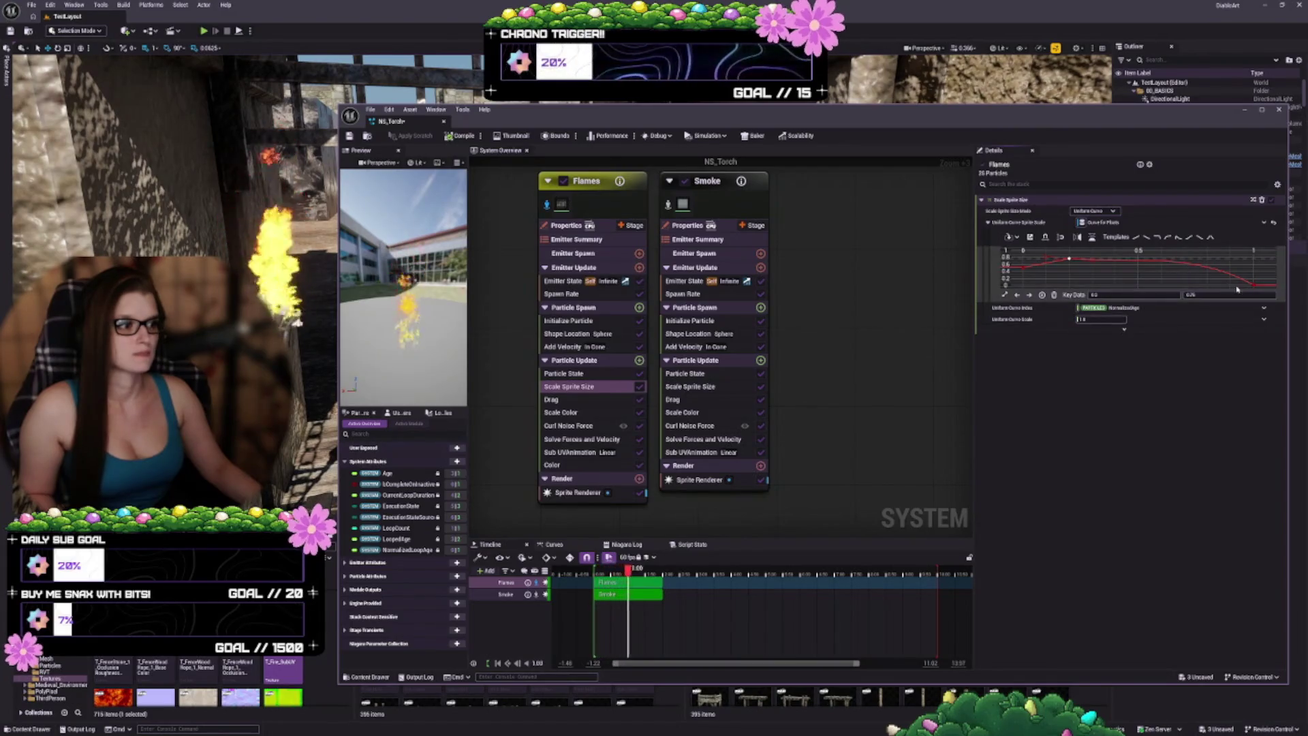
left_click(1254, 285)
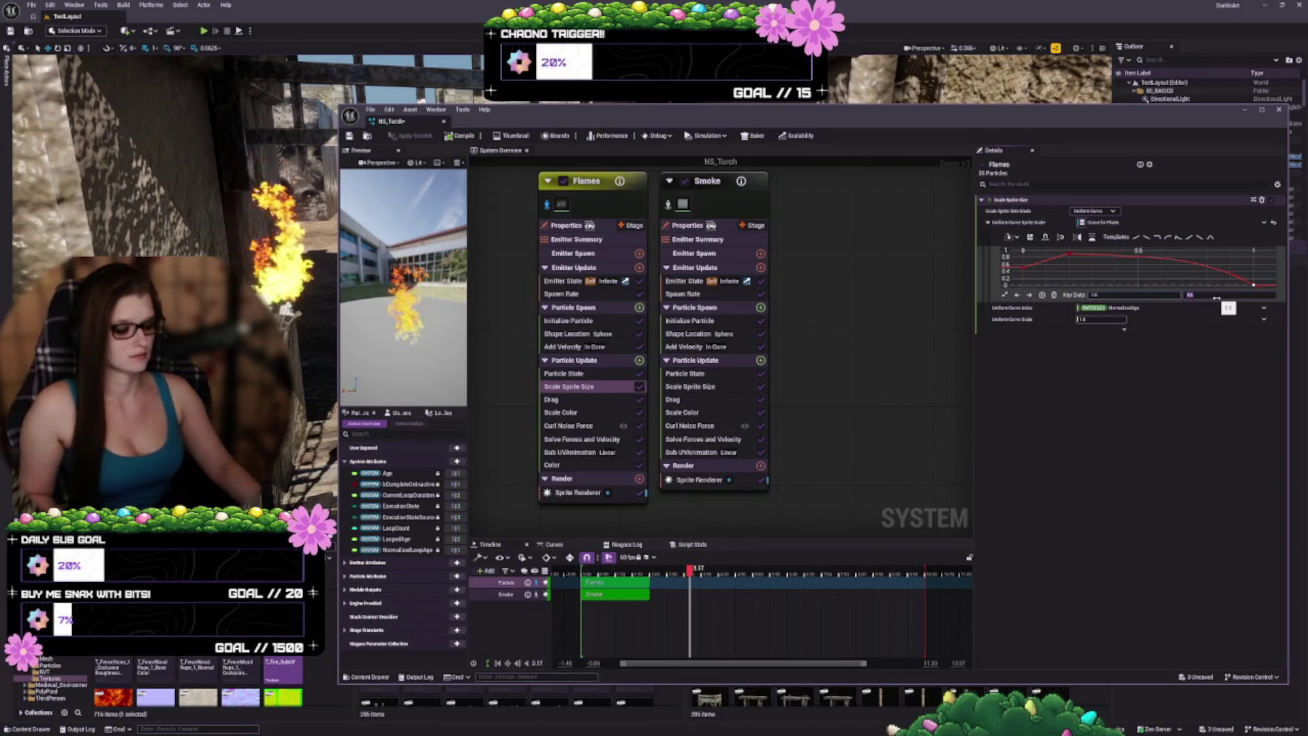
left_click_drag(1217, 298, 1244, 298)
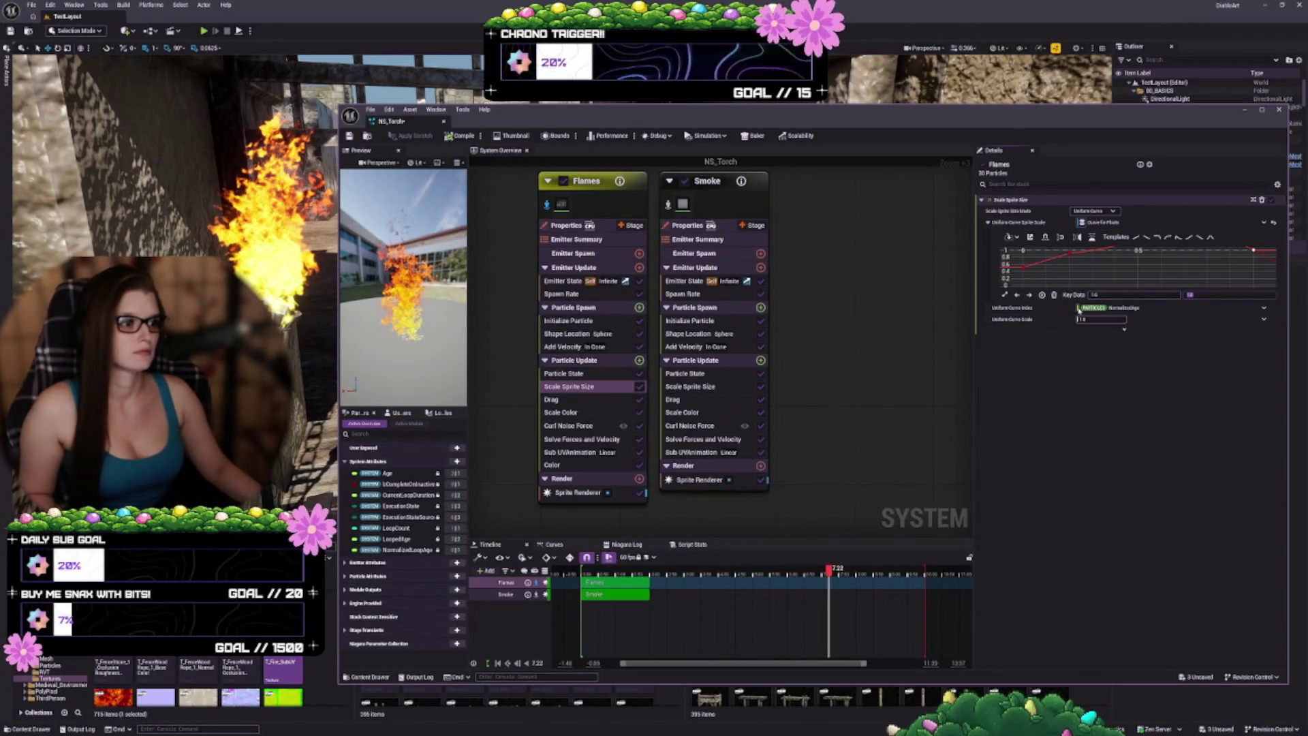
left_click(1006, 296)
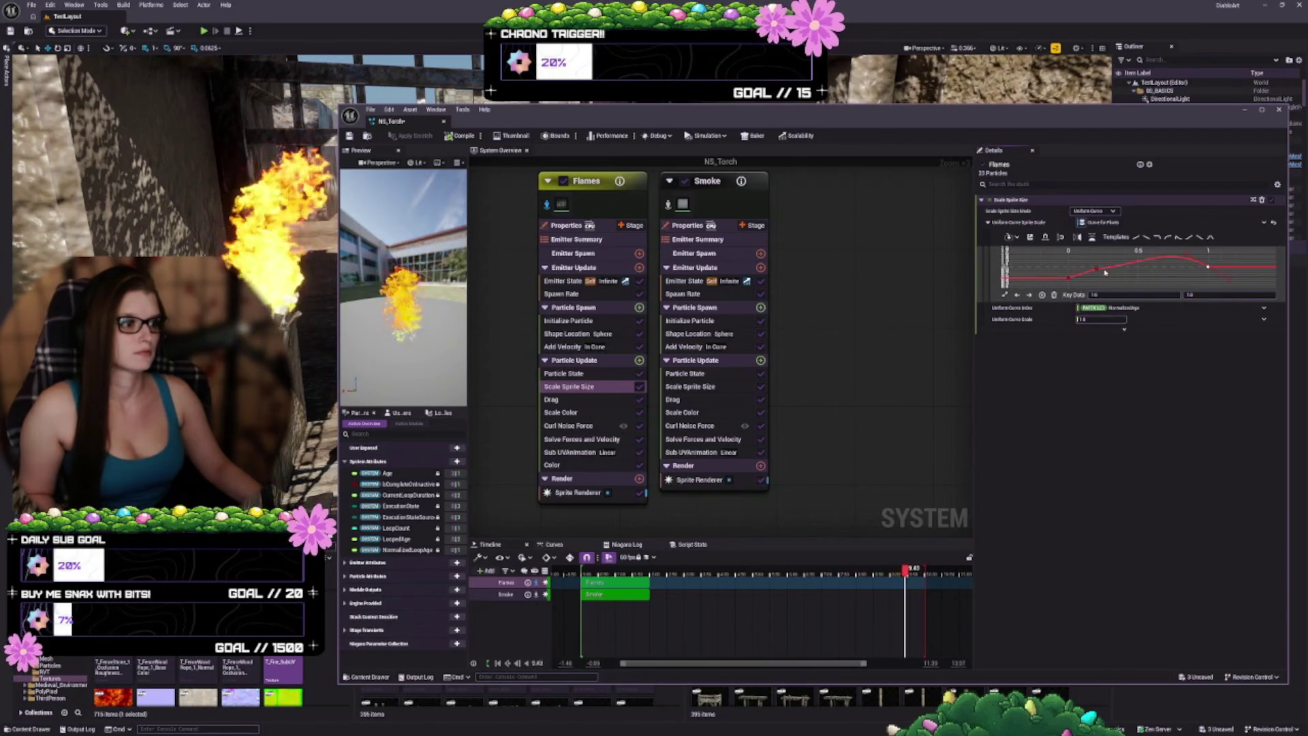
Step: Switch the curve keys' interpolation and tangents to linear, then narrow the Niagara window
right_click(1209, 270)
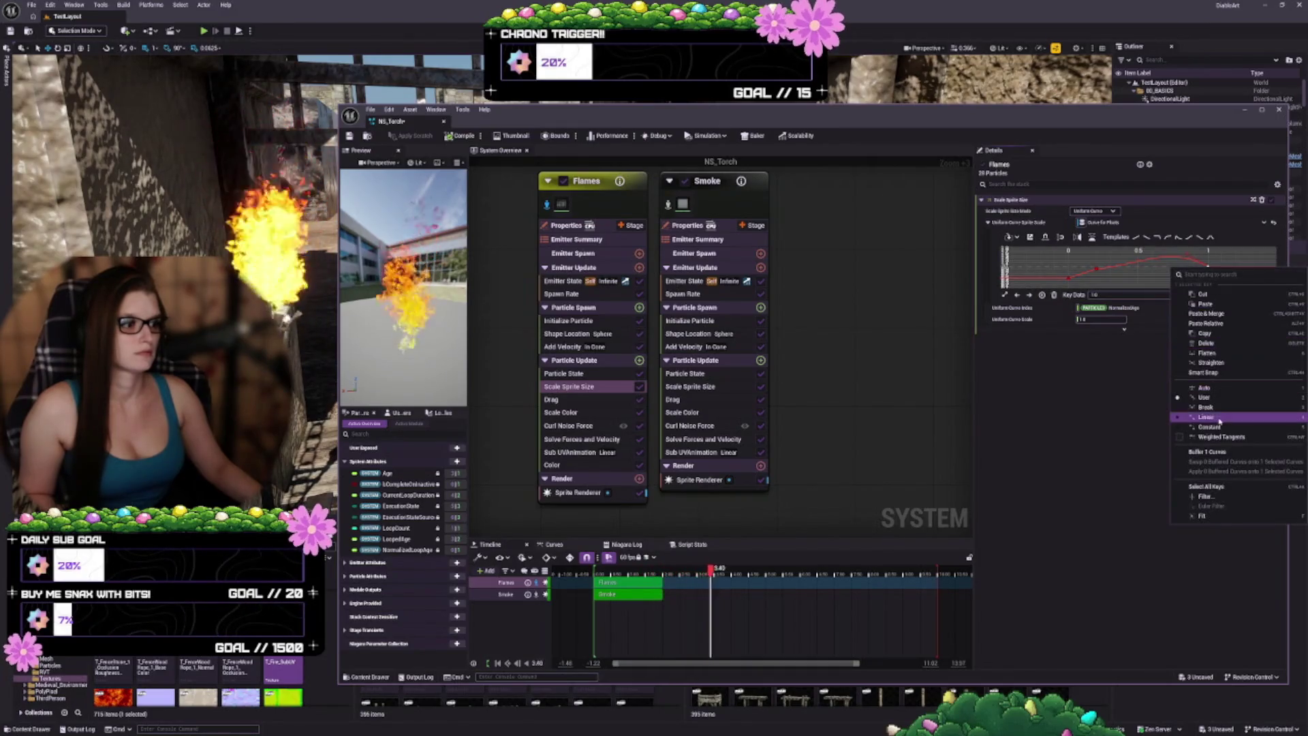
left_click(1214, 388)
left_click(1103, 270)
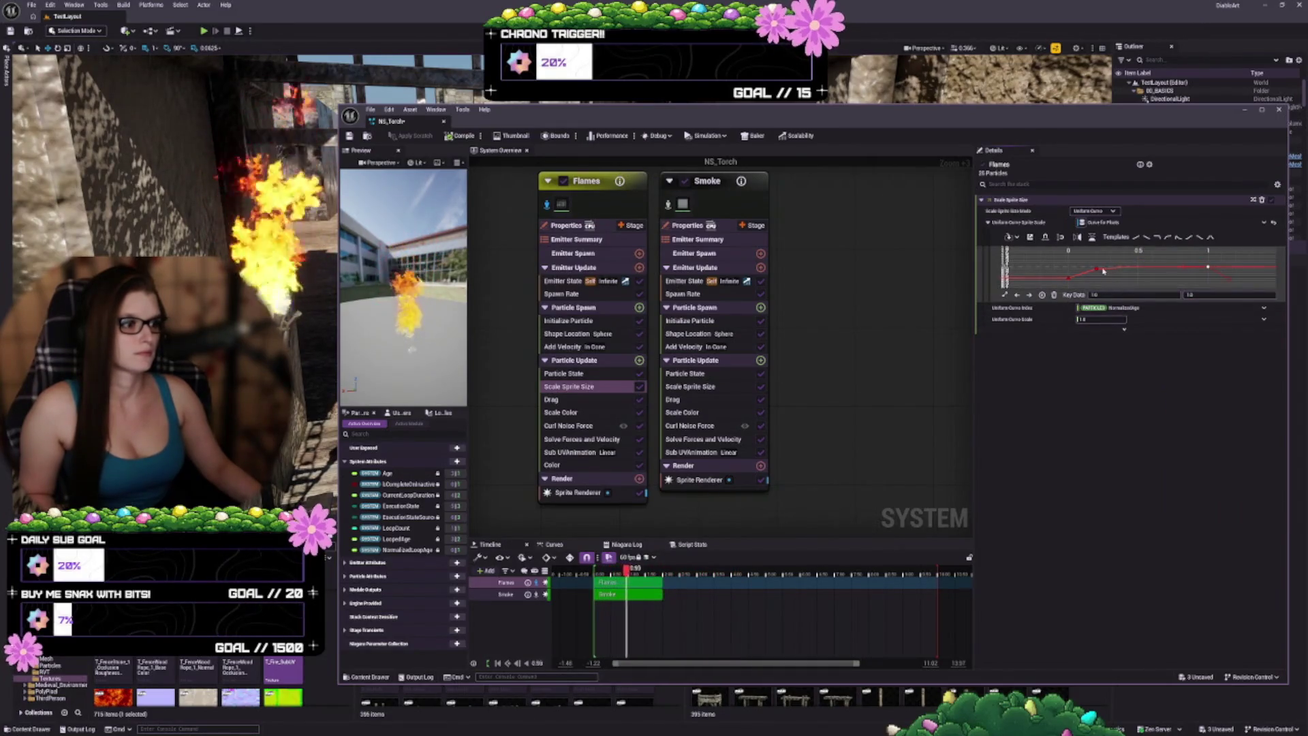
right_click(1098, 270)
left_click(1157, 400)
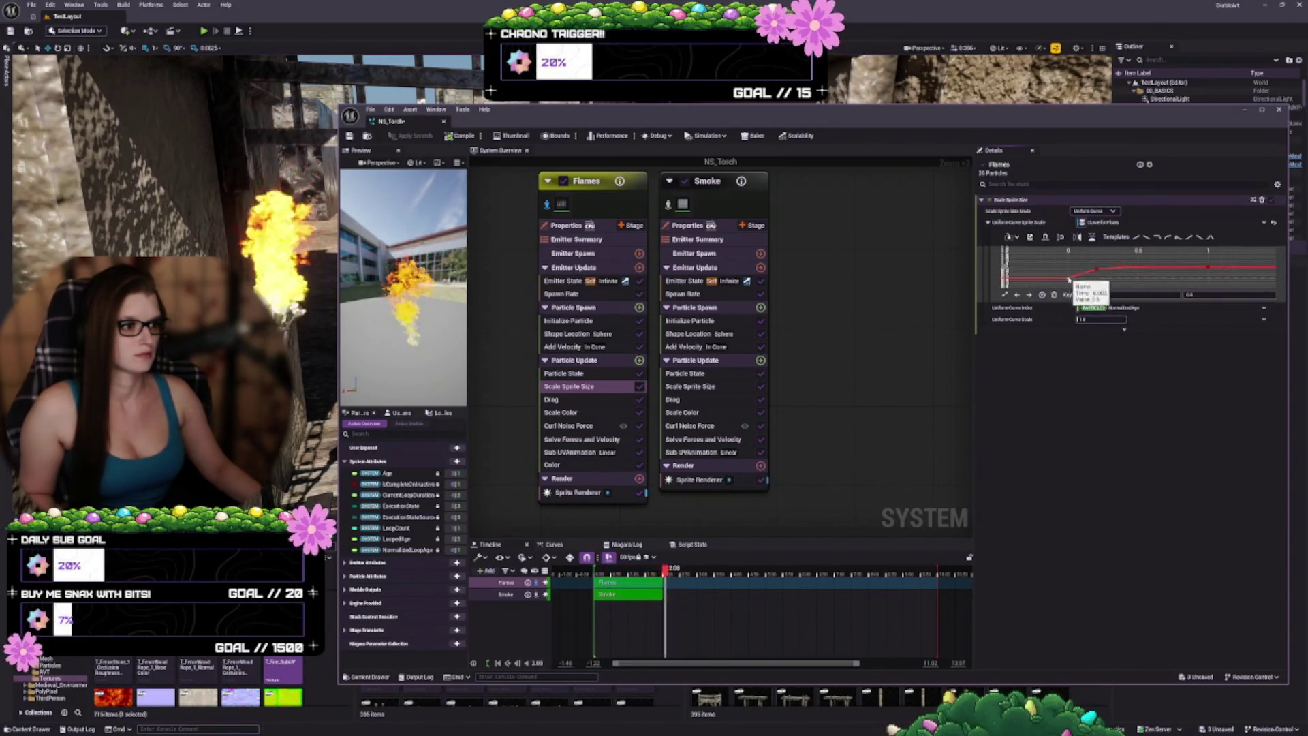
right_click(1069, 278)
left_click(1104, 407)
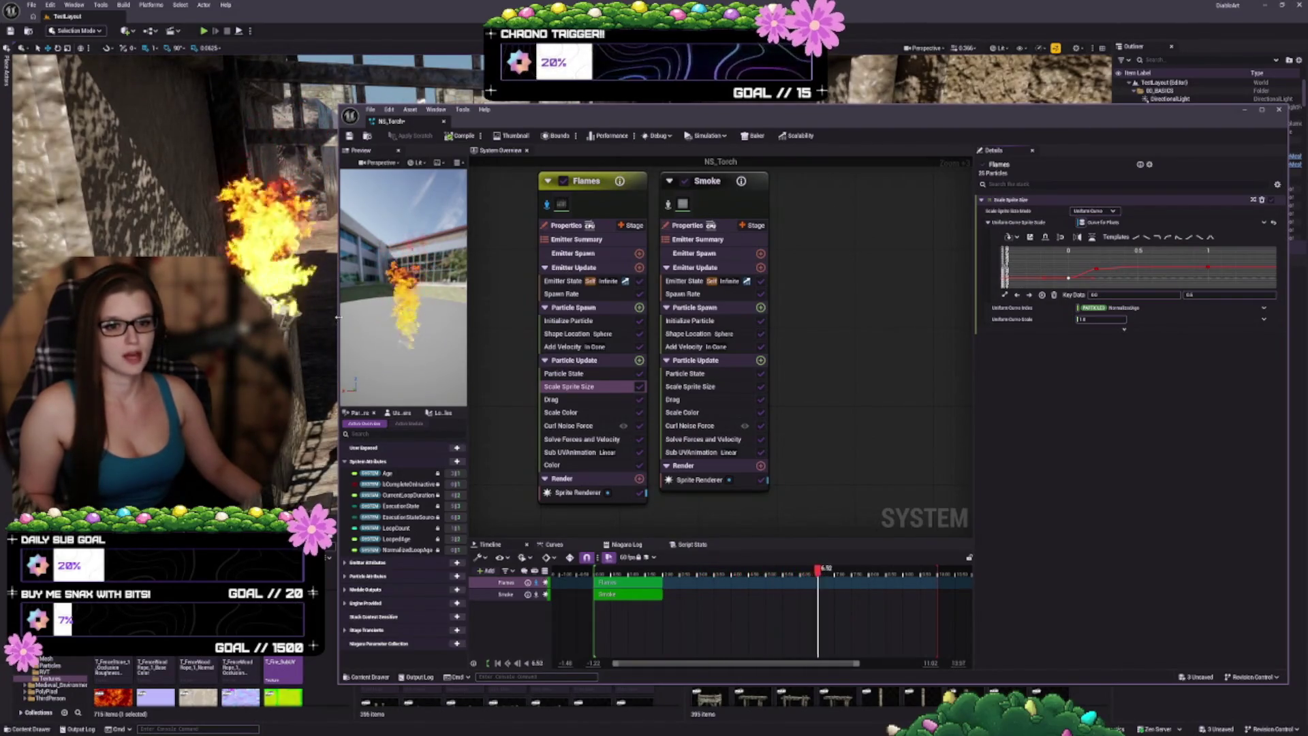
left_click_drag(335, 319, 359, 324)
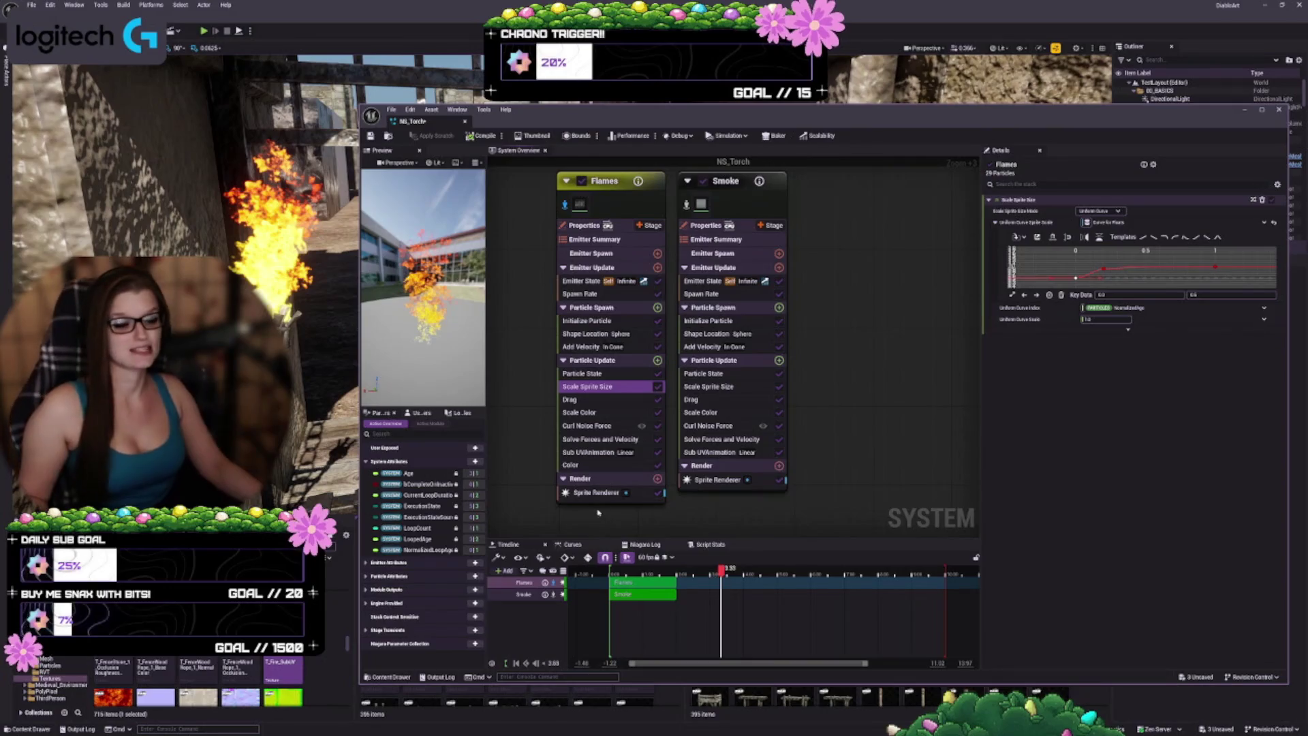
Step: Select the Flames emitter so its full settings stack appears
left_click(650, 311)
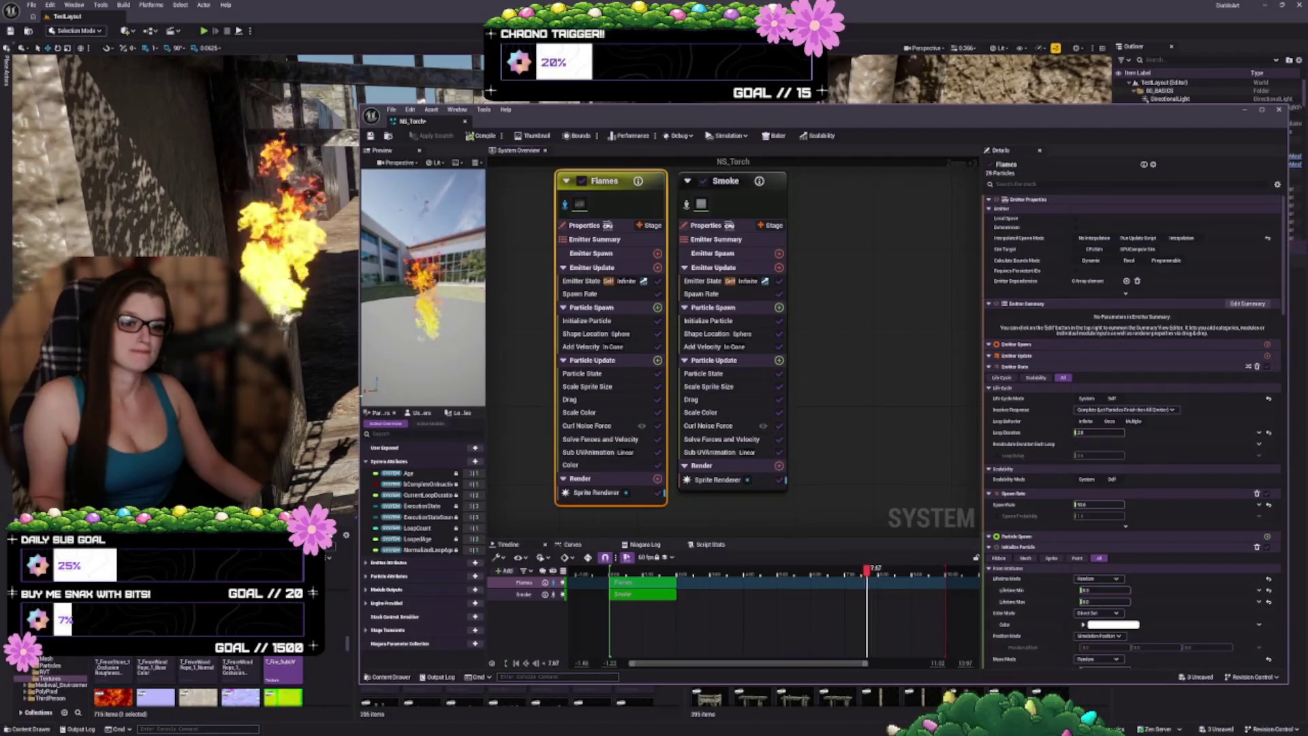
Step: Open the Content Browser folder holding NS_Torch and its seven T_Flames flipbook textures
left_click_drag(750, 110, 873, 110)
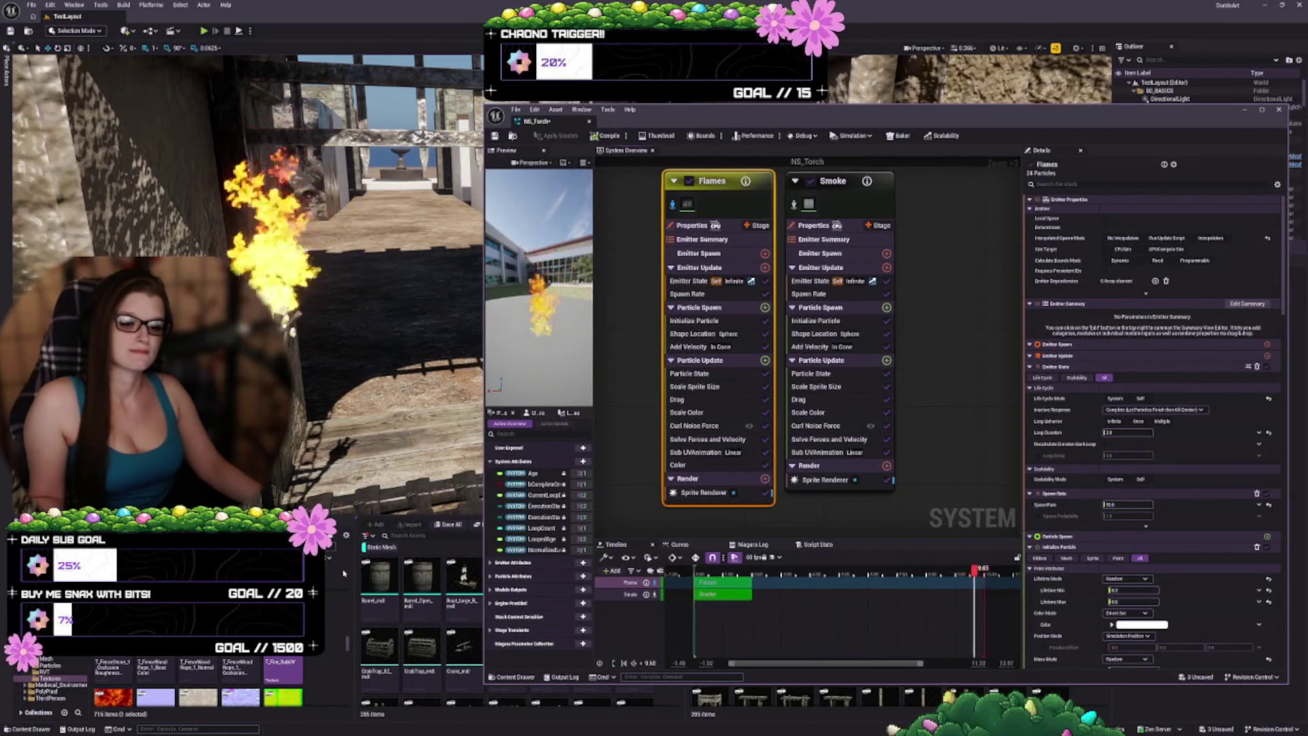
scroll(198, 681, "down", 2)
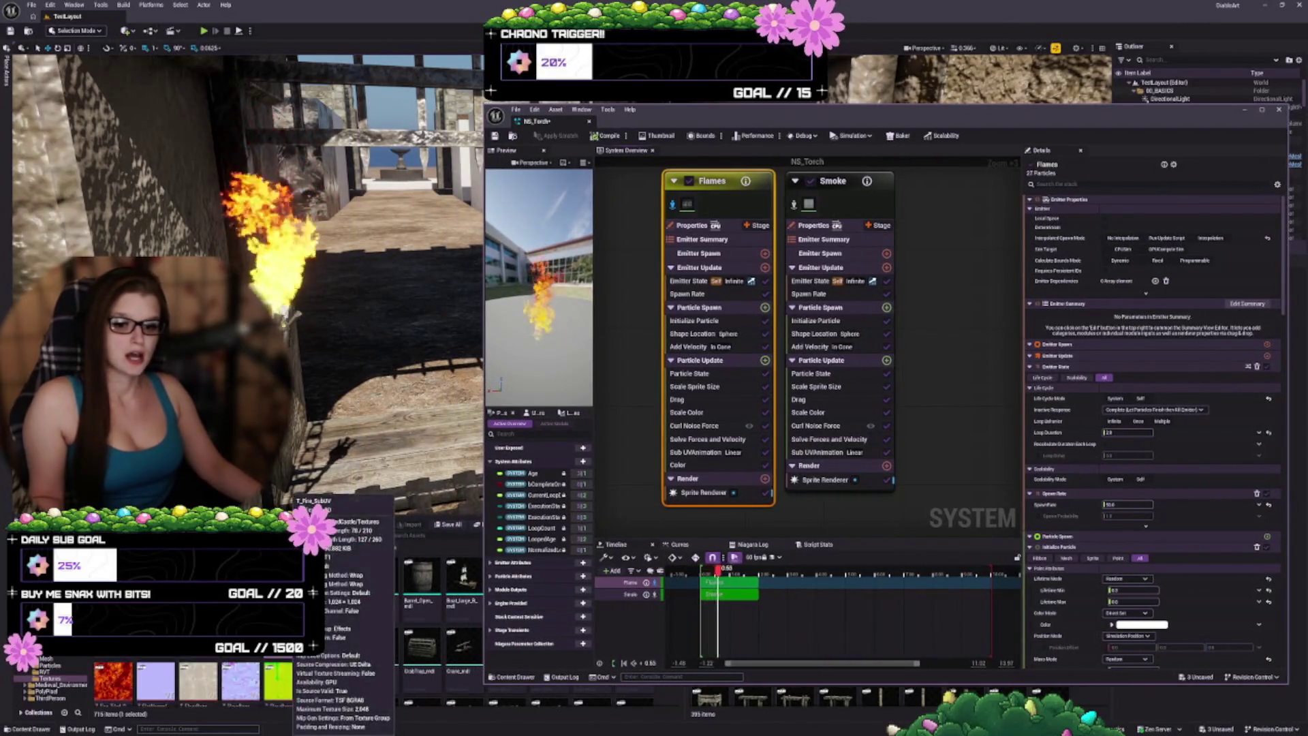
left_click(41, 659)
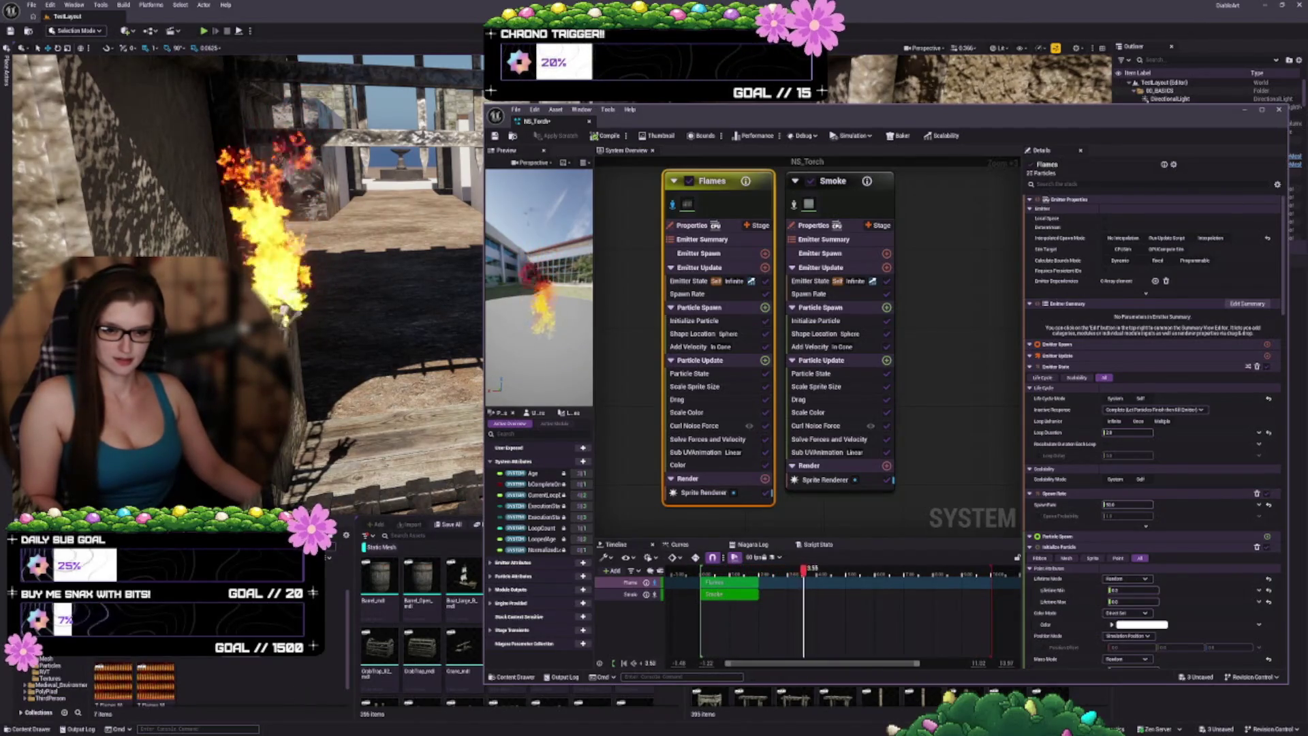
mouse_move(295, 695)
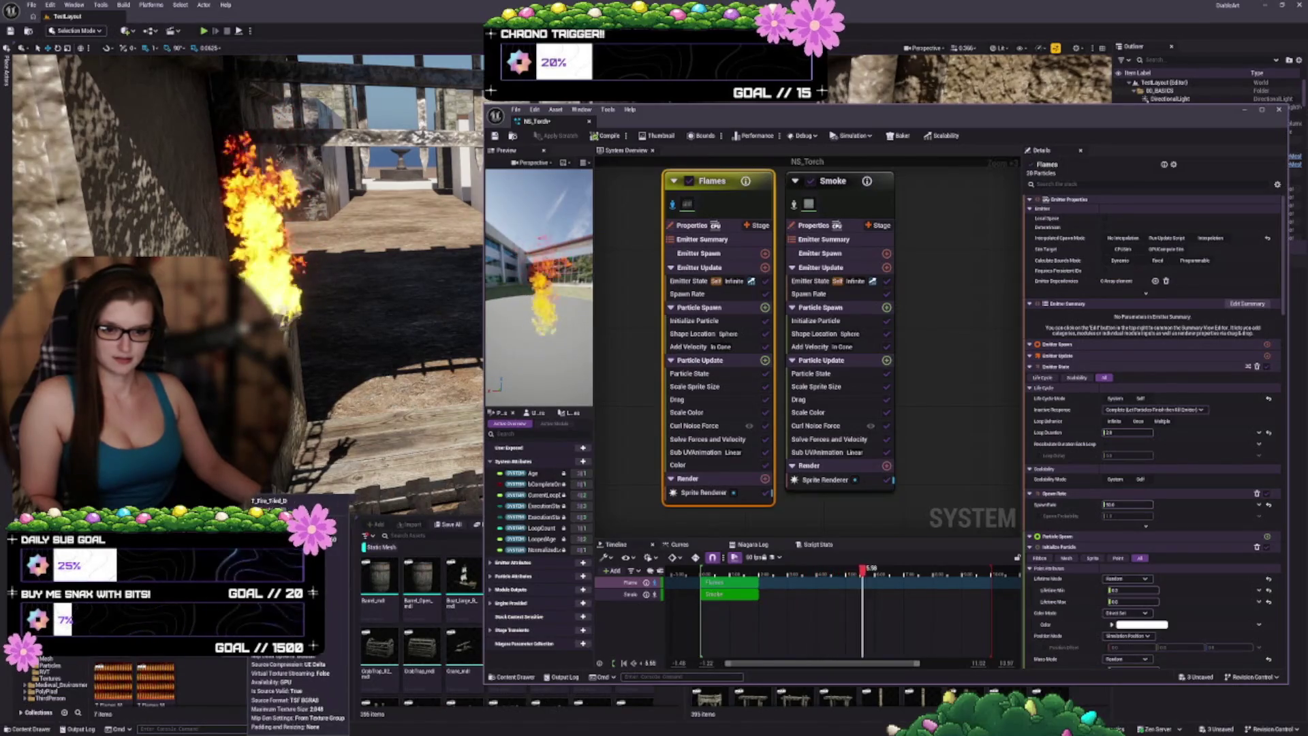
mouse_move(249, 692)
mouse_move(170, 682)
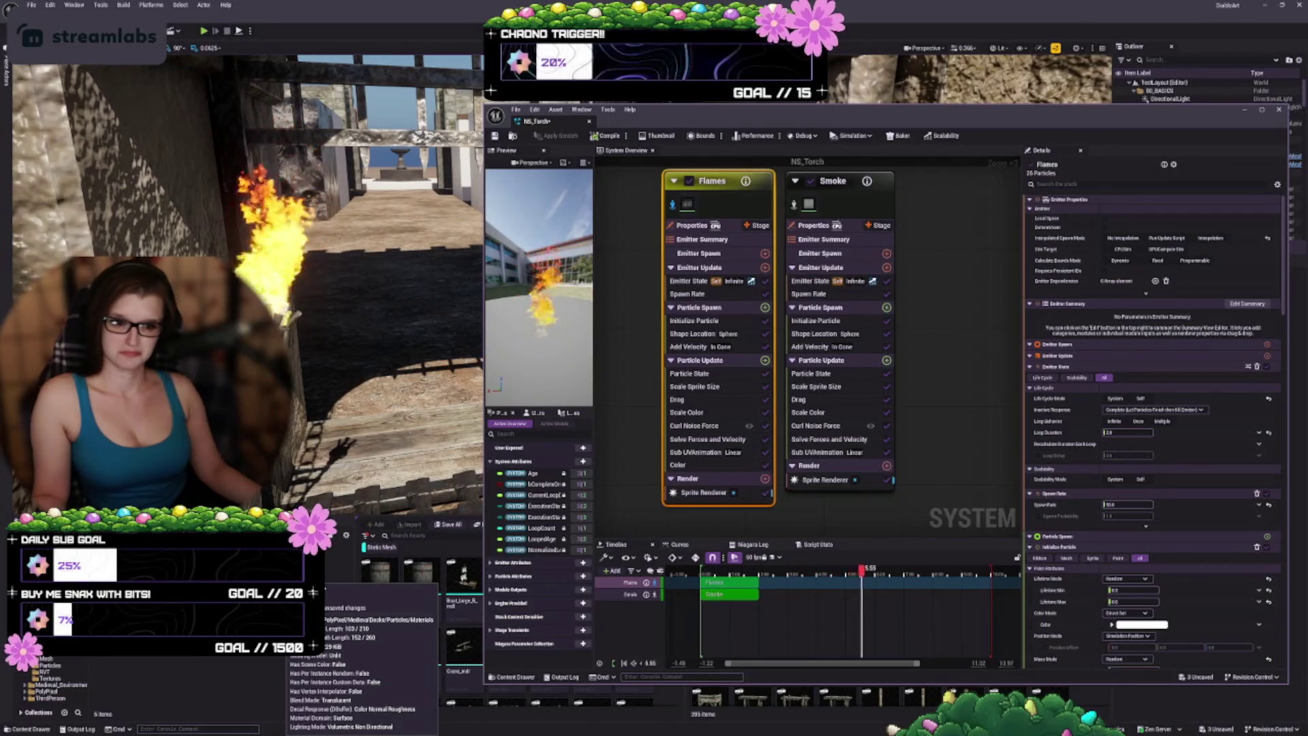
Step: Show the Flames emitter's Sprite Renderer settings, including its Material slot, in Details
left_click(464, 640)
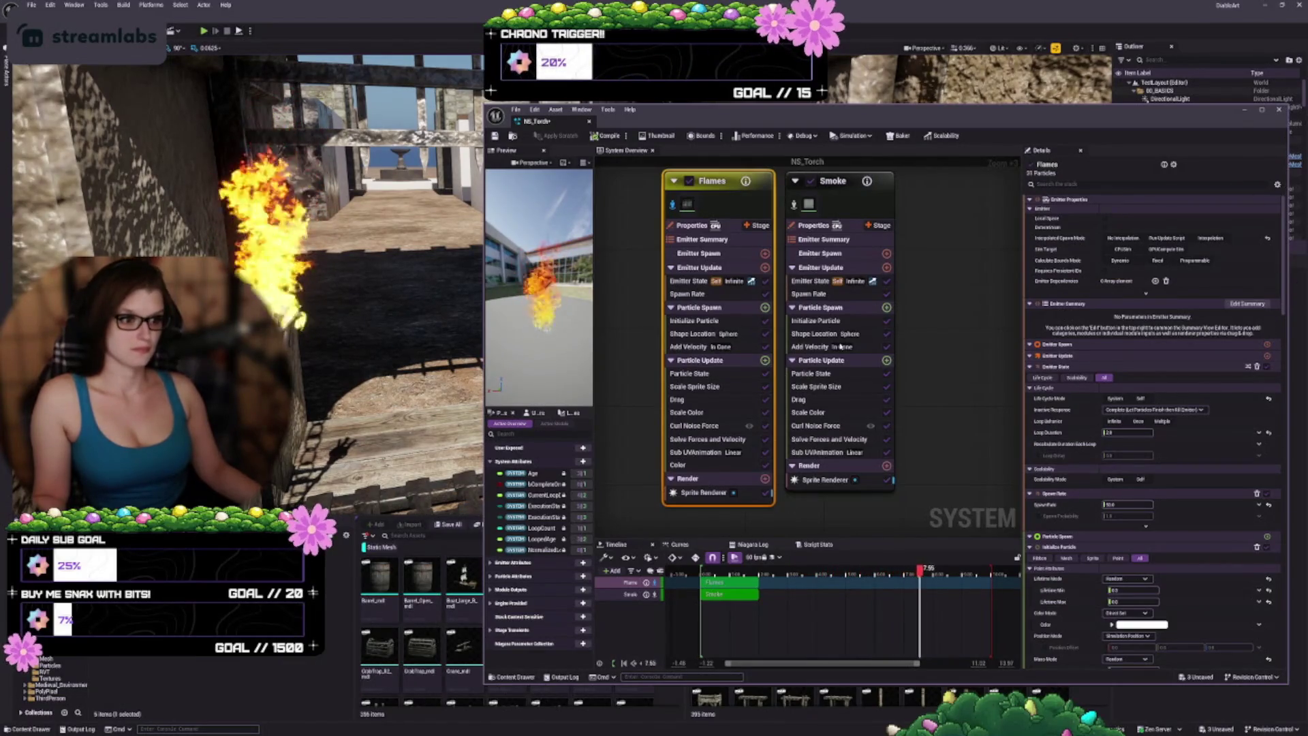
left_click(704, 492)
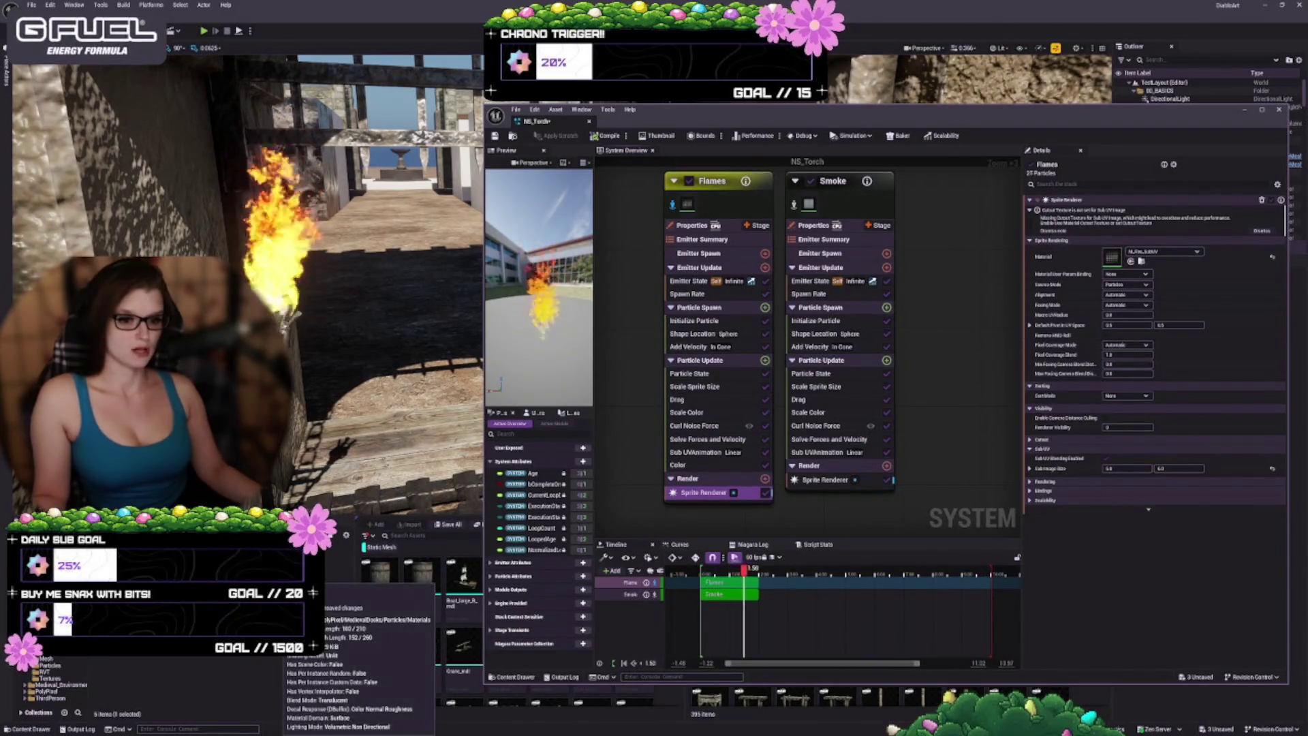
Step: Open M_Fire_SubUV and reposition its Add node lower and Texture Sample node higher
double_click(273, 600)
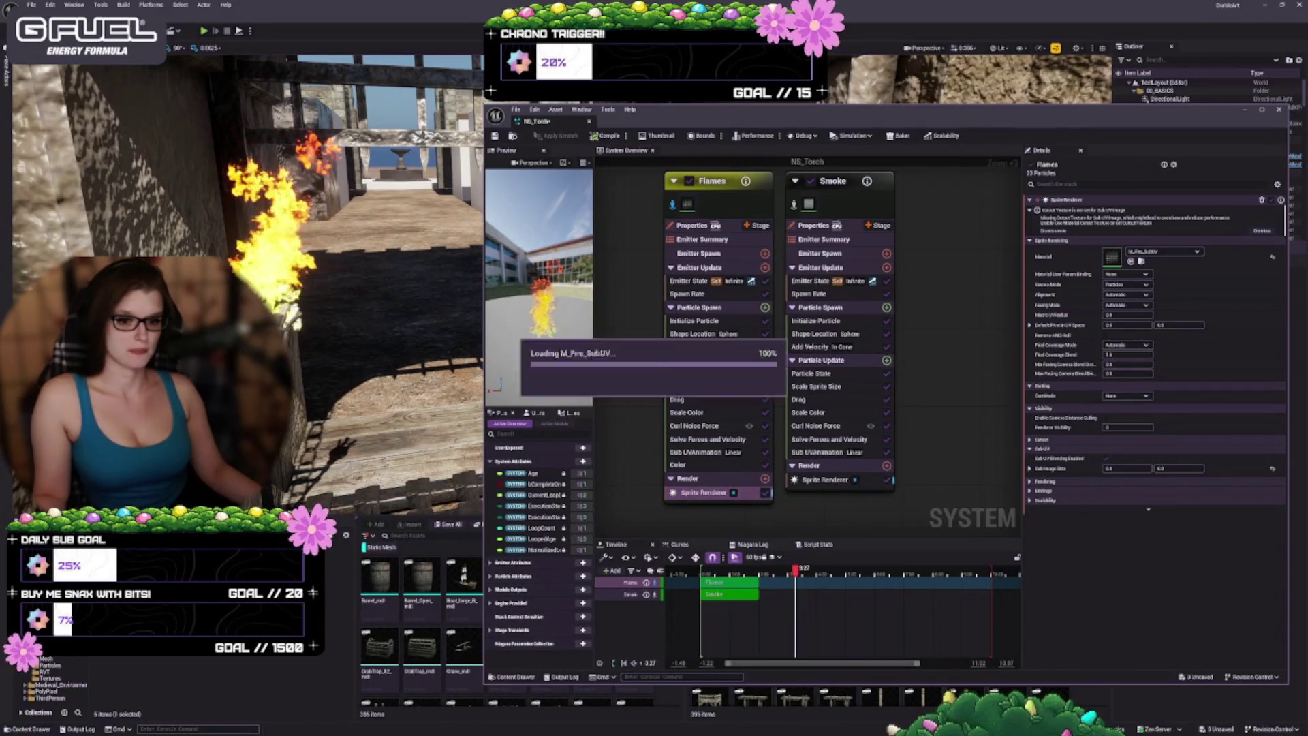
scroll(1048, 428, "down", 4)
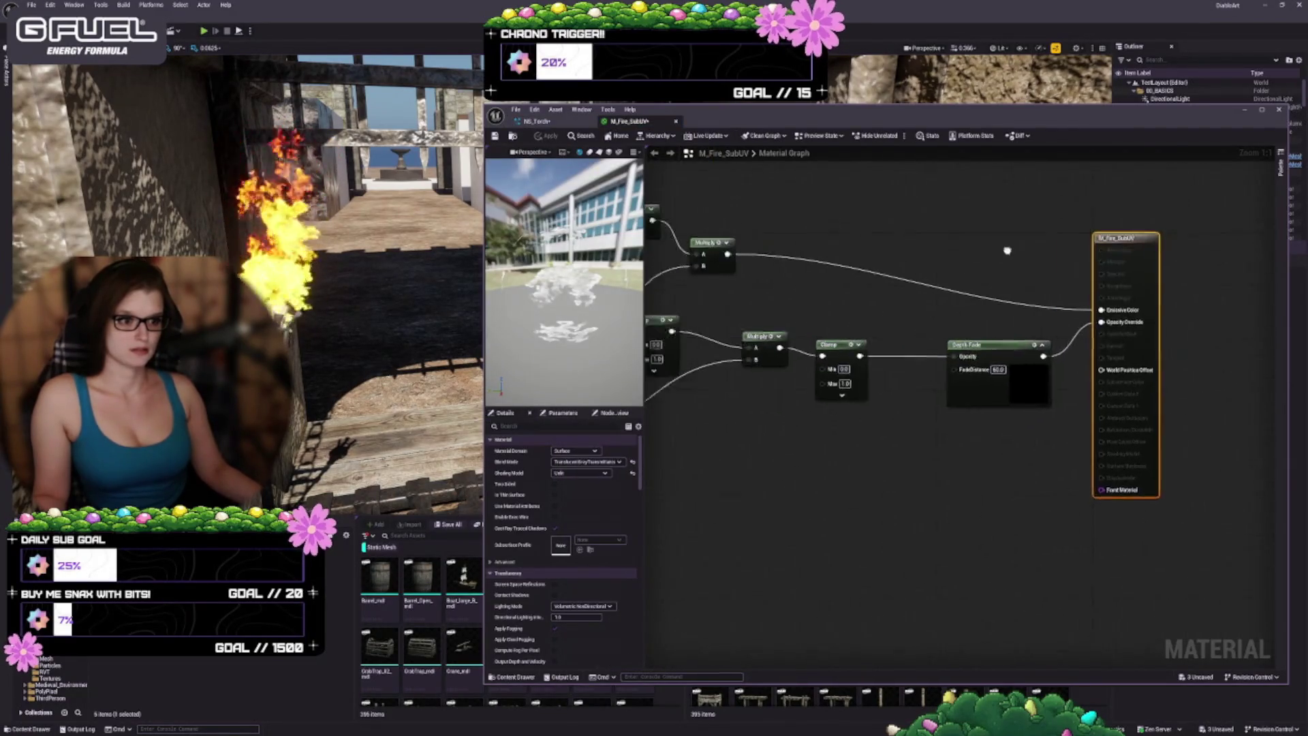
scroll(862, 450, "up", 2)
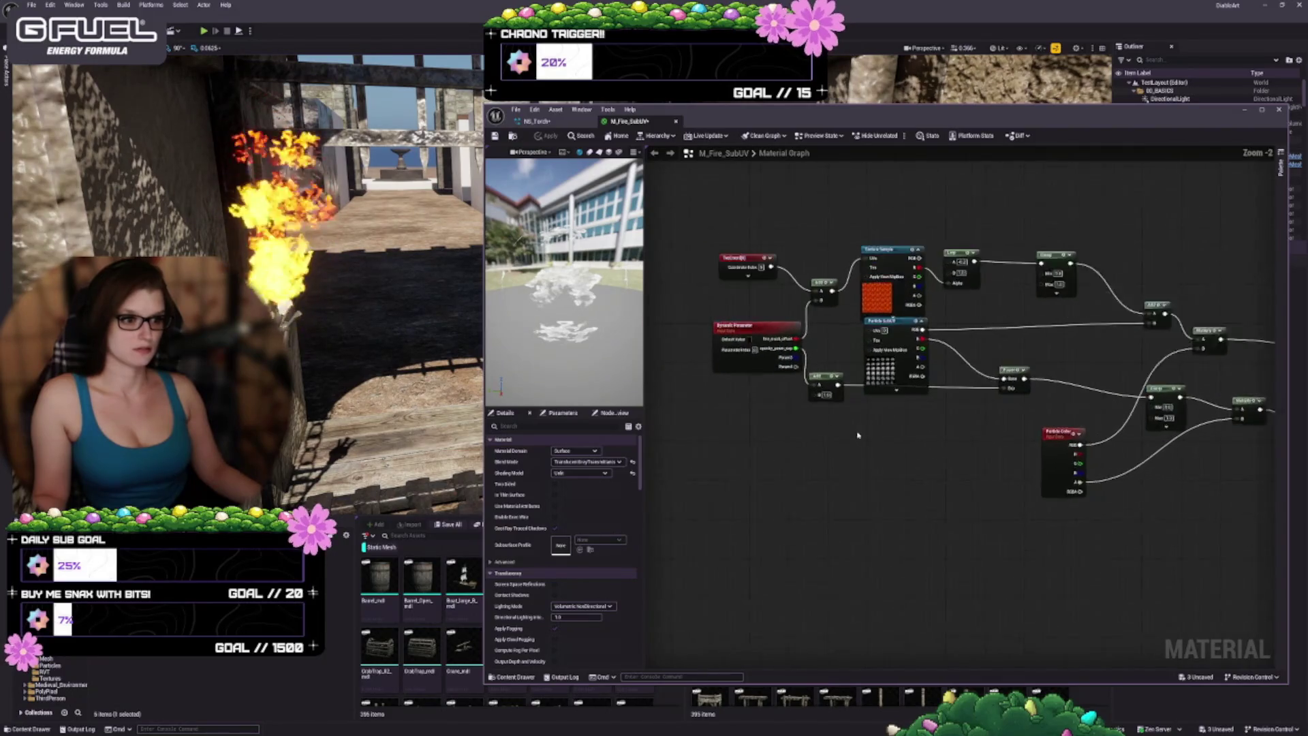
left_click_drag(823, 381, 826, 402)
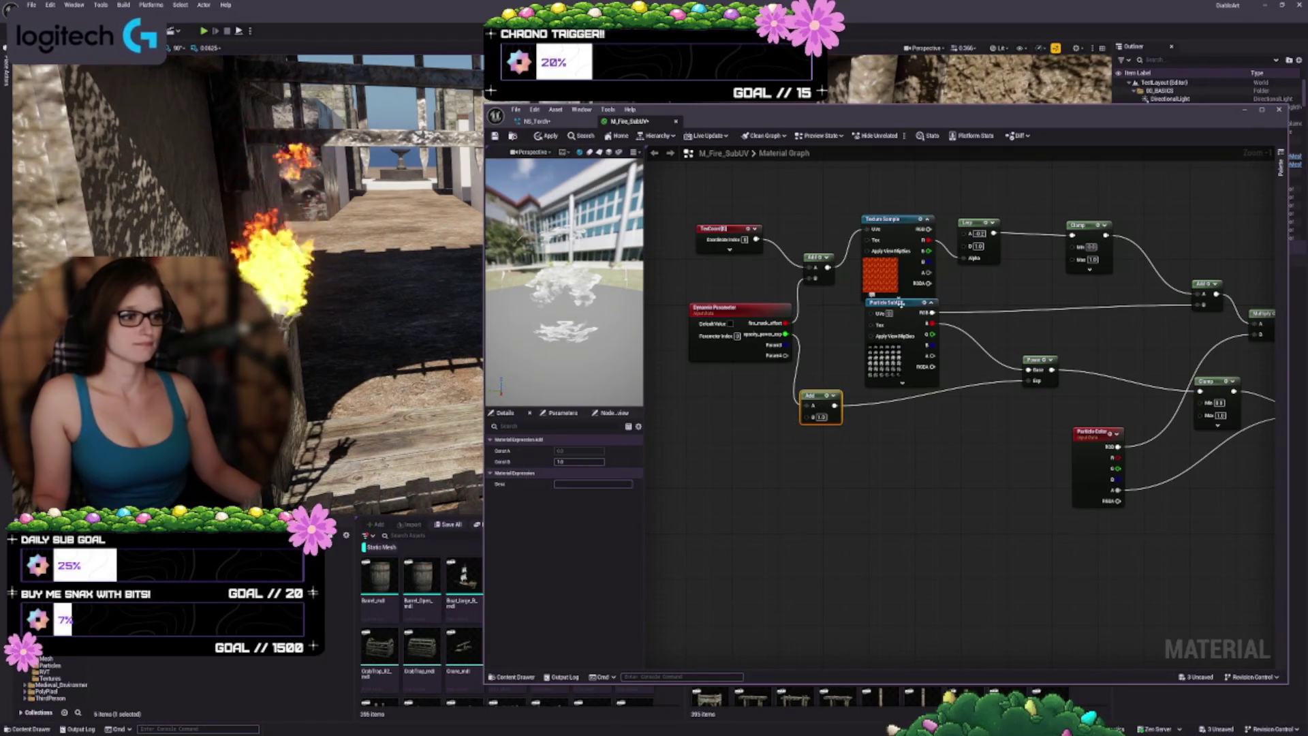
left_click_drag(905, 225, 904, 213)
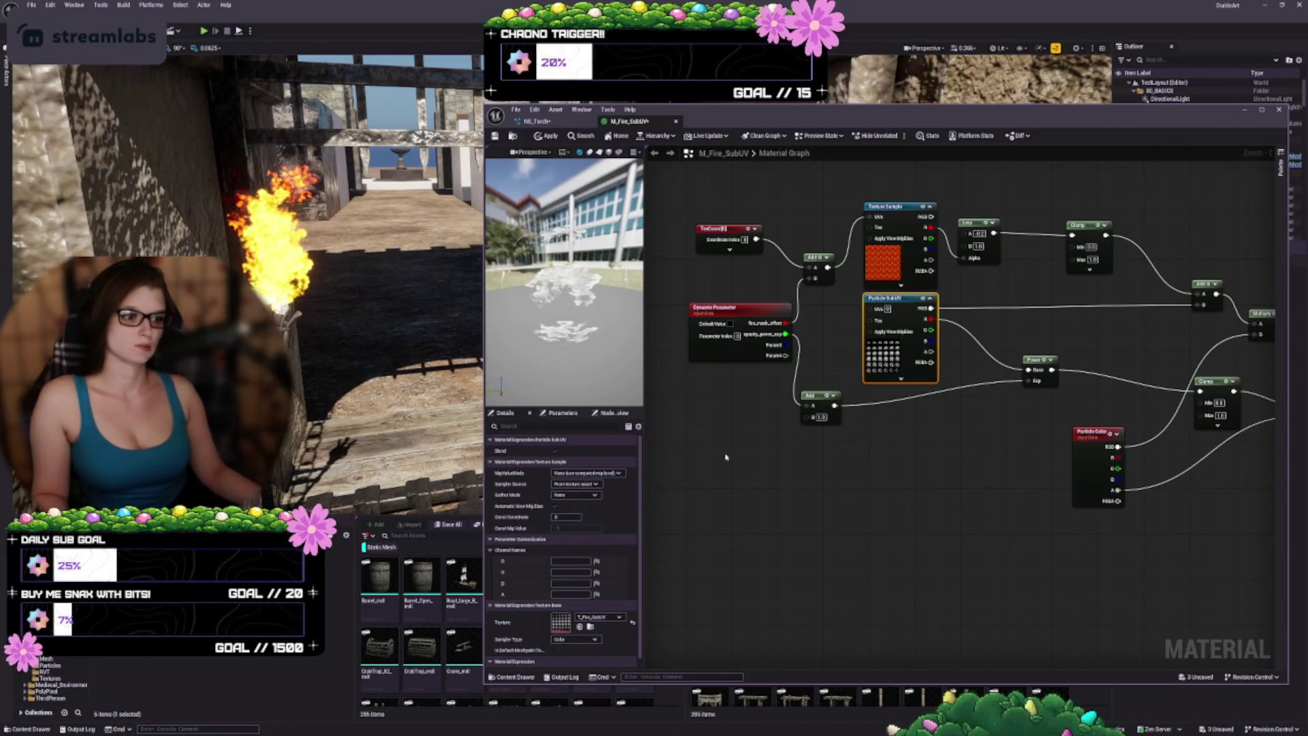
Step: Apply and save the M_Fire_SubUV changes, then go back to NS_Torch
left_click_drag(739, 447, 760, 515)
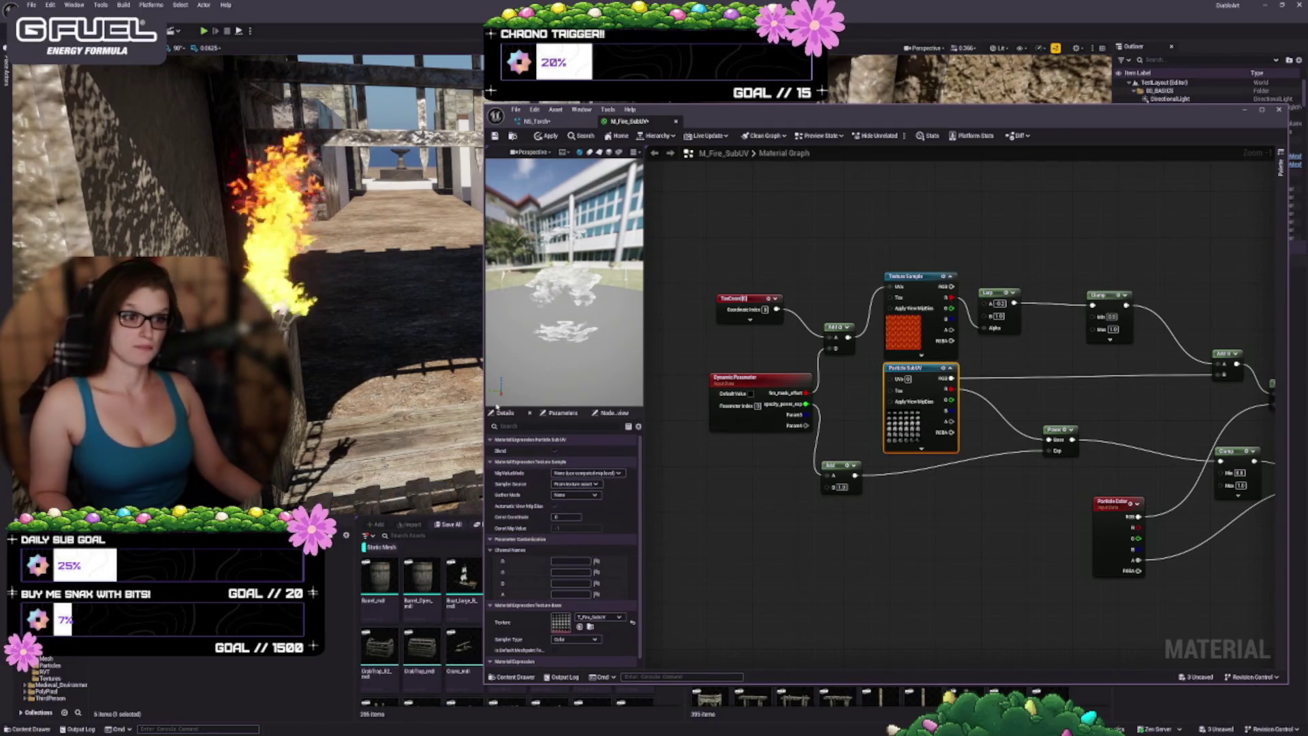
left_click(495, 136)
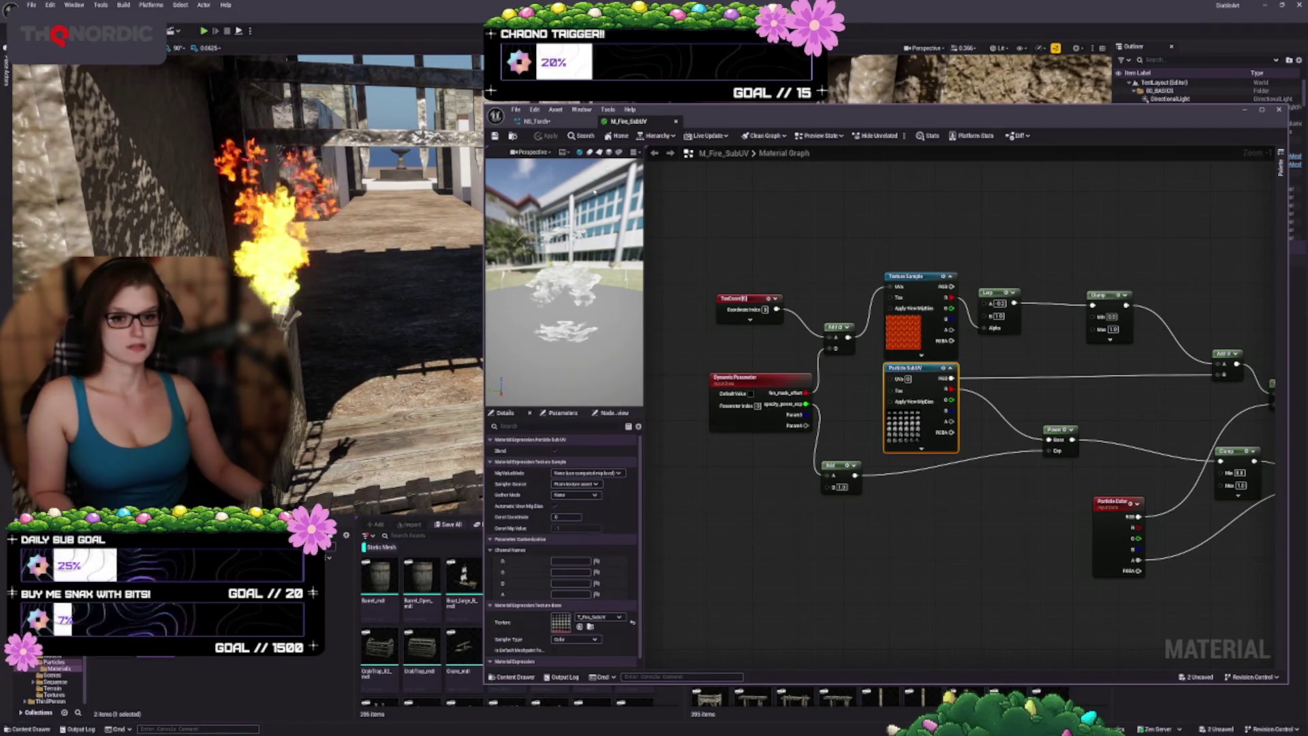
left_click(535, 120)
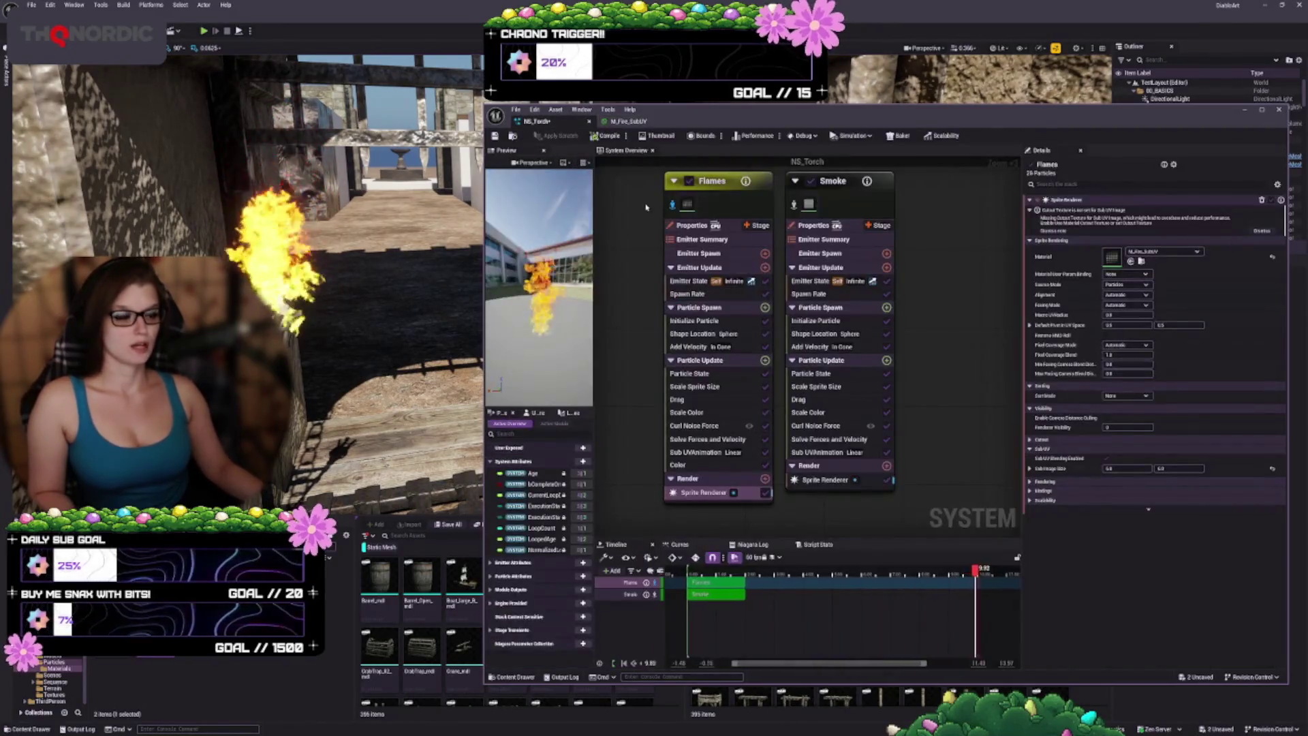
Step: Assign M_Fire_SubUV_1 as the Flames sprite material and open it in the Material editor
left_click(1132, 262)
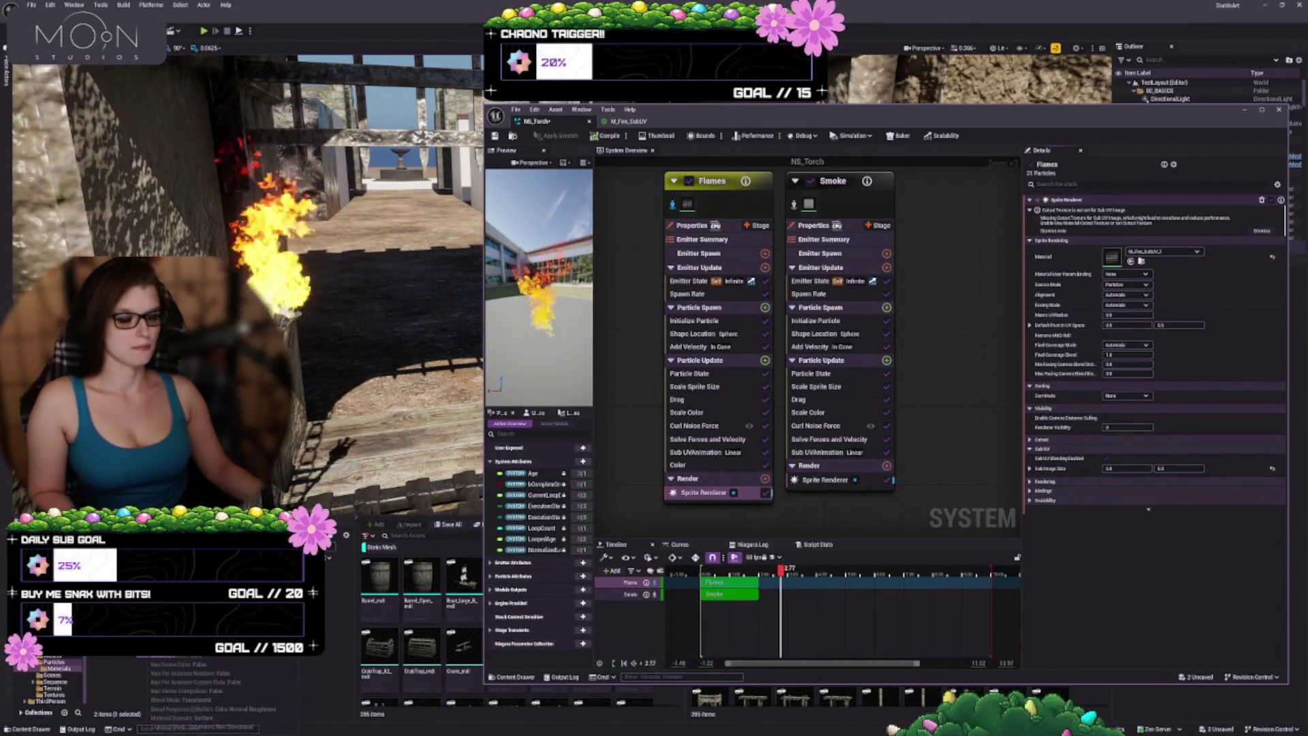
double_click(1112, 256)
scroll(1002, 477, "up", 6)
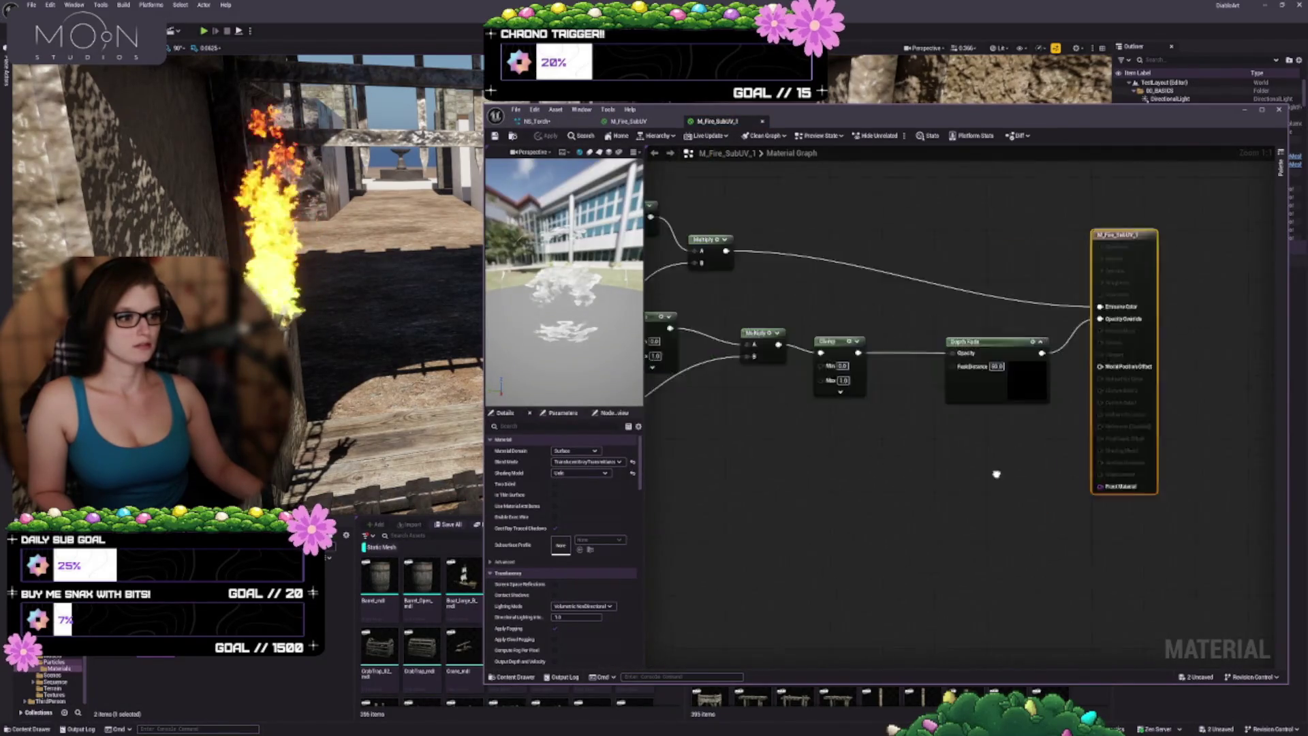
scroll(1040, 578, "down", 2)
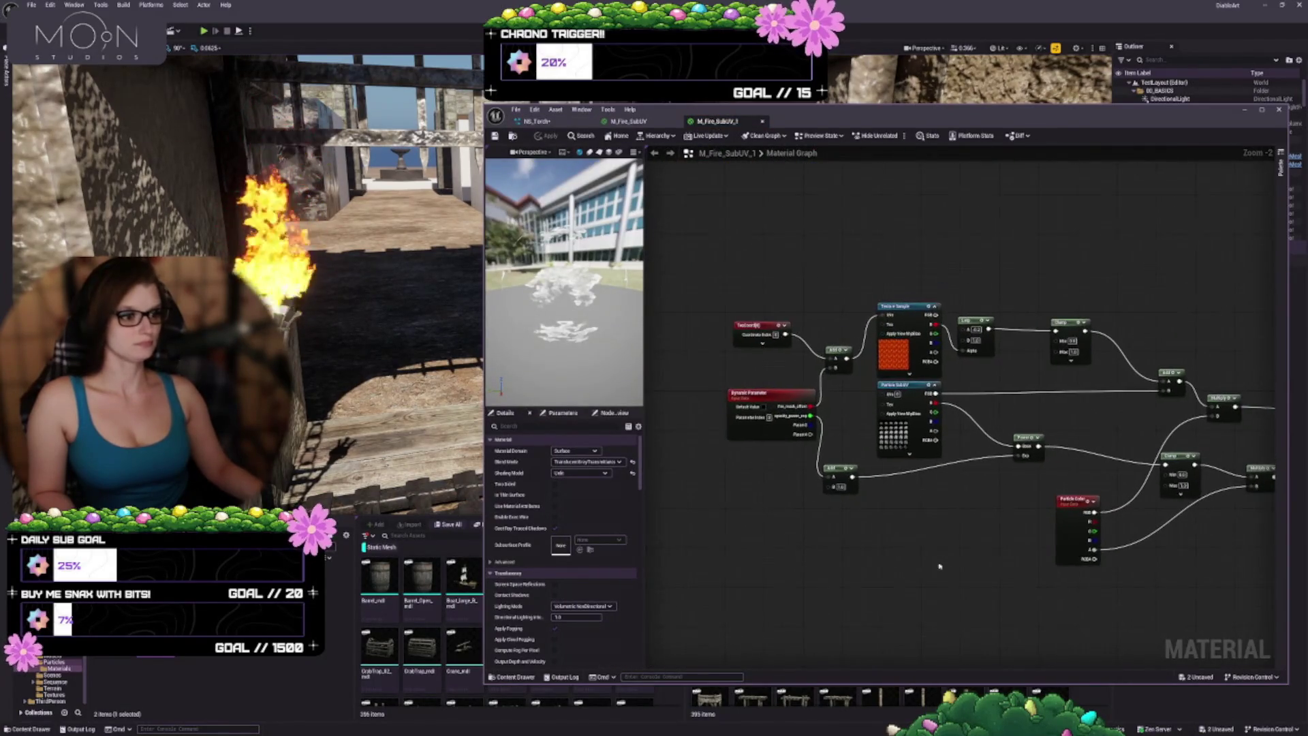
scroll(824, 328, "up", 2)
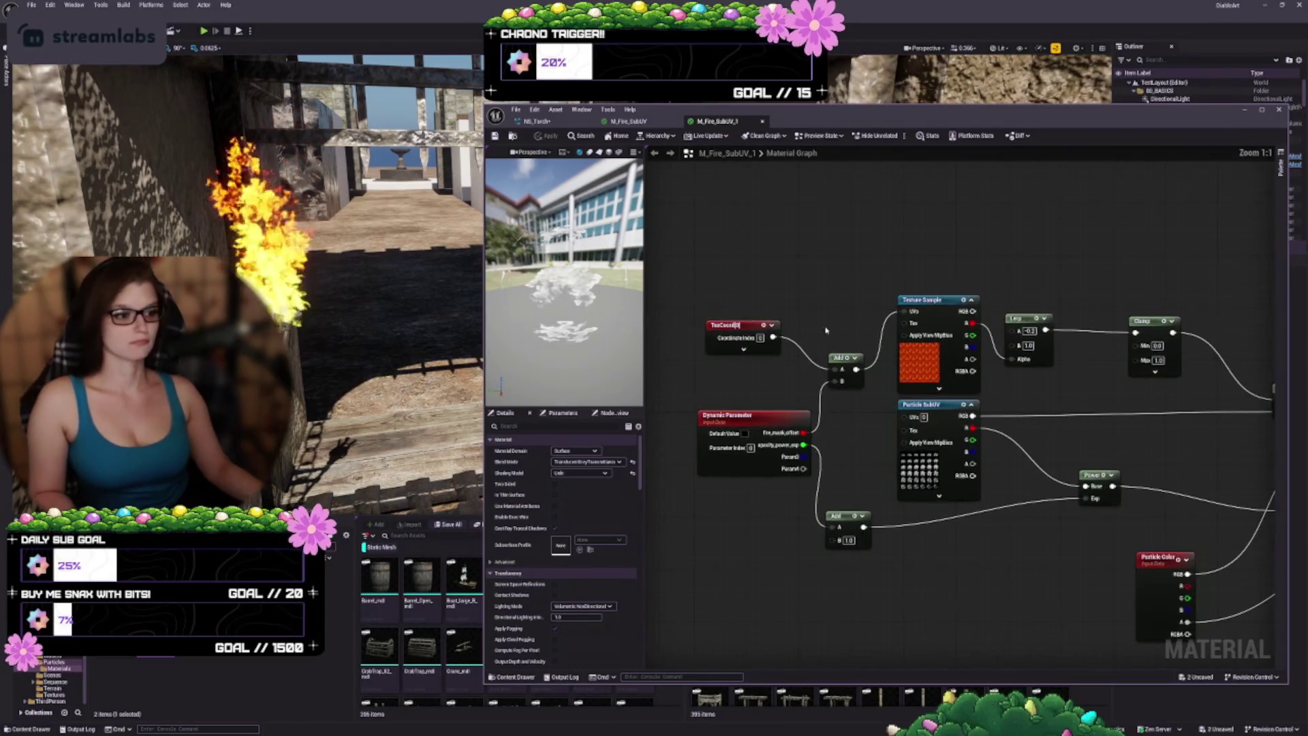
Step: Move the TexCoord node up and to the right in the M_Fire_SubUV_1 graph
mouse_move(832, 334)
left_mouse_down()
mouse_move(803, 284)
mouse_move(805, 324)
mouse_move(877, 301)
left_mouse_up()
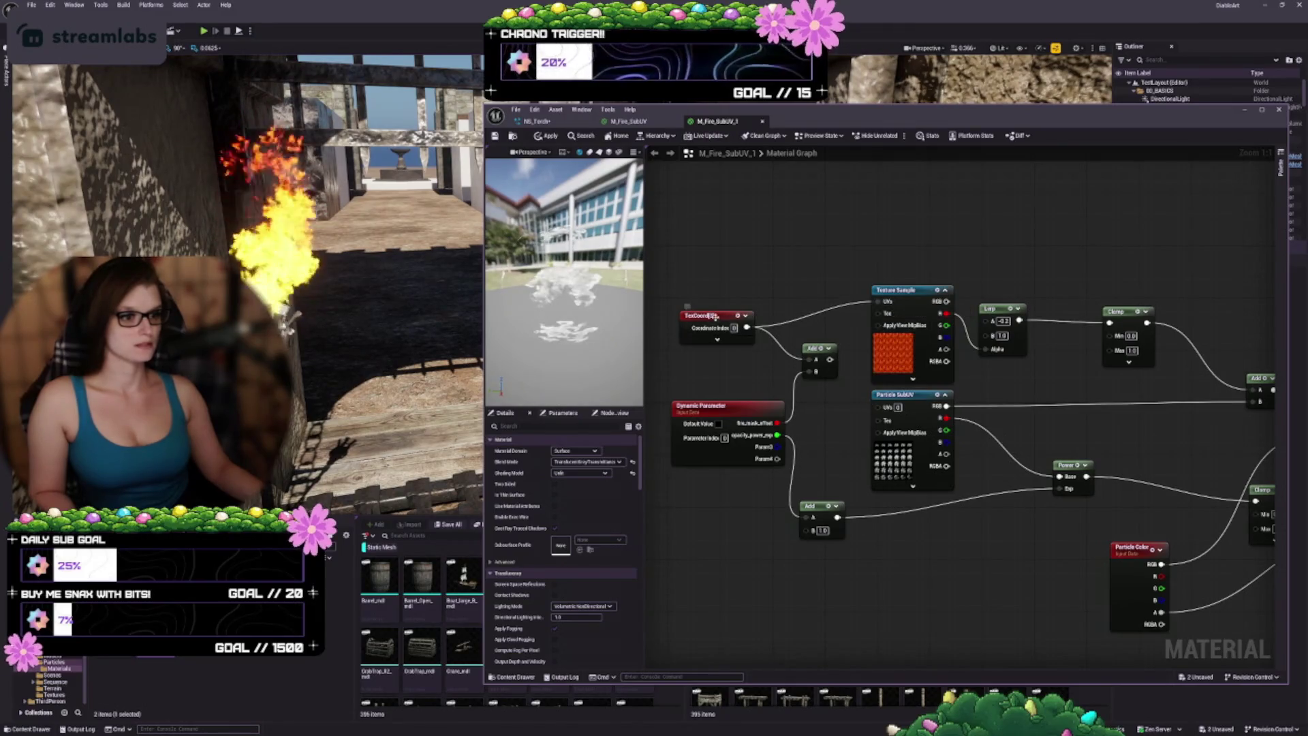
left_click_drag(715, 316, 728, 290)
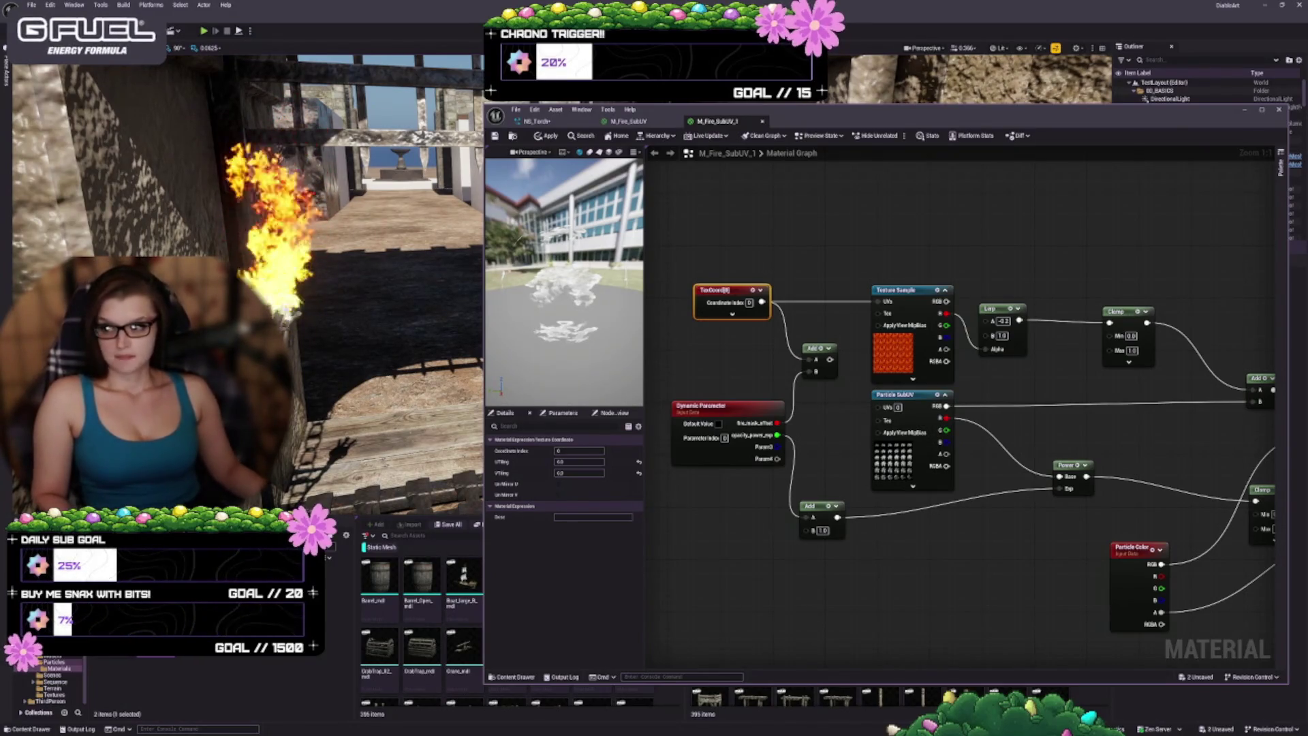
mouse_move(846, 535)
left_mouse_down()
mouse_move(838, 512)
mouse_move(838, 538)
left_mouse_up()
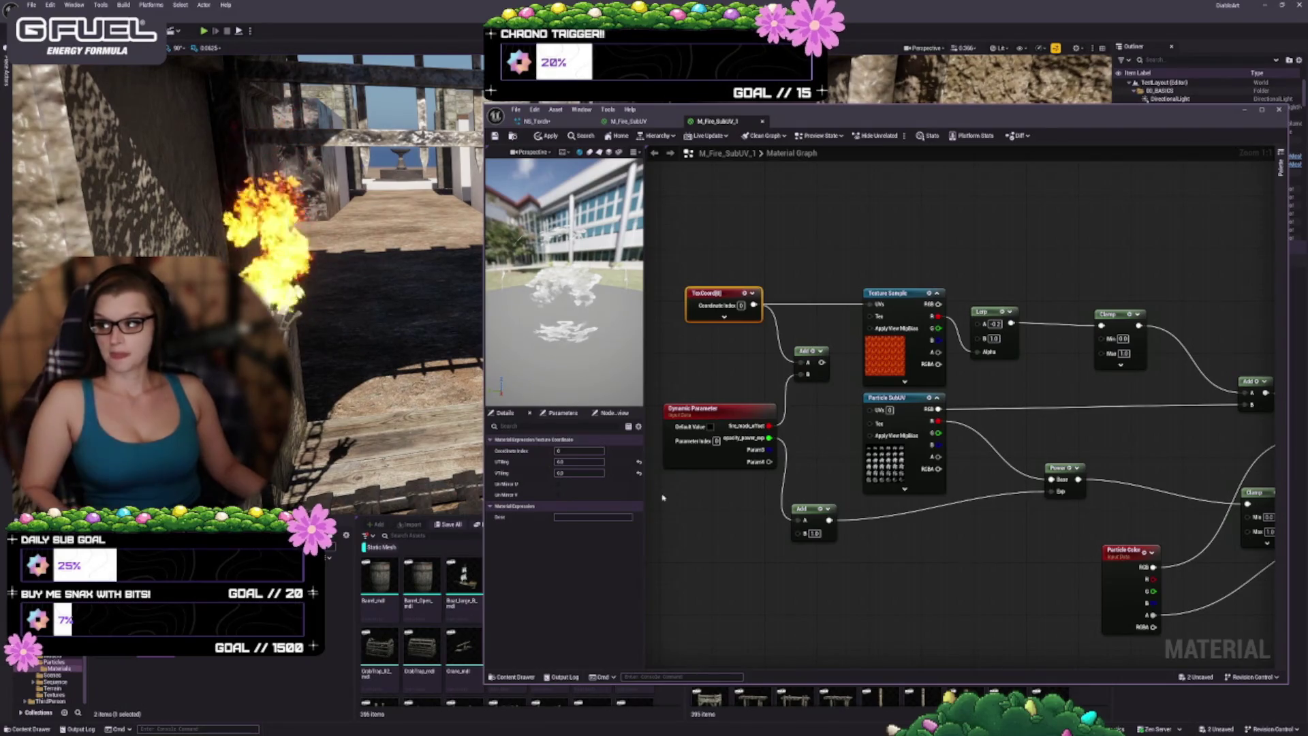
right_click(960, 279)
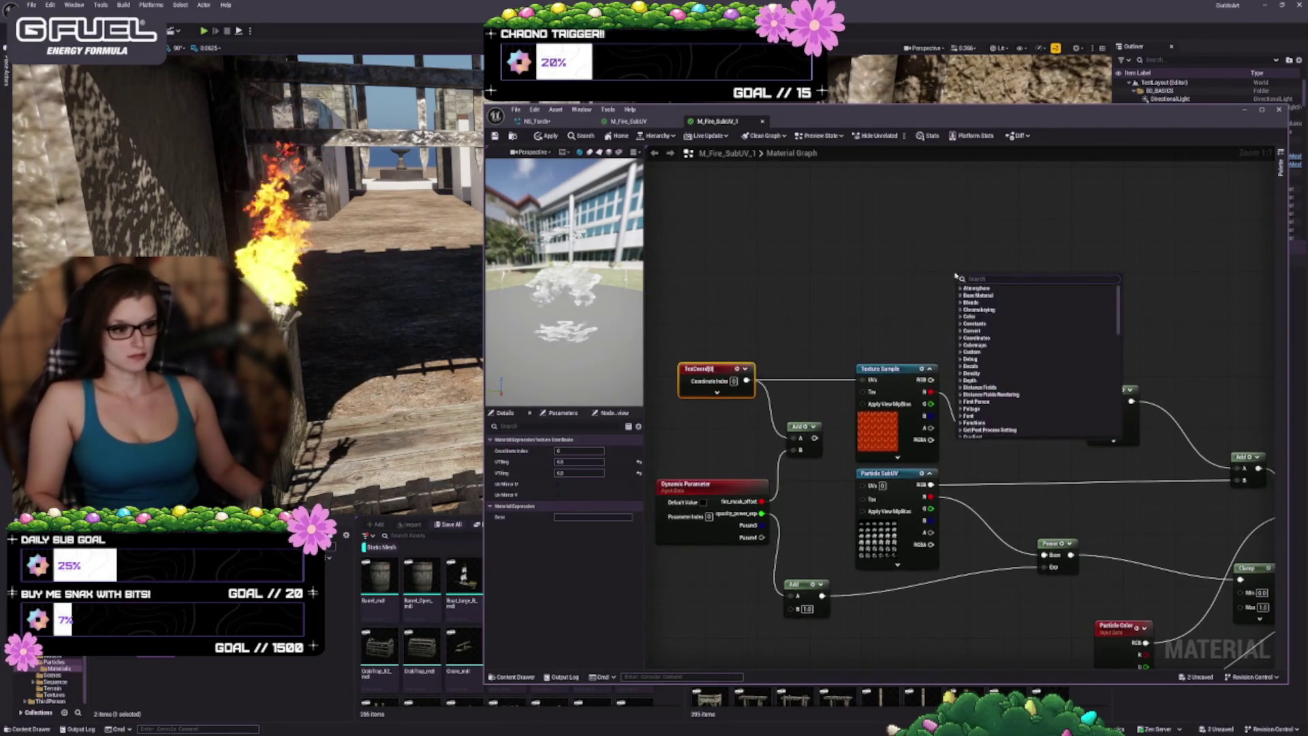
Step: Add a Subtract node with Texture Sample R into A and Dynamic Parameter into B
type("subtract")
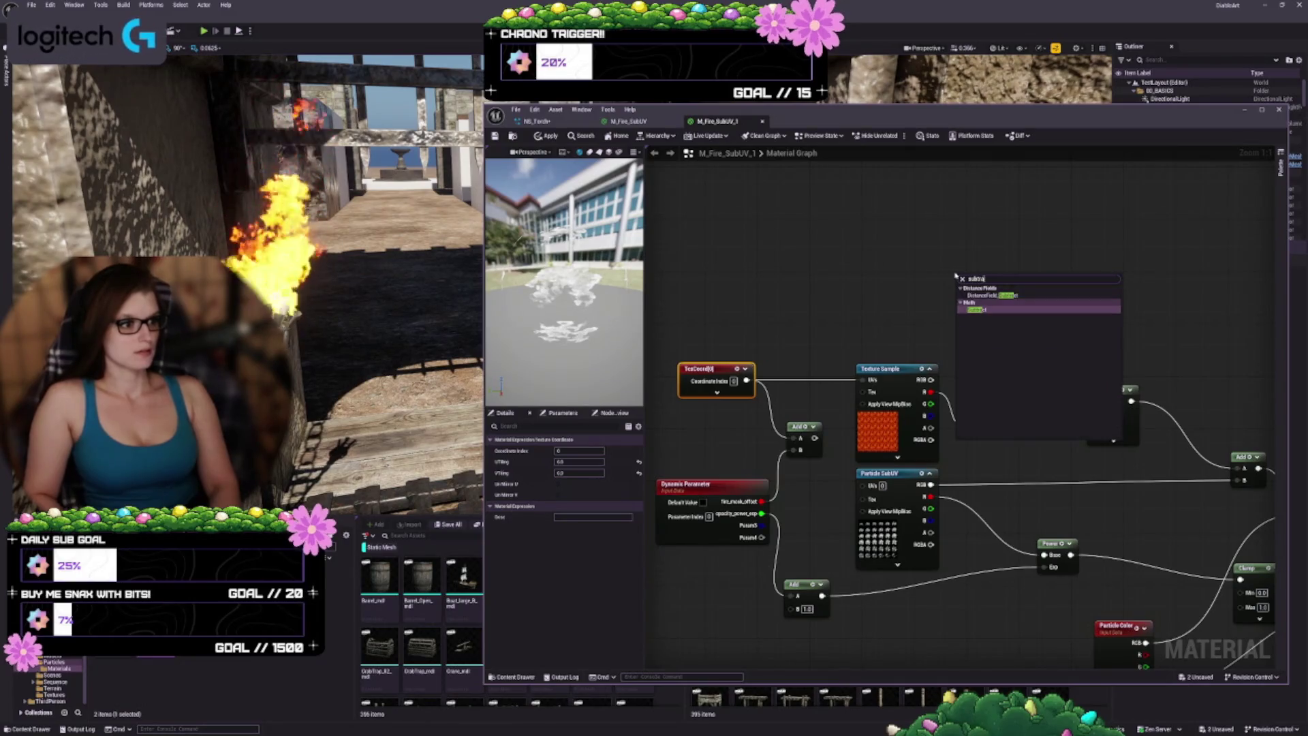
key("Return")
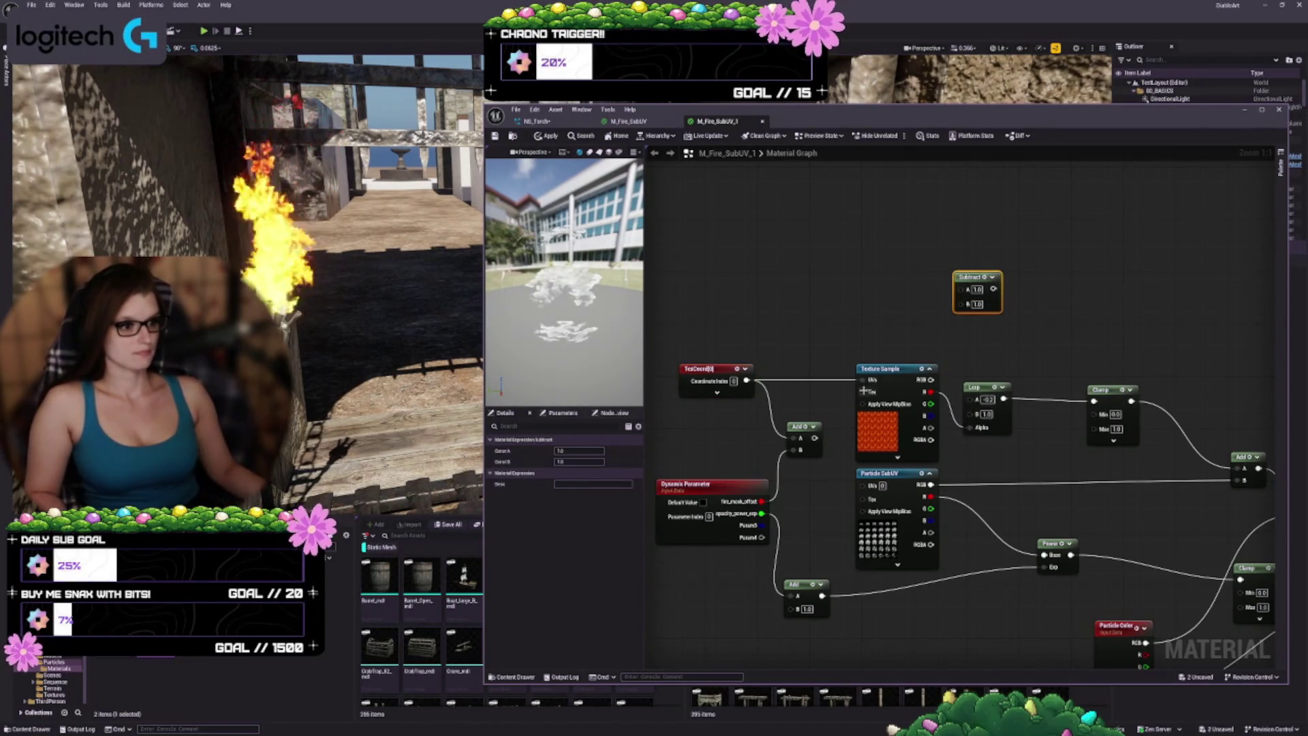
left_click_drag(864, 390, 818, 313)
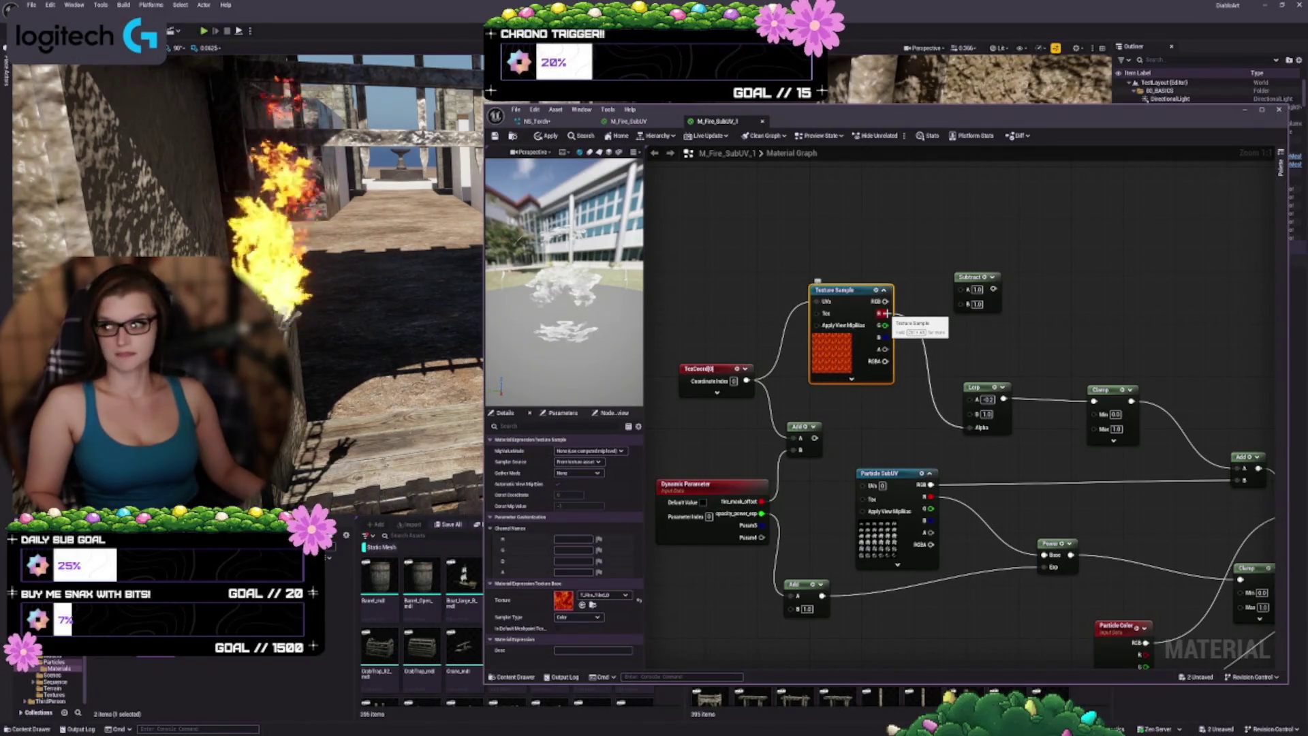
left_click_drag(885, 312, 962, 289)
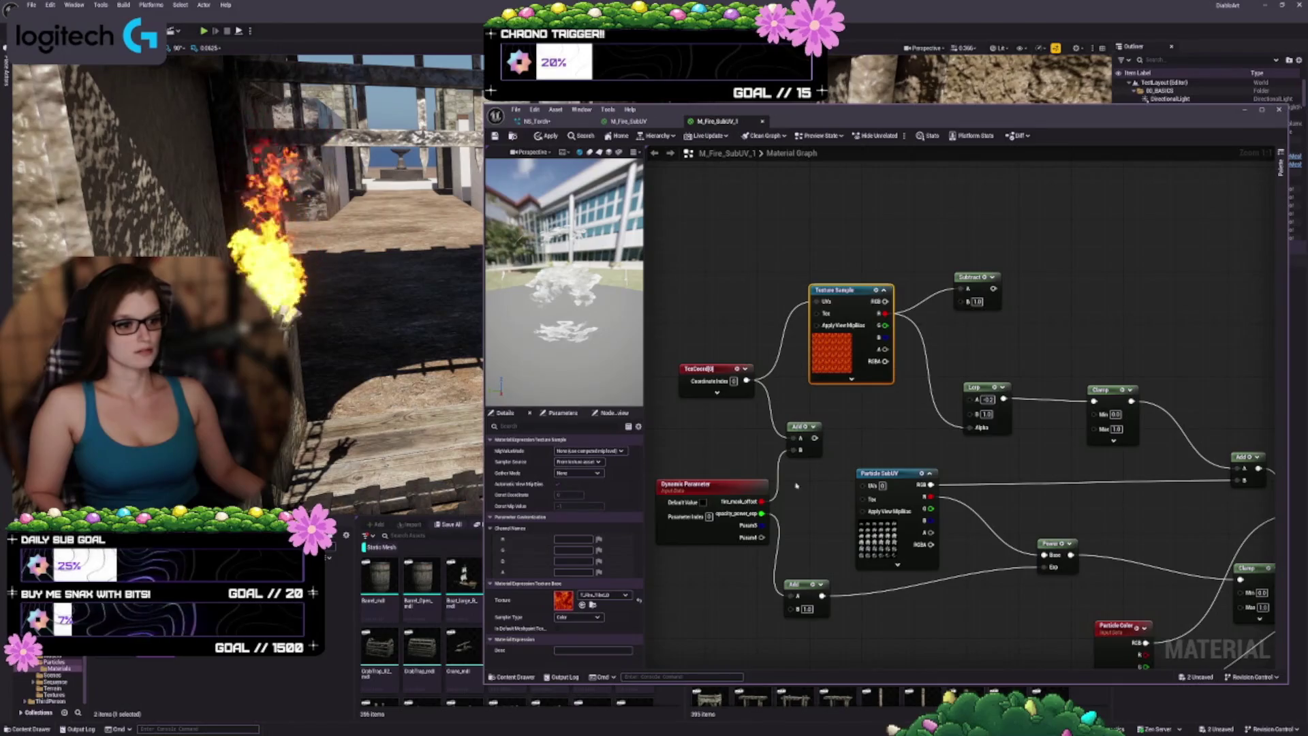
mouse_move(762, 501)
left_mouse_down()
mouse_move(900, 382)
mouse_move(963, 302)
mouse_move(986, 346)
left_mouse_up()
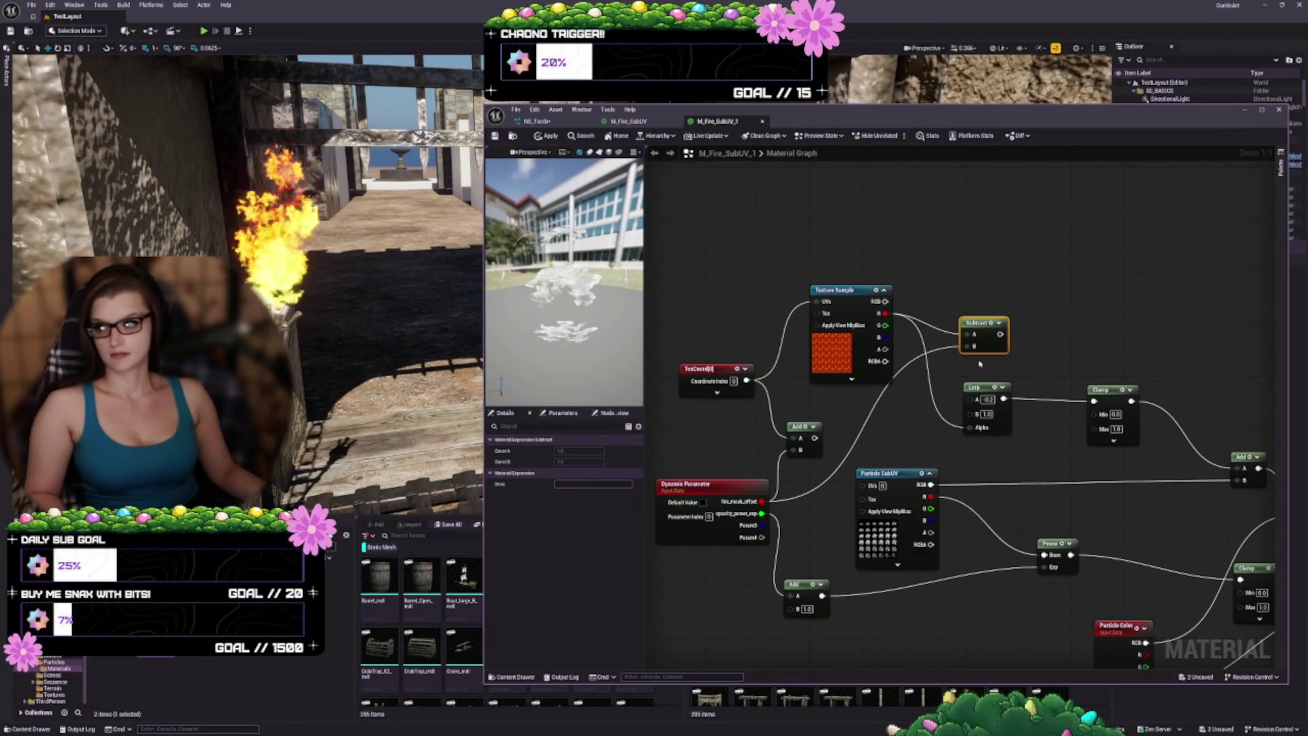
Step: Attach a Multiply node to the Subtract output and nudge Particle SubUV lower
mouse_move(975, 341)
left_mouse_down()
mouse_move(895, 373)
mouse_move(992, 387)
mouse_move(969, 332)
mouse_move(1062, 253)
left_mouse_up()
left_click(976, 350)
left_click(929, 440)
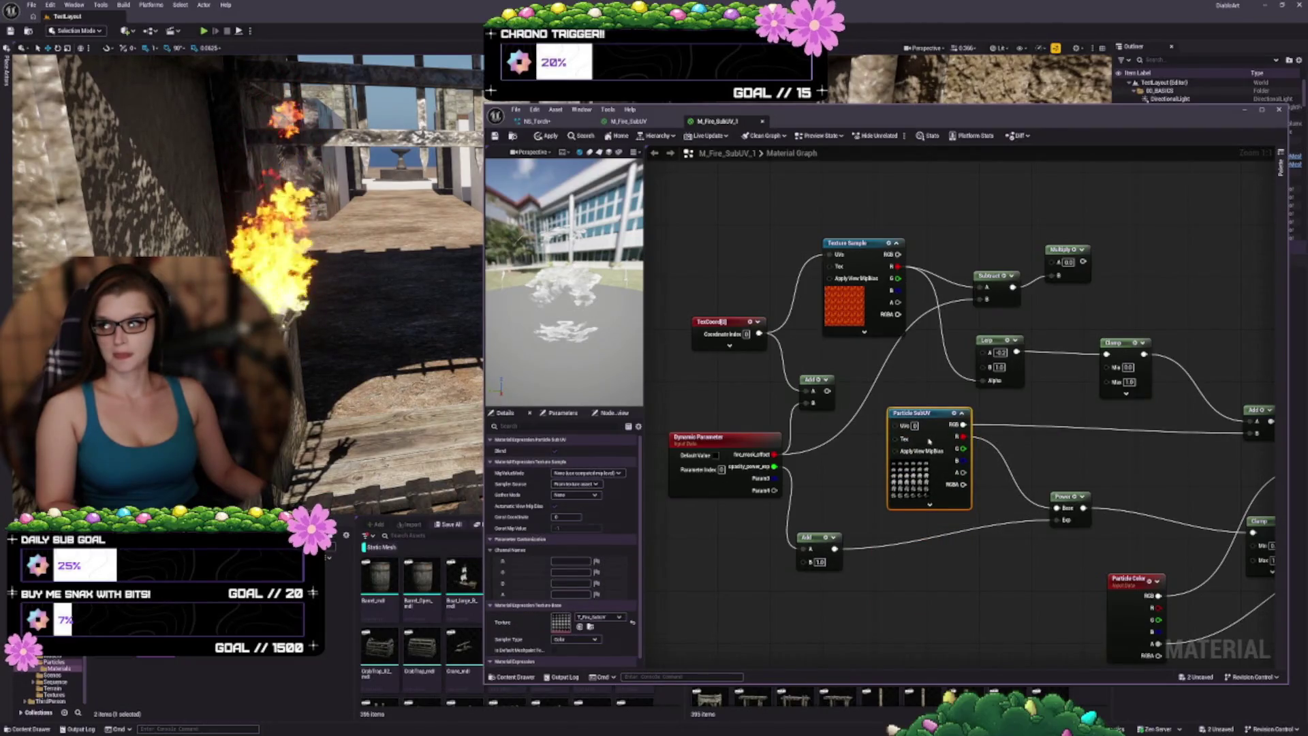
left_click_drag(929, 441, 929, 449)
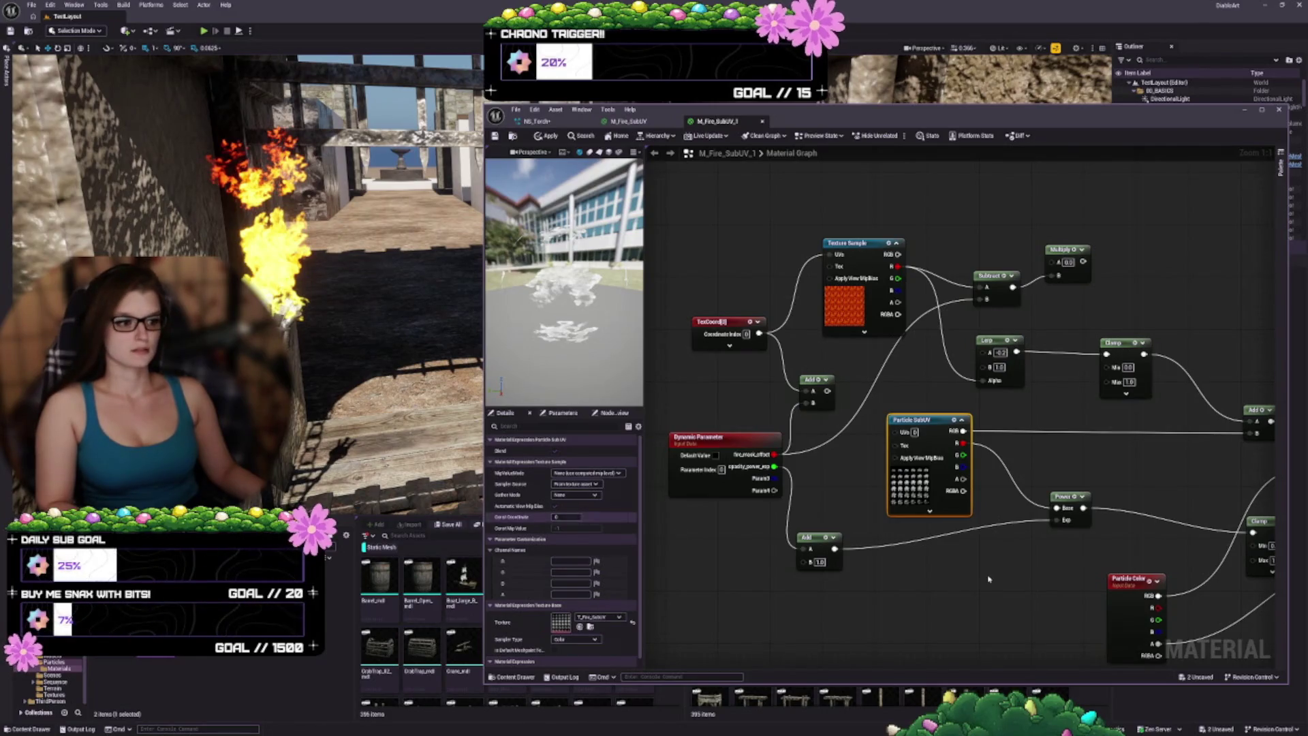
Step: Delete the Power node and the right-hand Add node from the fire material graph
left_click_drag(988, 577, 907, 527)
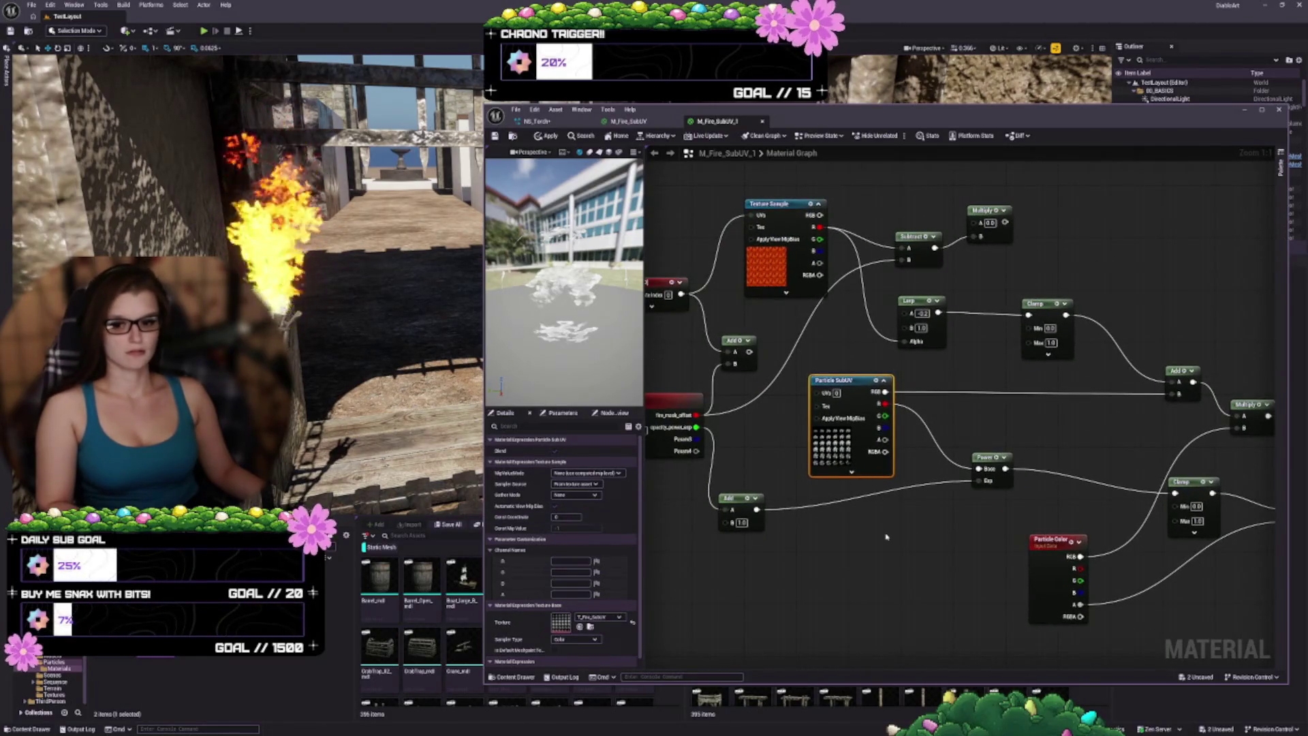
scroll(935, 521, "down", 2)
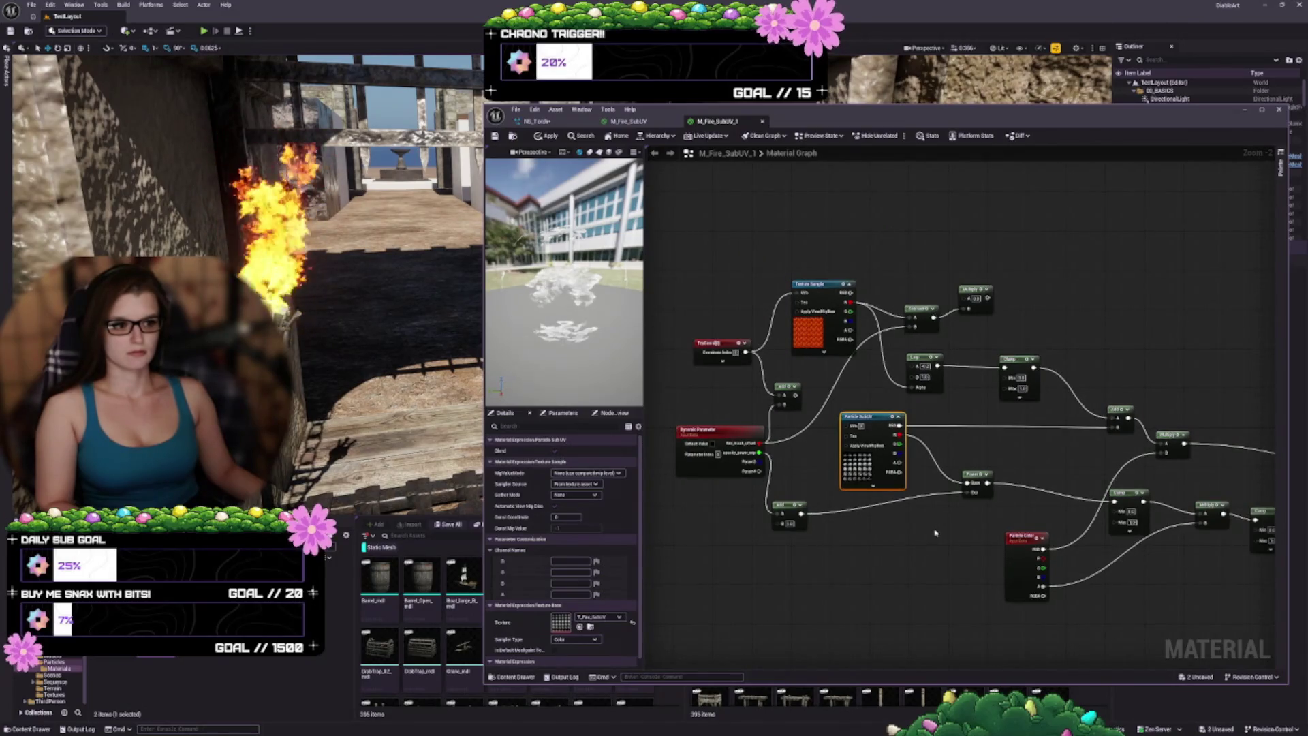
mouse_move(941, 520)
left_mouse_down()
mouse_move(943, 564)
mouse_move(845, 312)
mouse_move(878, 348)
left_mouse_up()
scroll(920, 391, "up", 1)
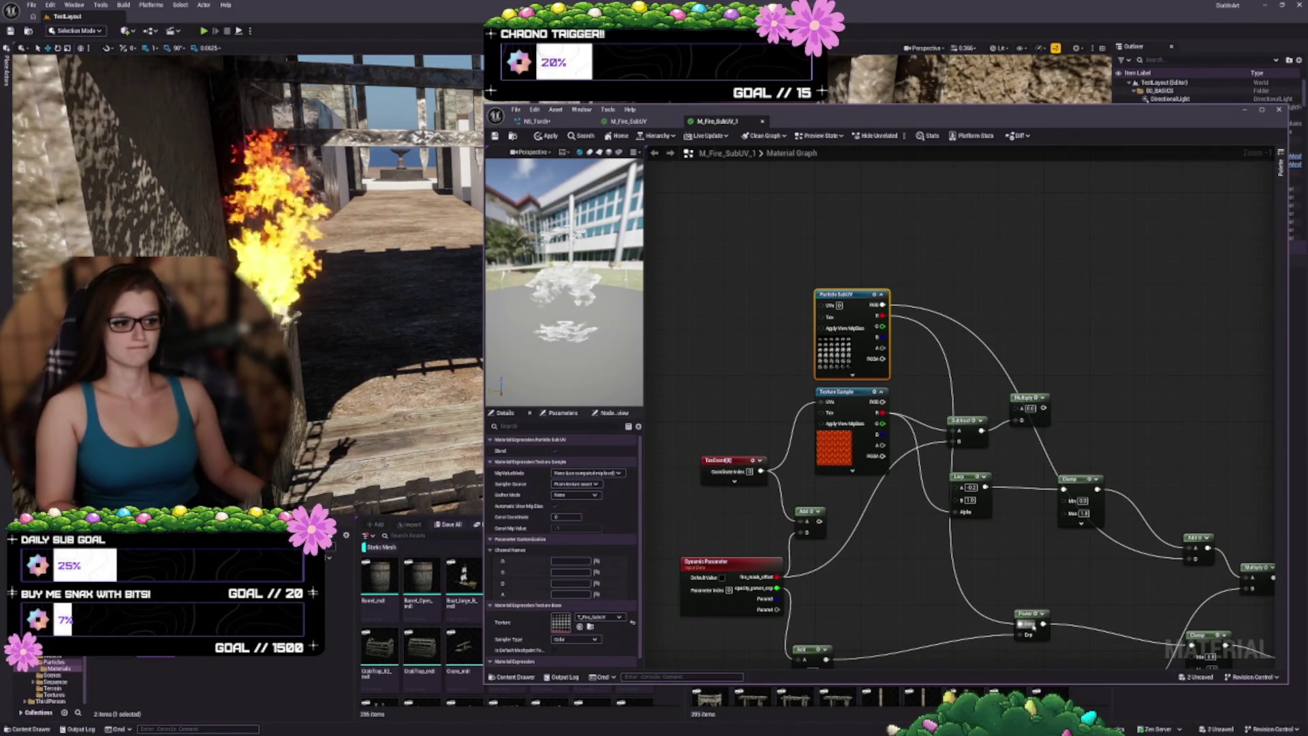
left_click_drag(1029, 617, 958, 568)
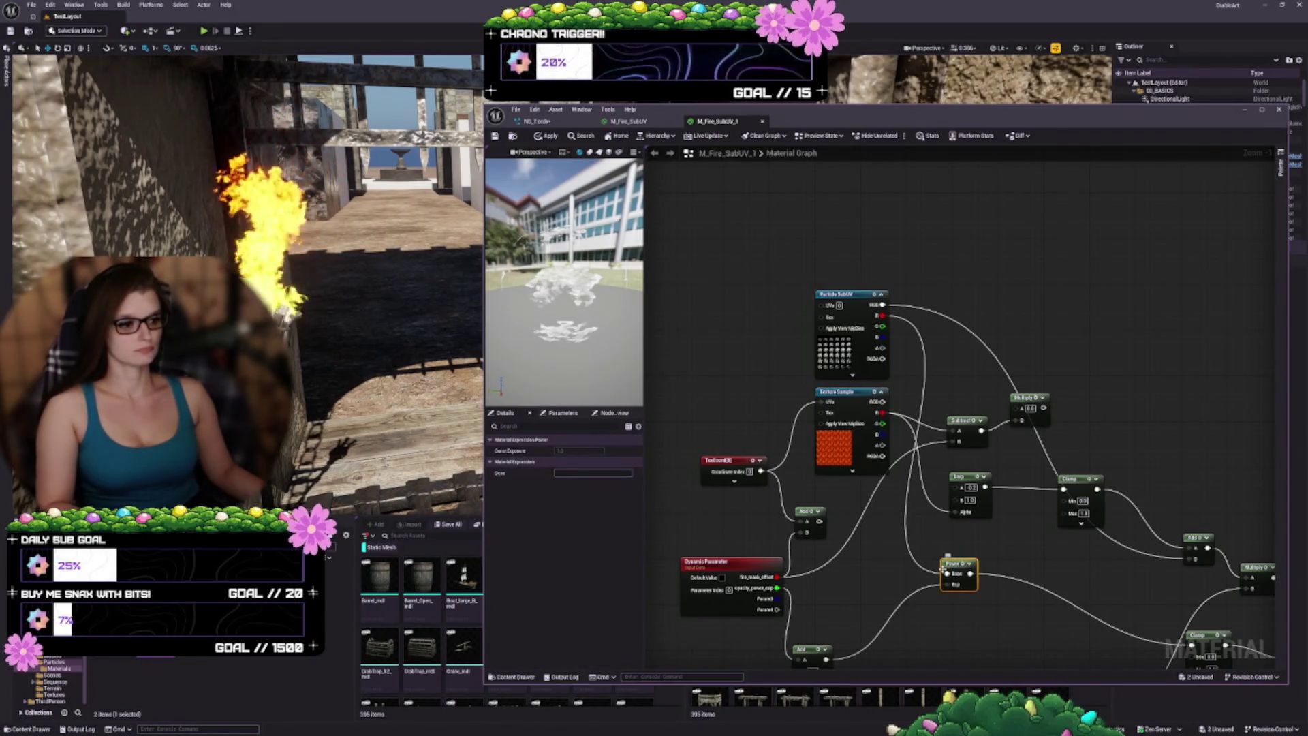
key("Delete")
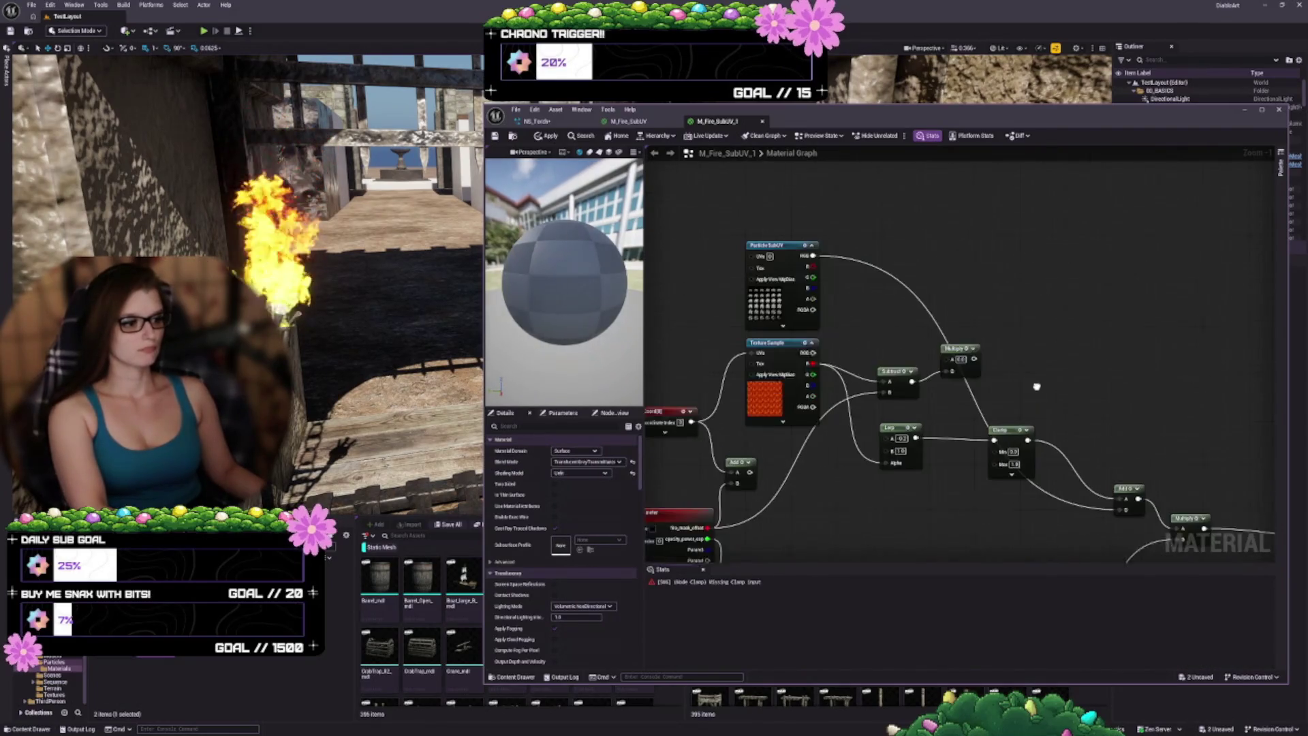
mouse_move(1115, 483)
left_mouse_down()
mouse_move(1100, 376)
mouse_move(1067, 287)
left_mouse_up()
key("Delete")
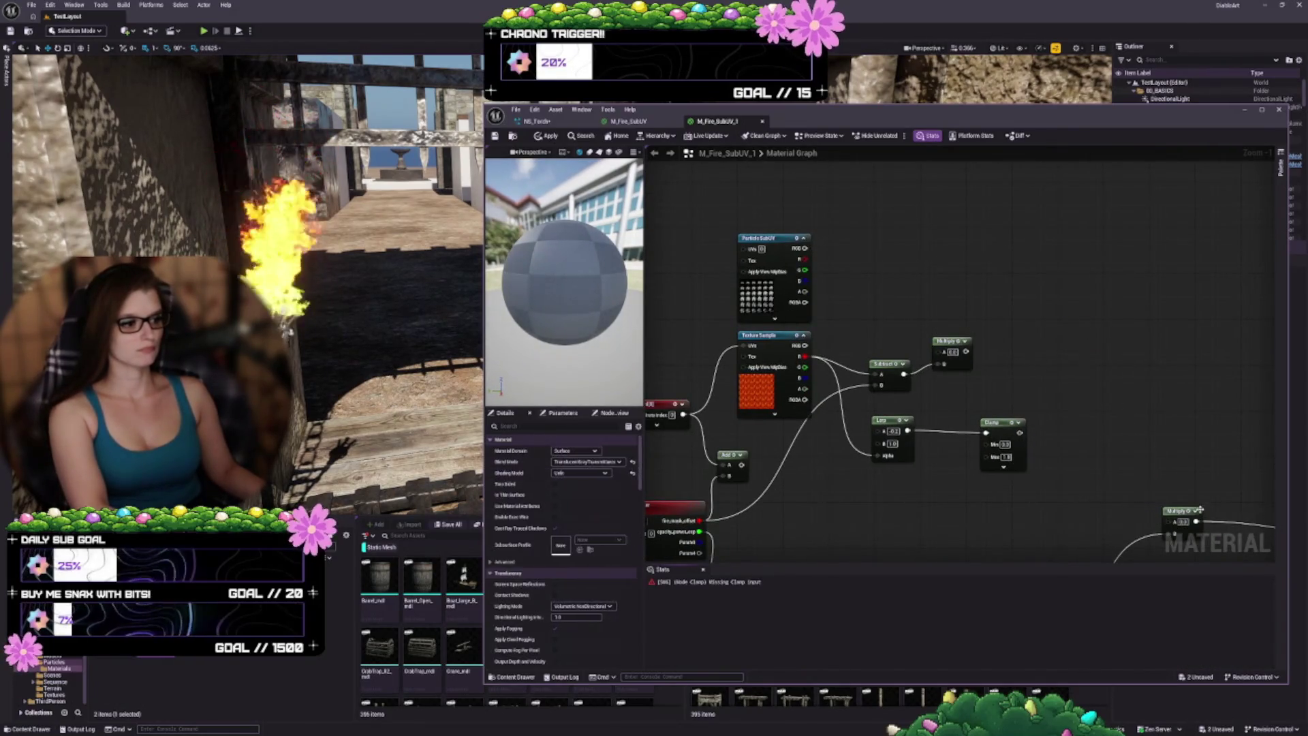
scroll(914, 484, "up", 1)
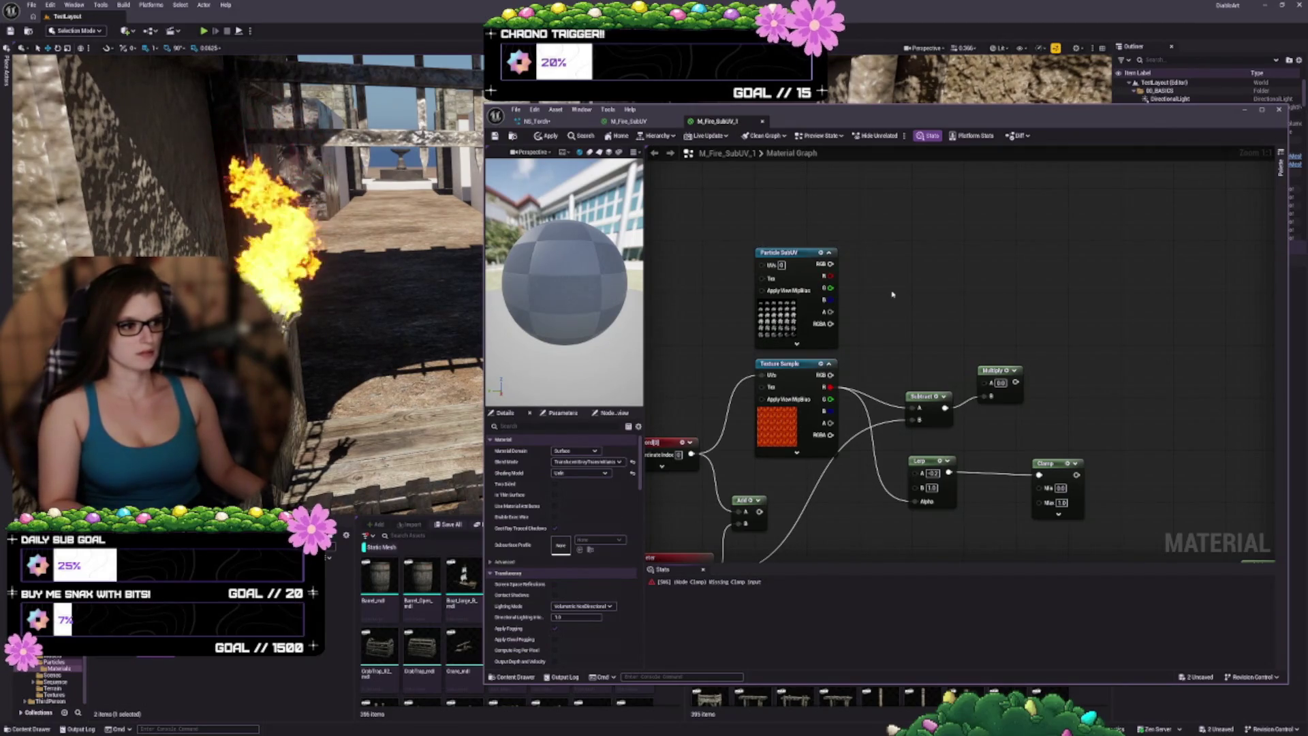
Step: Add a Multiply taking Particle SubUV red in A and the Subtract result in B
left_click(892, 294)
left_click_drag(830, 276, 901, 318)
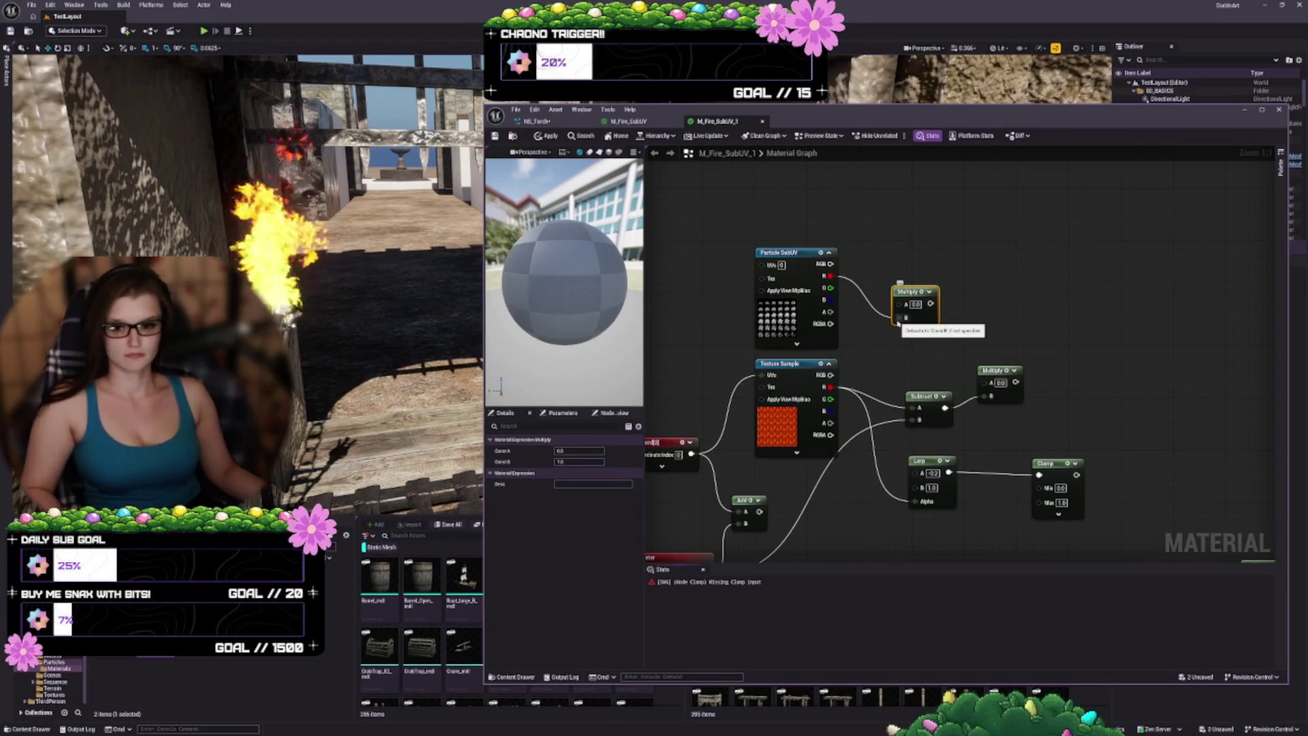
left_click(898, 319, "alt")
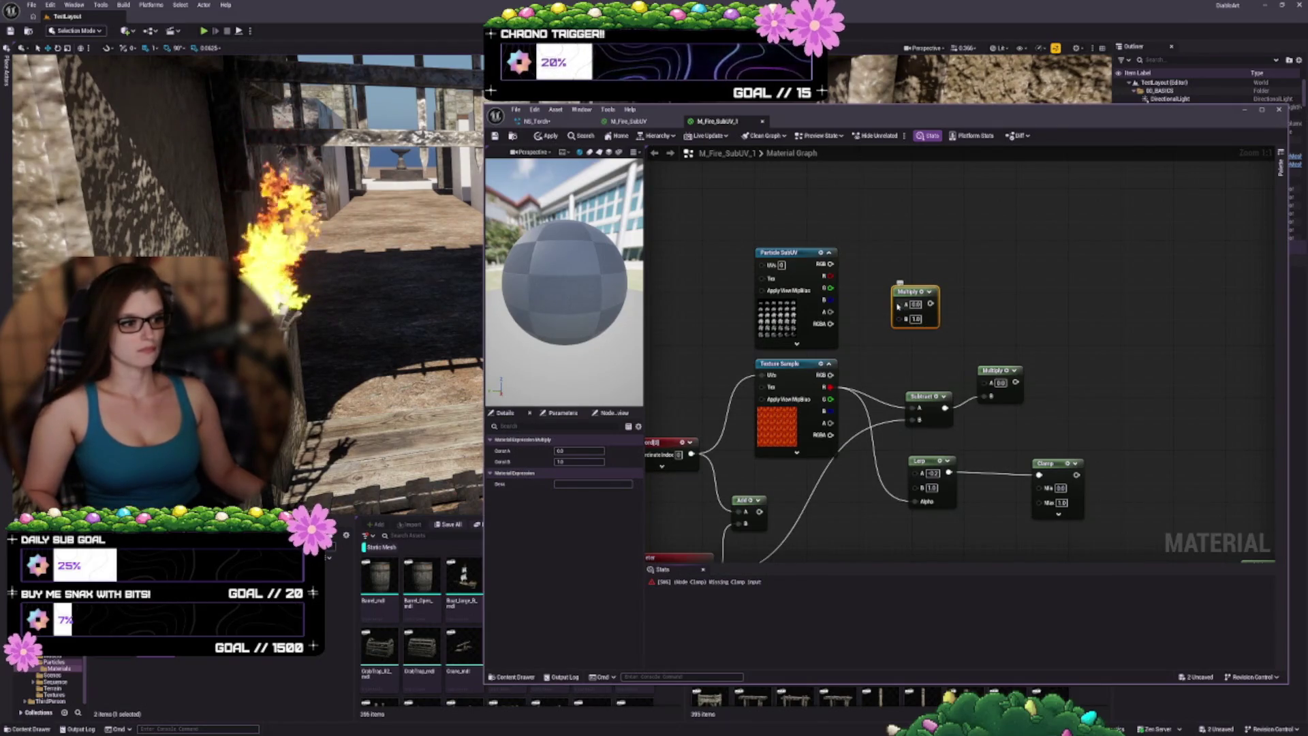
mouse_move(832, 275)
left_mouse_down()
mouse_move(949, 319)
mouse_move(901, 304)
left_mouse_up()
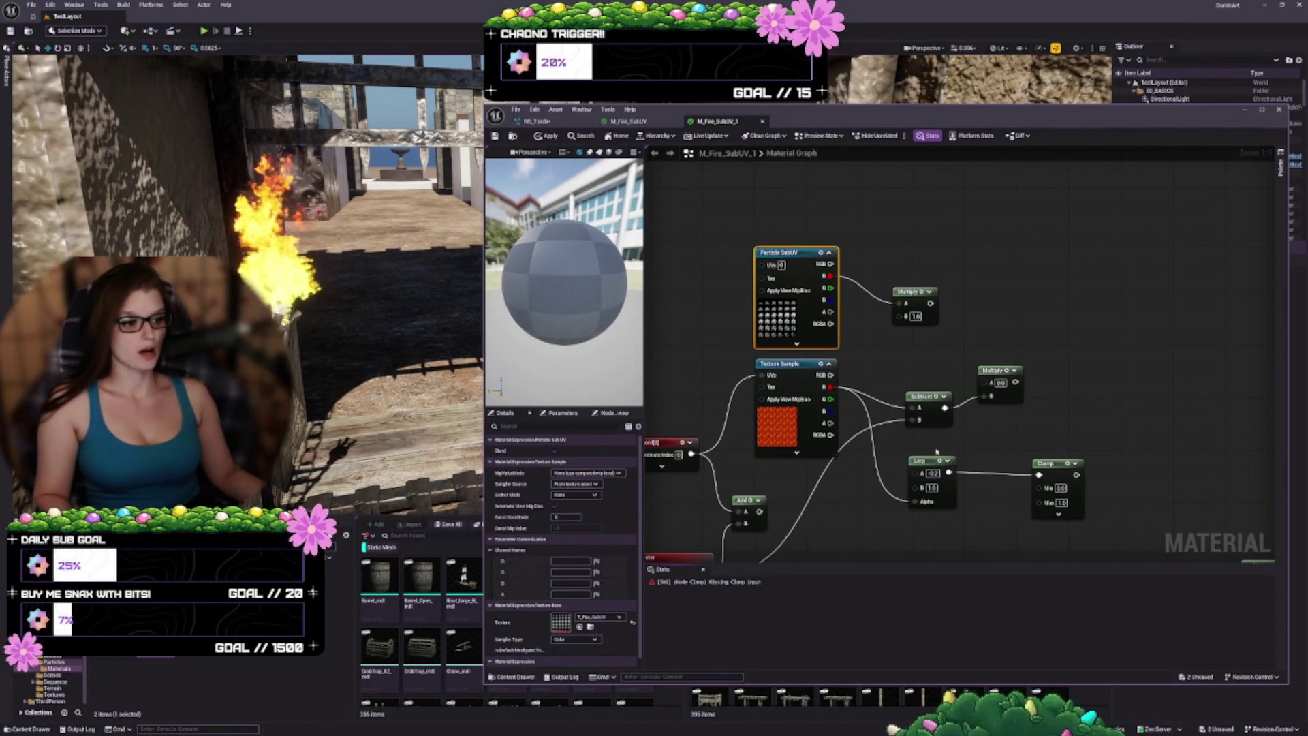
mouse_move(937, 451)
left_mouse_down()
mouse_move(1021, 394)
mouse_move(1065, 398)
mouse_move(976, 397)
left_mouse_up()
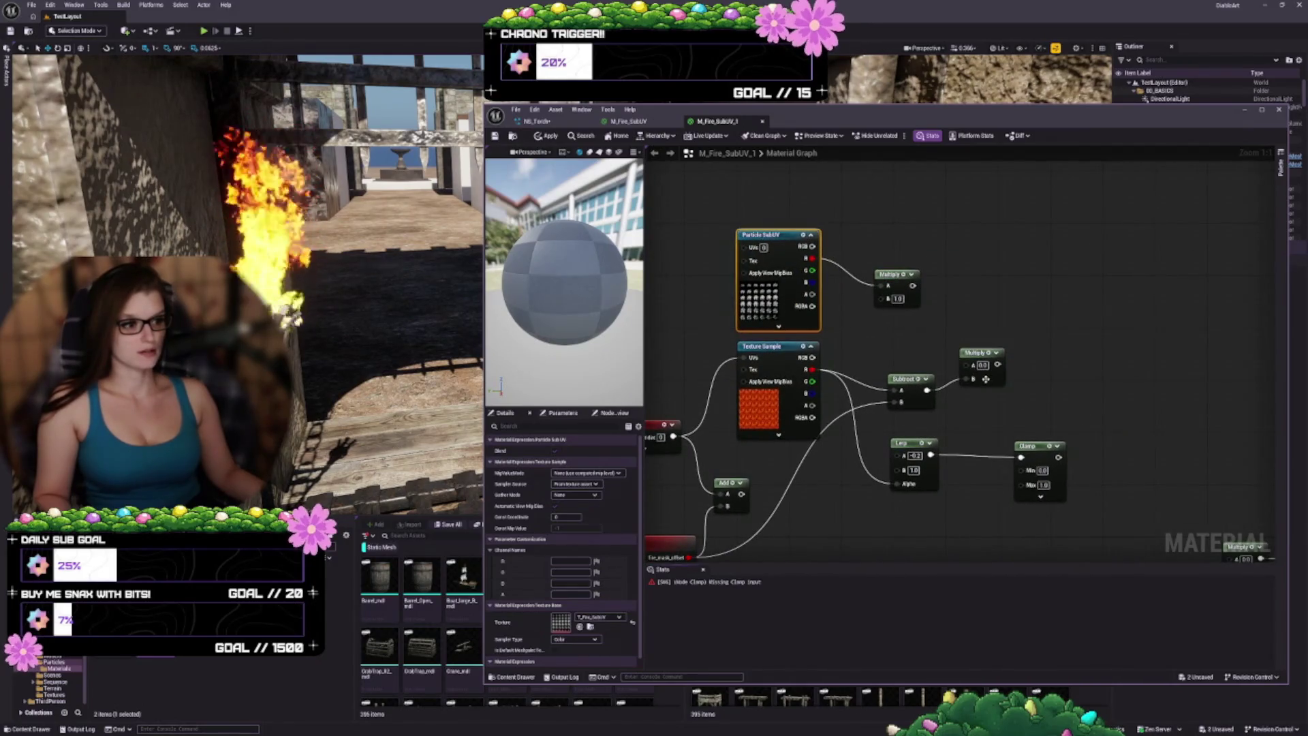
left_click(981, 395)
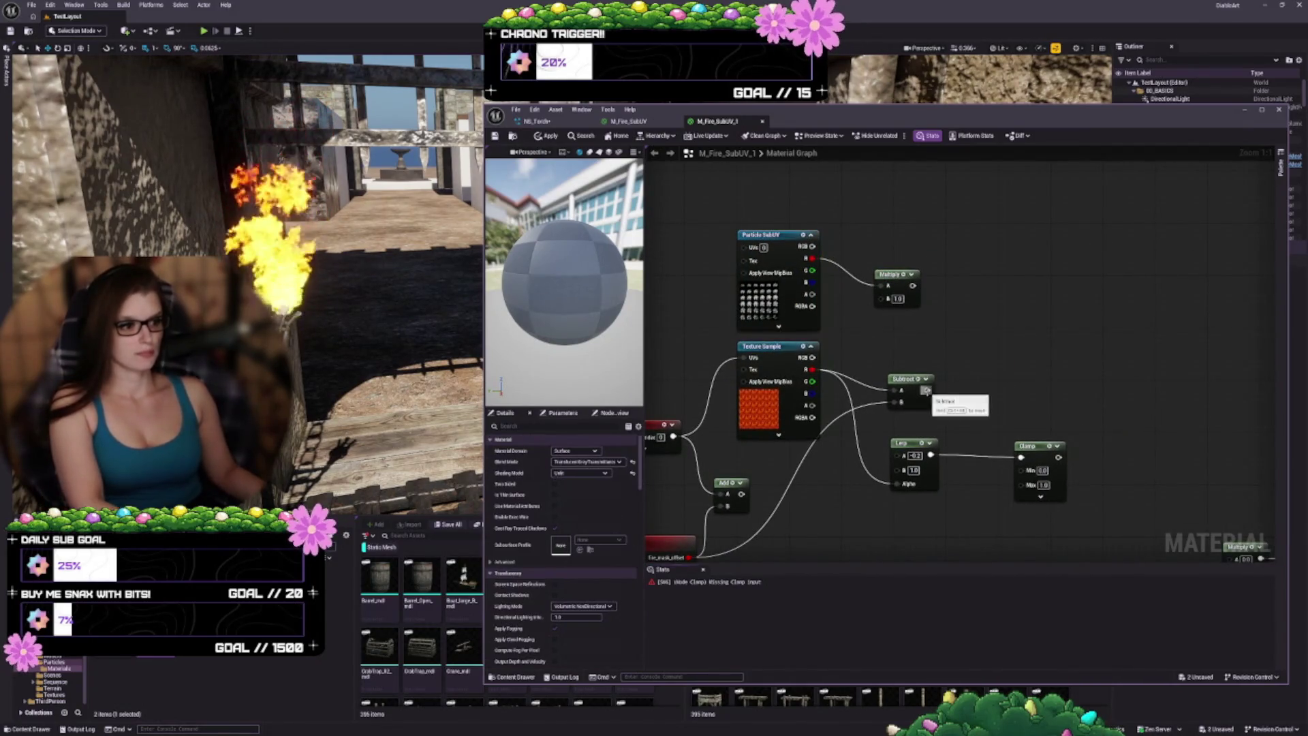
left_click_drag(926, 390, 882, 297)
mouse_move(897, 388)
left_mouse_down()
mouse_move(885, 373)
mouse_move(897, 382)
mouse_move(887, 399)
left_mouse_up()
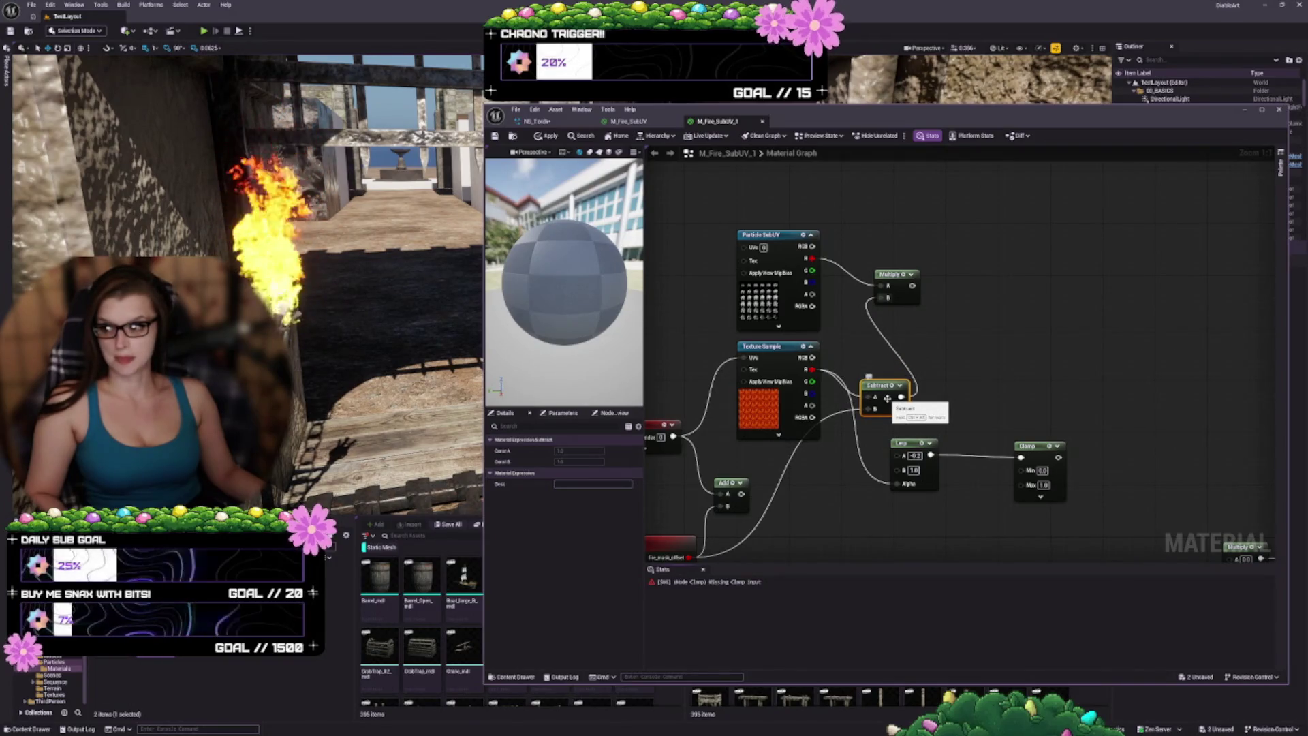
left_click_drag(1035, 379, 961, 397)
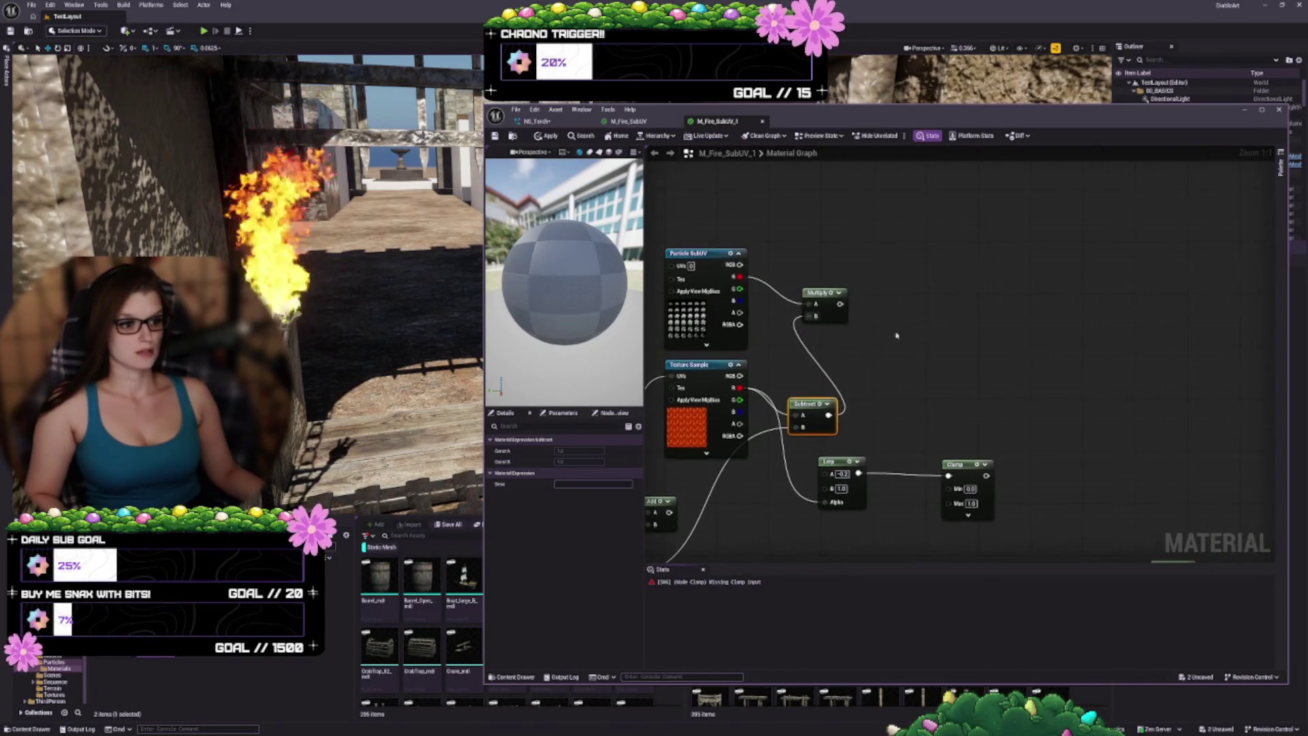
left_click_drag(817, 293, 880, 333)
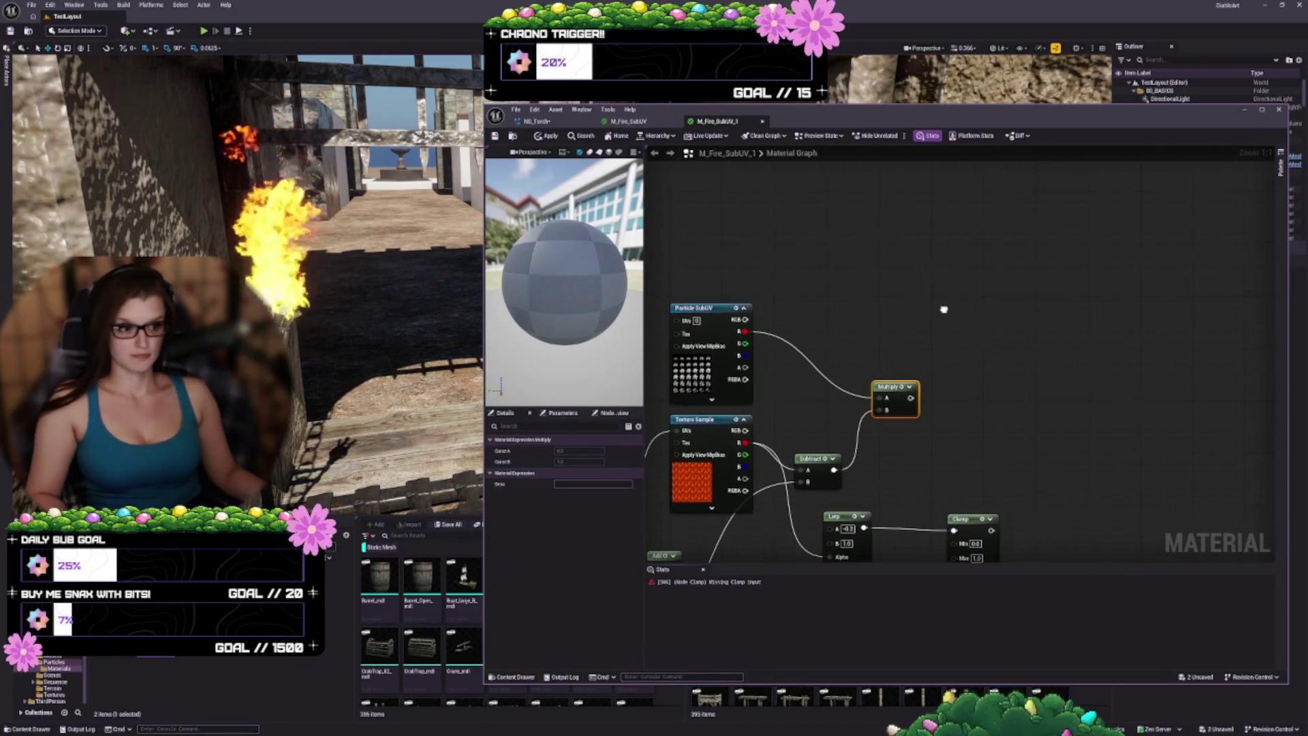
Step: Add a second Multiply fed by Particle SubUV RGB and move Particle Color beside it
left_click_drag(947, 277, 953, 331)
left_click(847, 283)
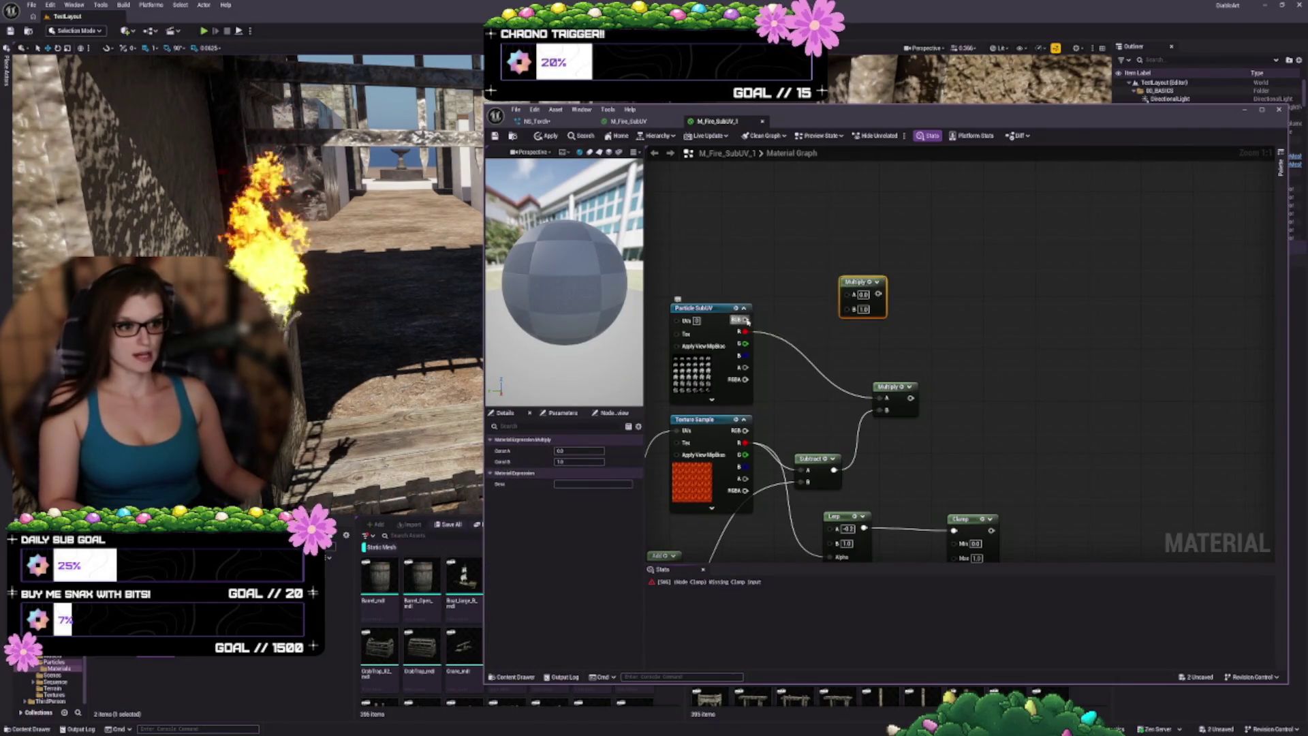
mouse_move(746, 320)
left_mouse_down()
mouse_move(847, 311)
mouse_move(828, 264)
left_mouse_up()
scroll(828, 263, "down", 3)
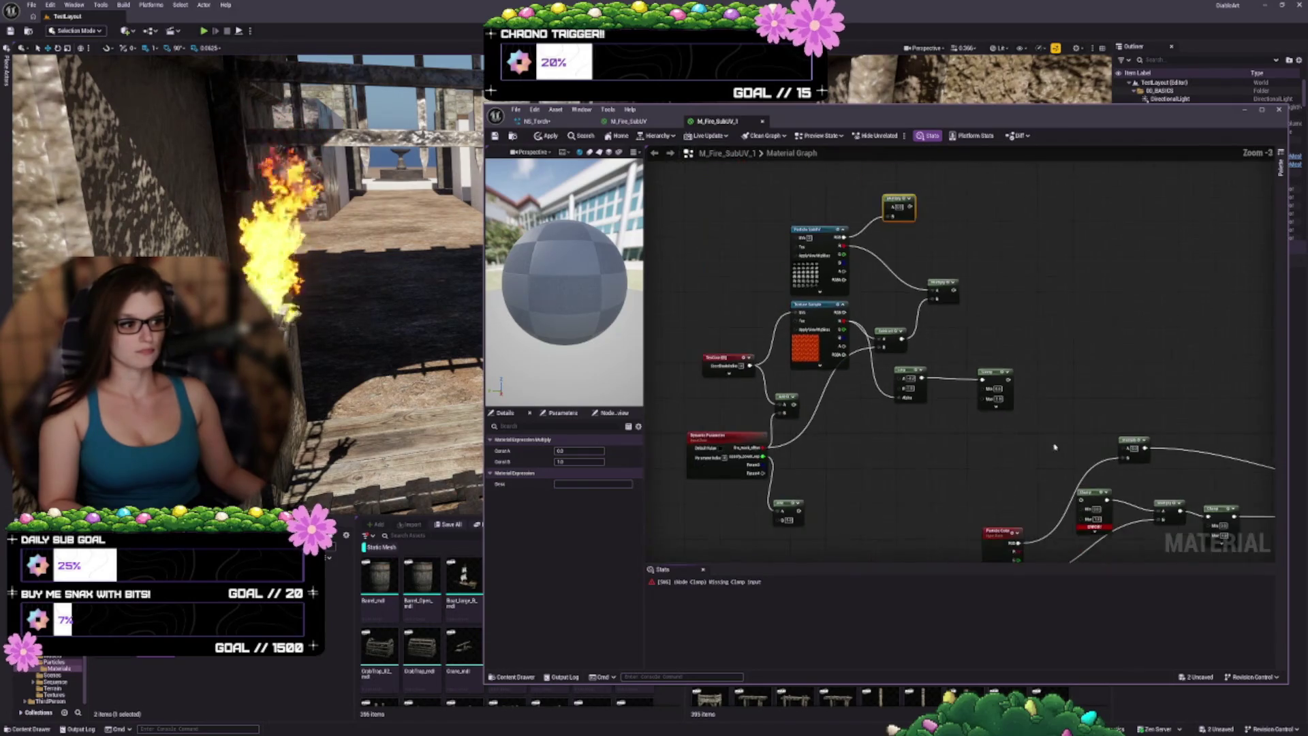
left_click_drag(1009, 453, 936, 406)
mouse_move(833, 154)
left_mouse_down()
mouse_move(742, 172)
mouse_move(776, 172)
left_mouse_up()
scroll(1023, 370, "up", 3)
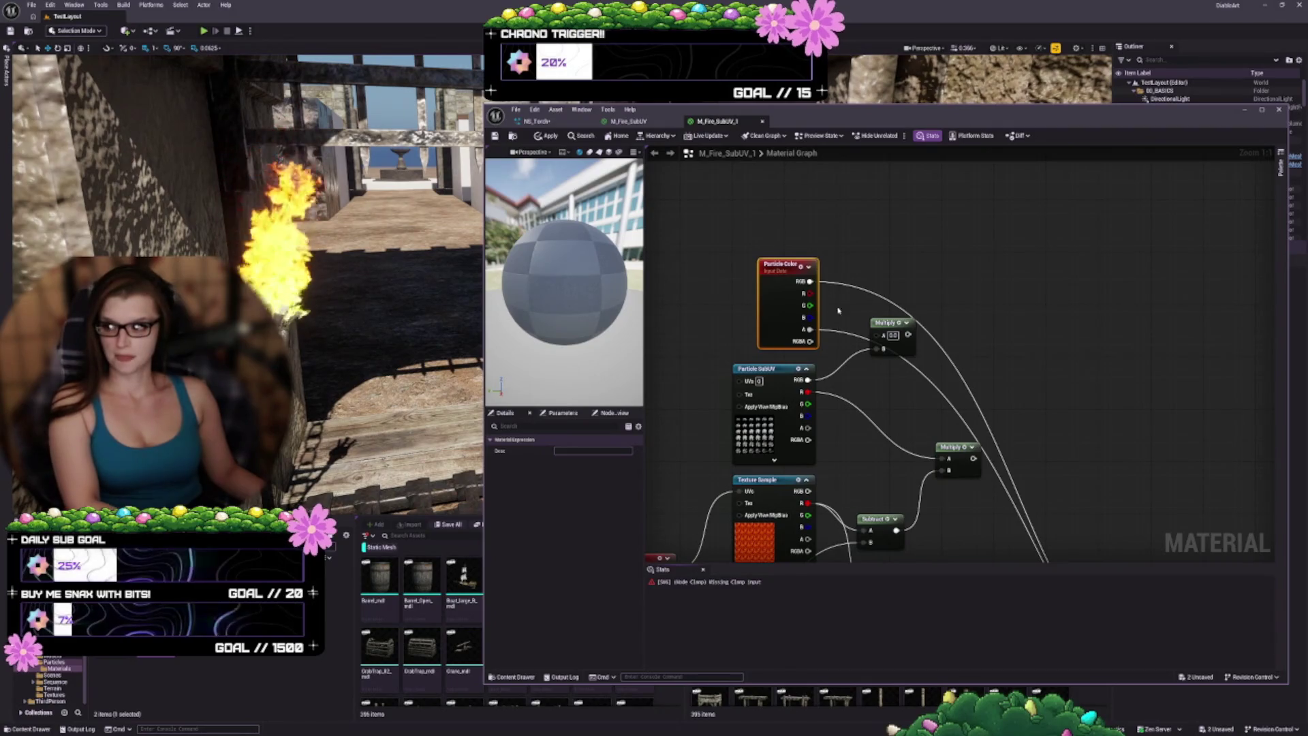
Step: Break Particle Color's RGB and alpha links, then wire RGB into the upper Multiply's A
right_click(810, 330)
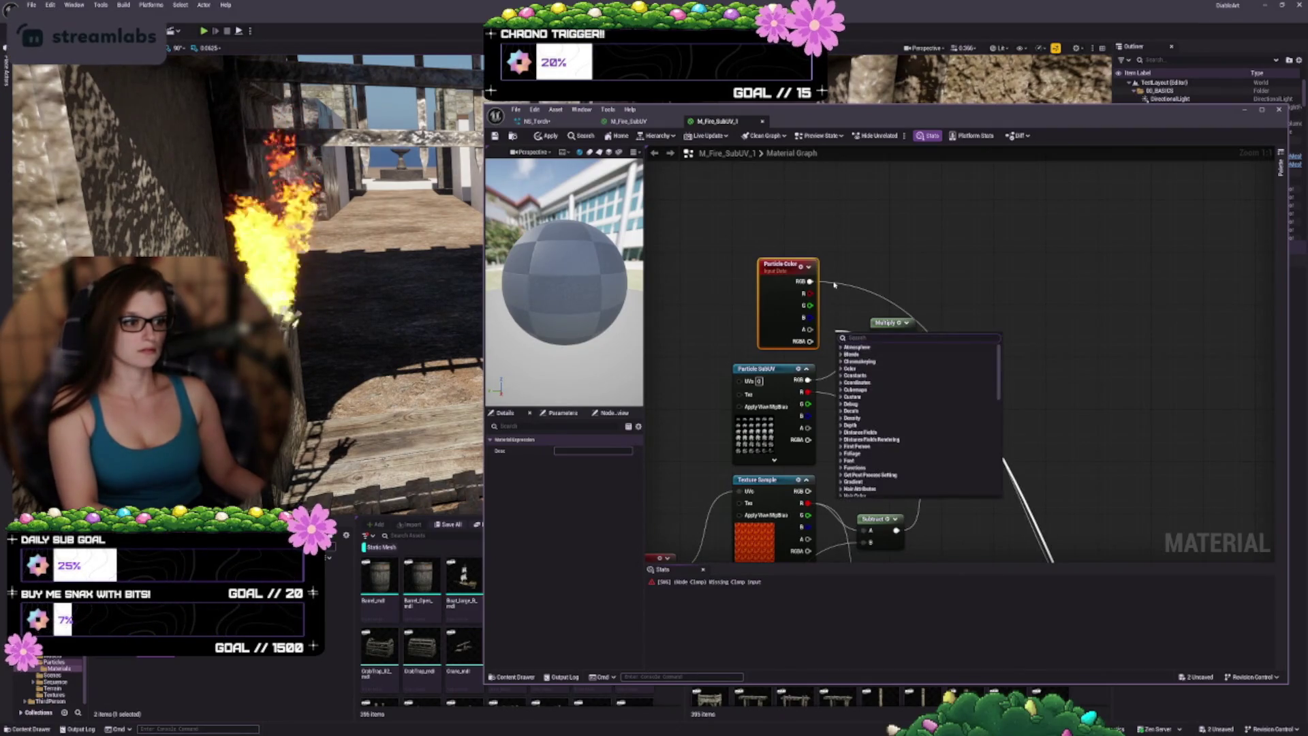
left_click(860, 344)
right_click(811, 282)
left_click(860, 296)
left_click_drag(895, 252, 864, 229)
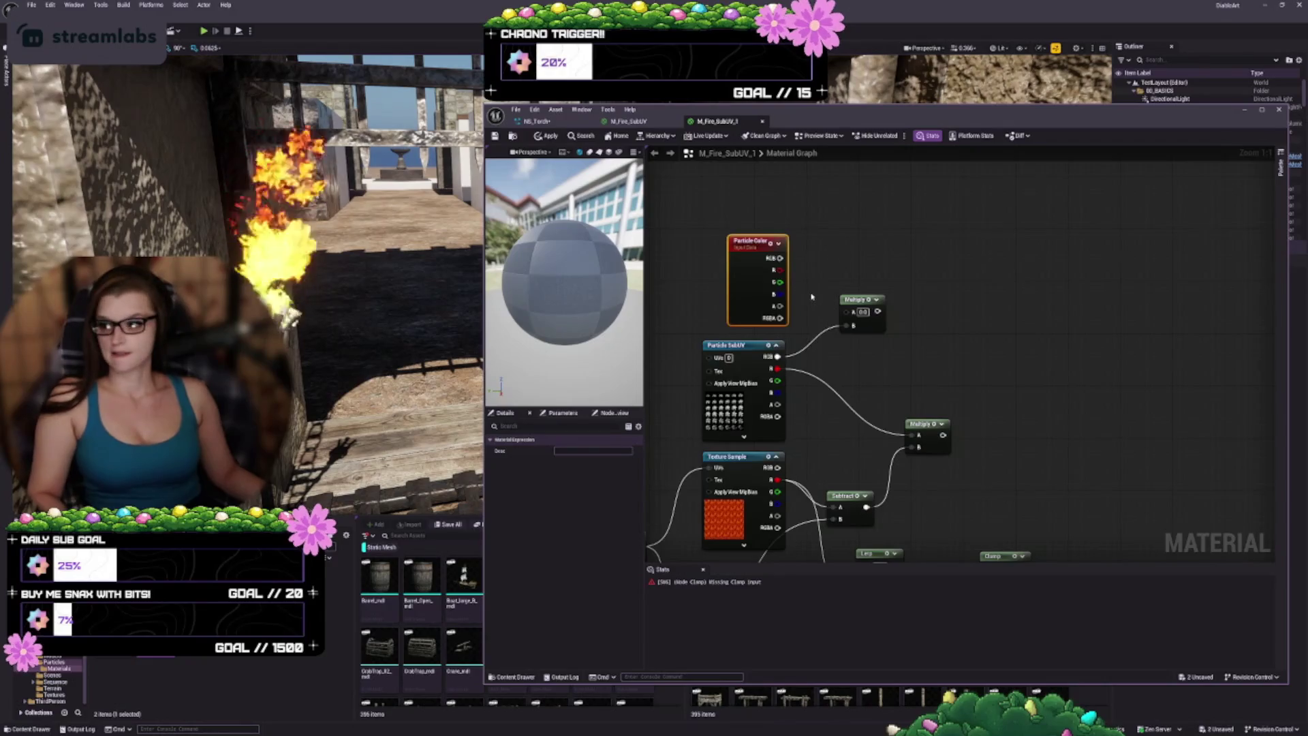
mouse_move(780, 258)
left_mouse_down()
mouse_move(828, 273)
mouse_move(851, 313)
left_mouse_up()
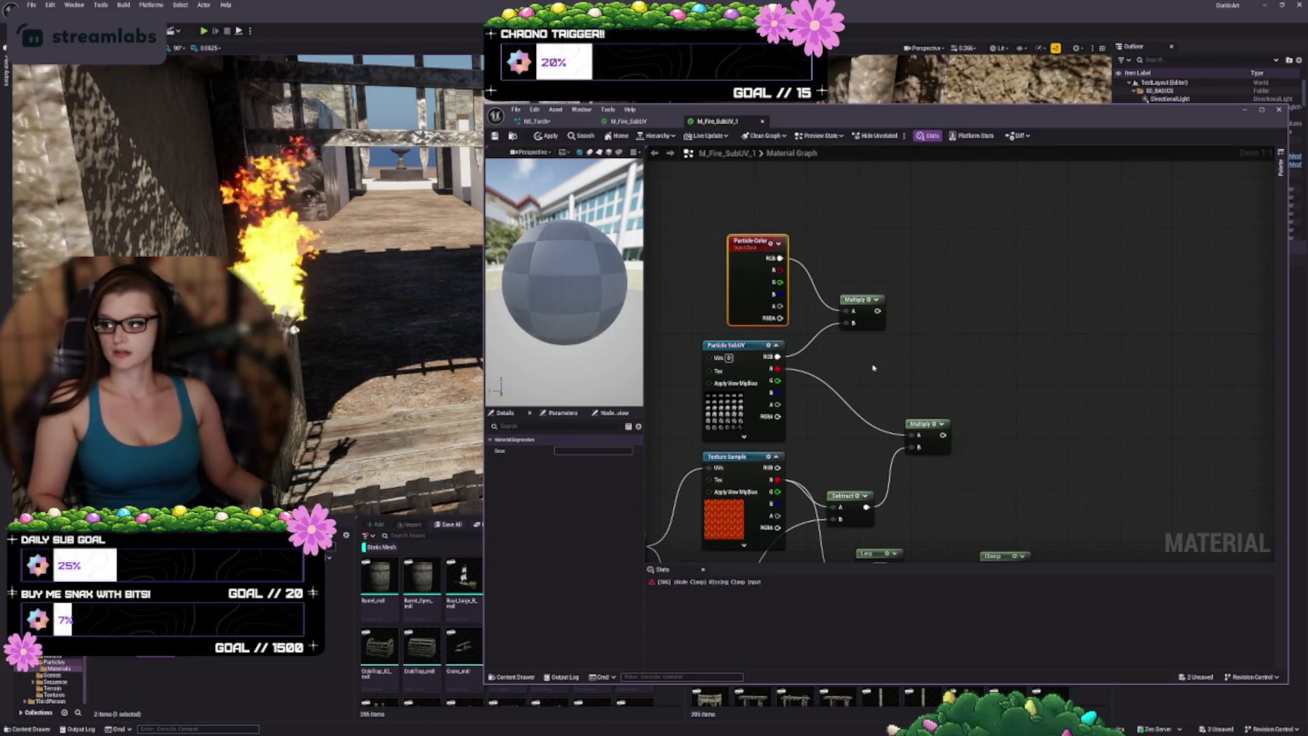
Step: Add a new Multiply taking the lower Multiply result in B and Particle Color alpha in A
left_click_drag(956, 510, 934, 448)
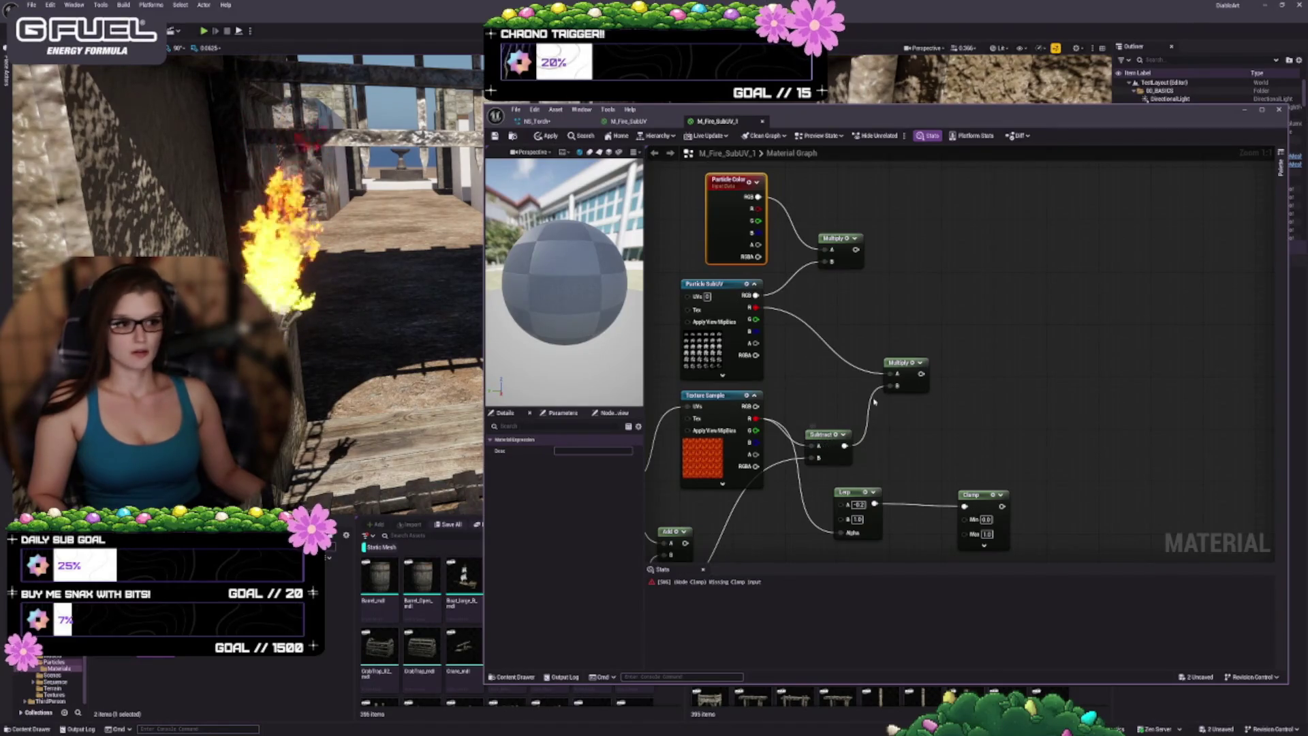
left_click_drag(907, 362, 892, 356)
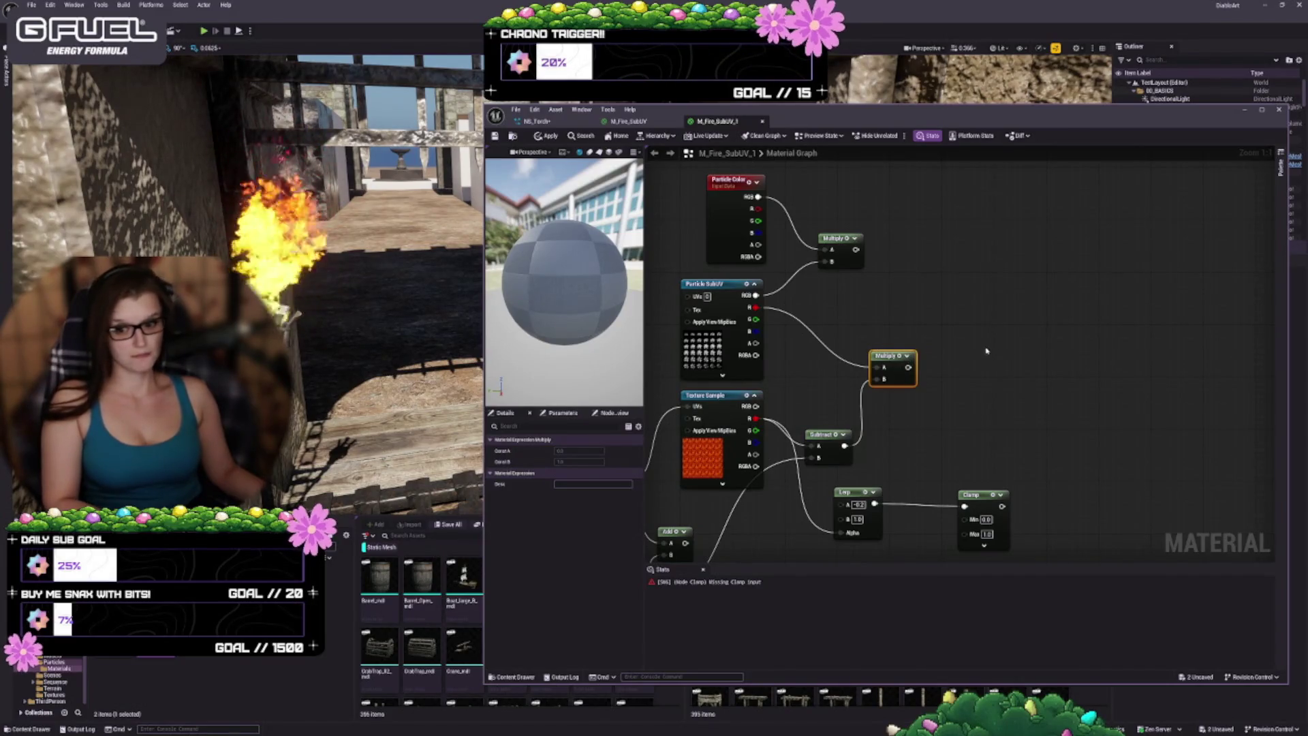
key("ctrl+d")
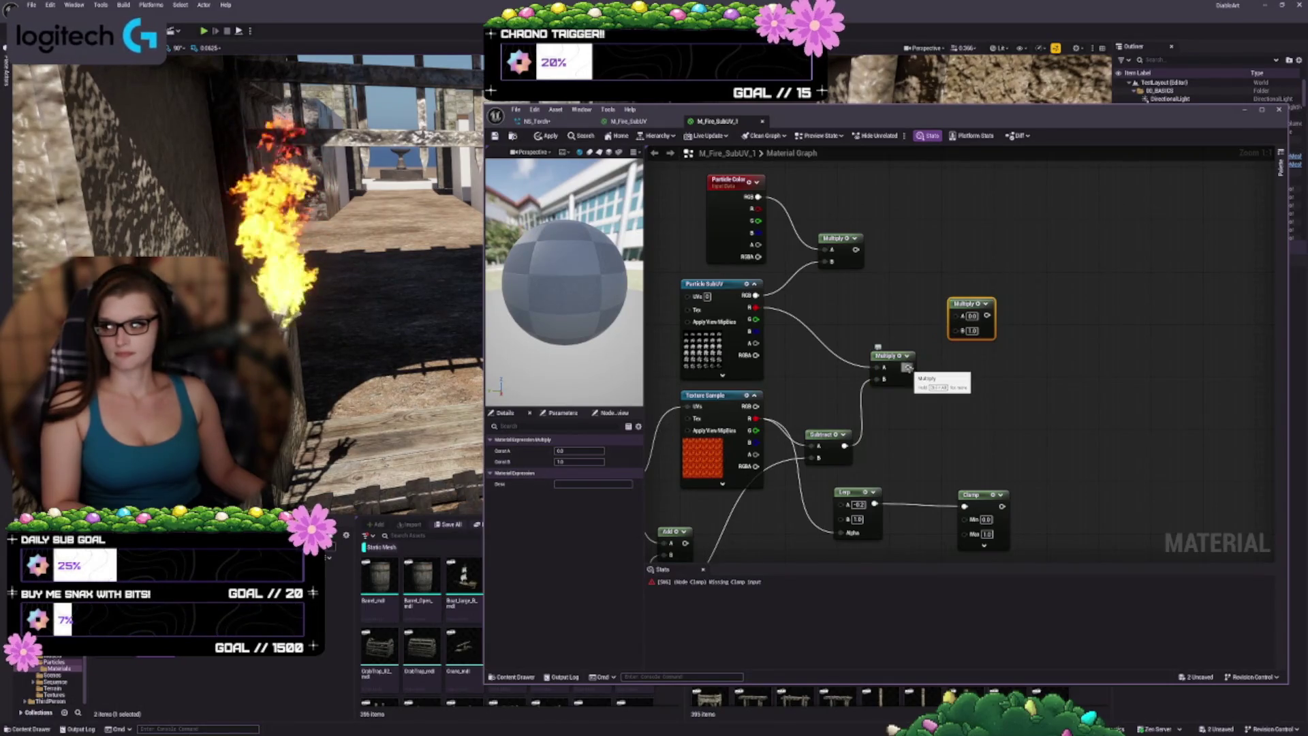
mouse_move(908, 367)
left_mouse_down()
mouse_move(962, 330)
mouse_move(953, 309)
left_mouse_up()
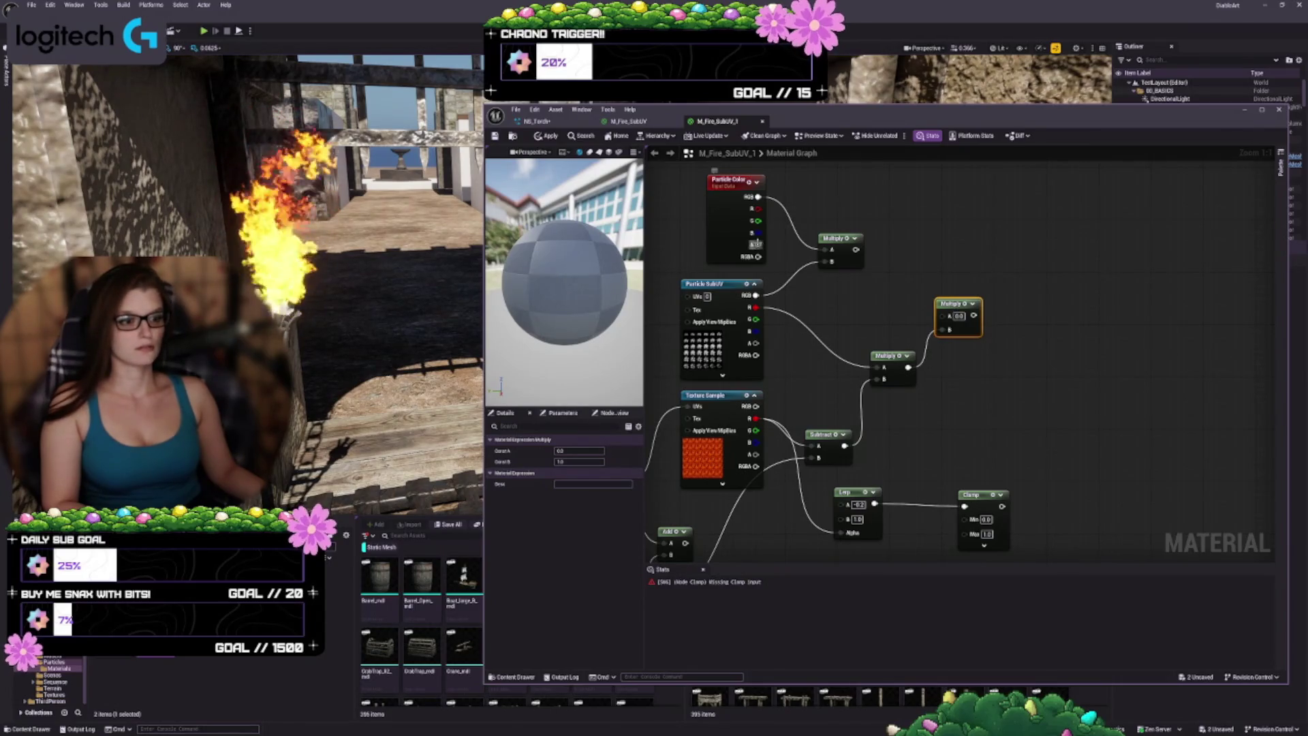
left_click_drag(755, 243, 941, 317)
mouse_move(828, 244)
left_mouse_down()
mouse_move(828, 291)
mouse_move(845, 259)
left_mouse_up()
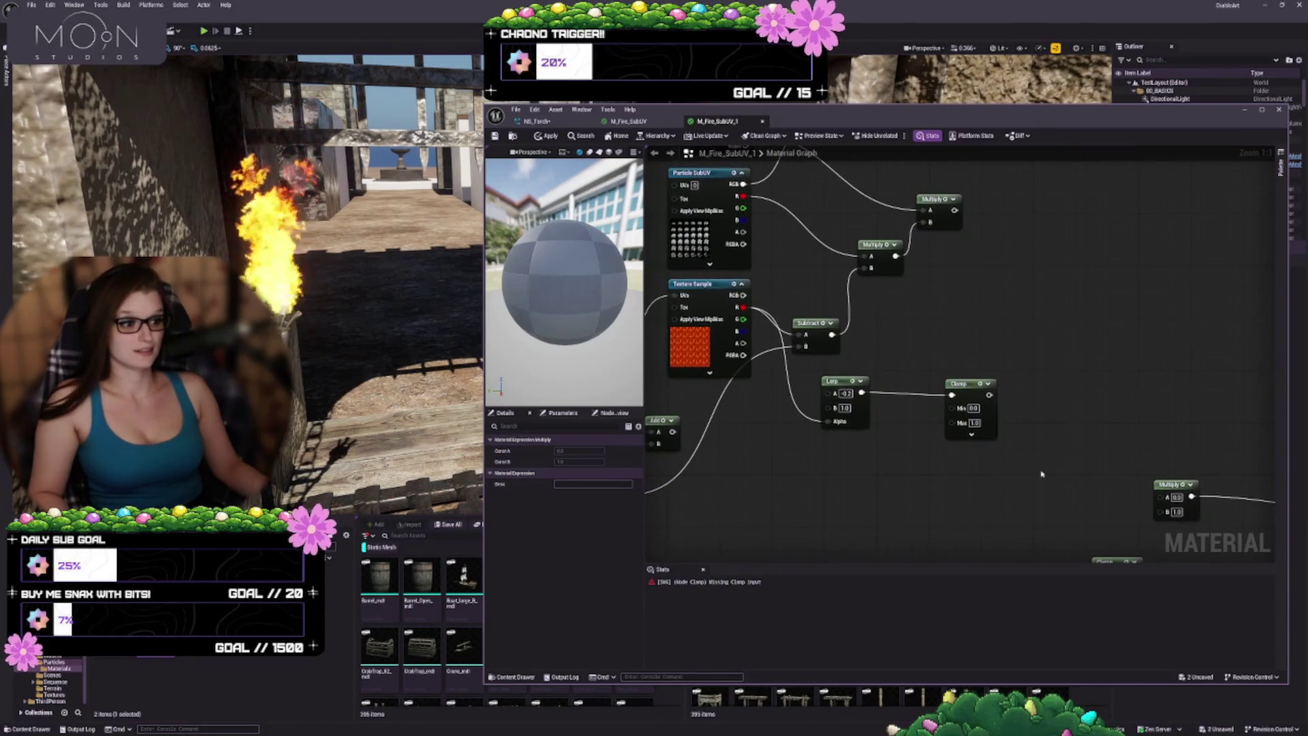
Step: Delete the Lerp, Clamp and both leftover Add nodes from the graph
left_click_drag(1041, 472, 805, 384)
key("Delete")
mouse_move(832, 444)
left_mouse_down()
mouse_move(1045, 383)
mouse_move(969, 382)
left_mouse_up()
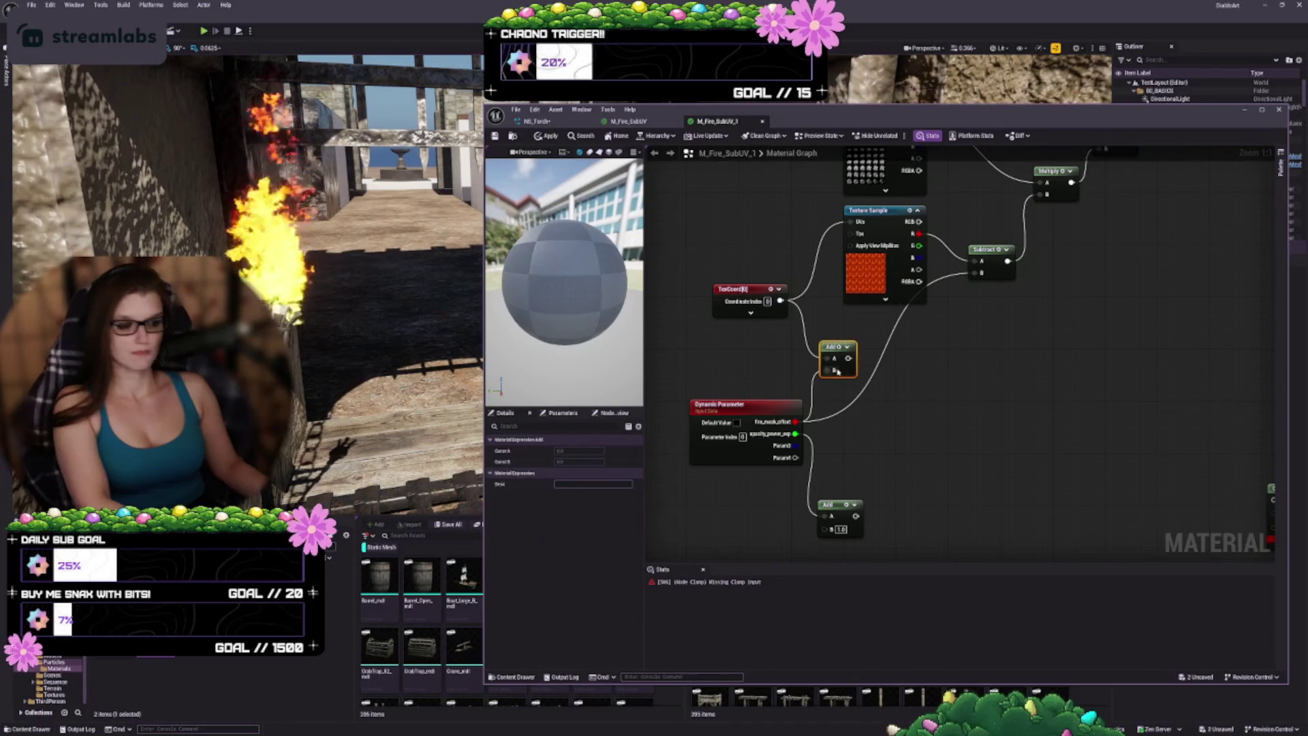
left_click(834, 347)
key("Delete")
mouse_move(1032, 427)
left_mouse_down()
mouse_move(1004, 403)
mouse_move(877, 495)
left_mouse_up()
left_click_drag(813, 539, 814, 538)
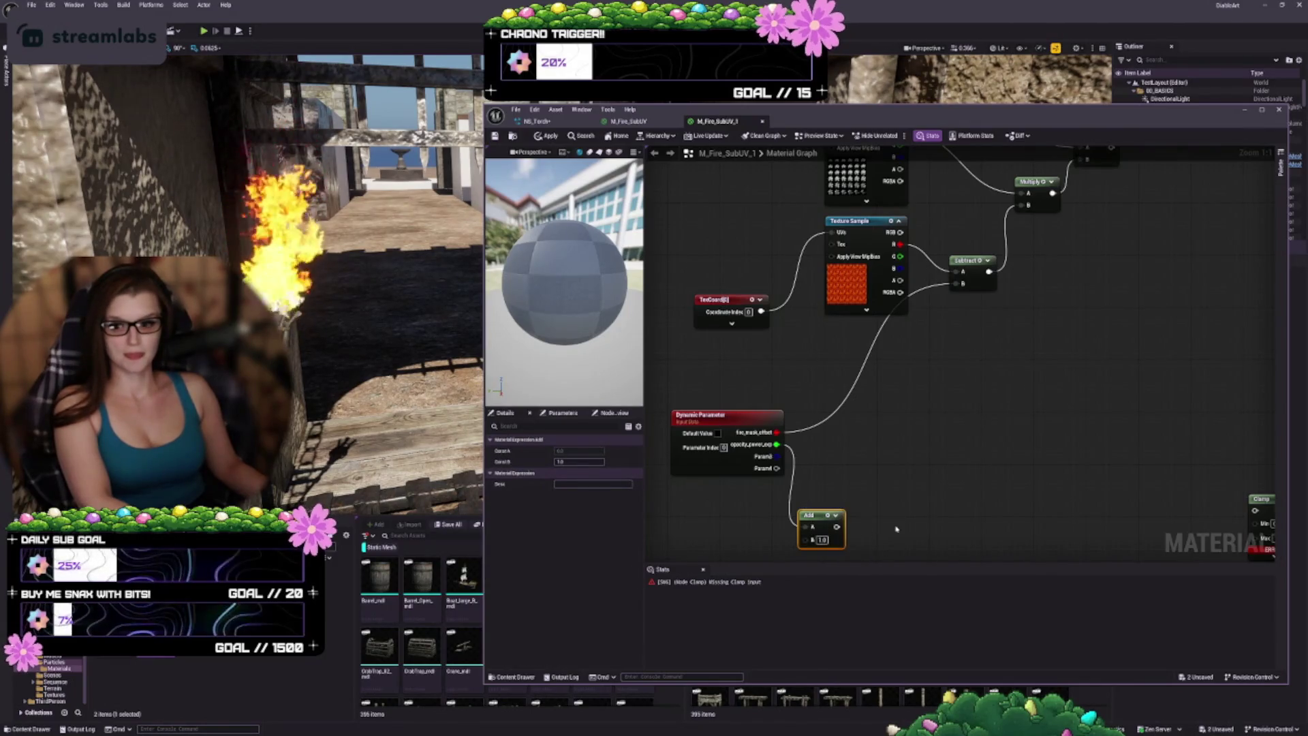
key("Delete")
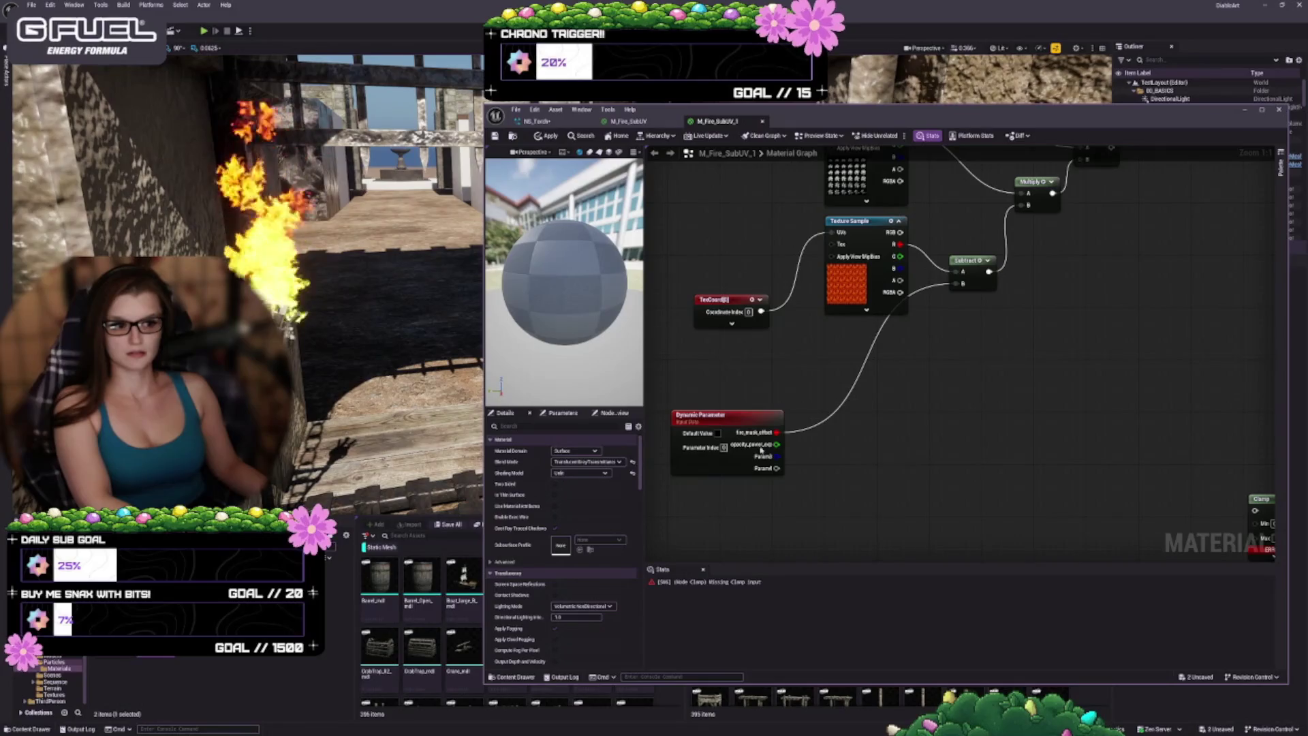
Step: Move Dynamic Parameter and TexCoord up beside Texture Sample and expand its Param Names
mouse_move(709, 418)
left_mouse_down()
mouse_move(862, 355)
mouse_move(839, 332)
left_mouse_up()
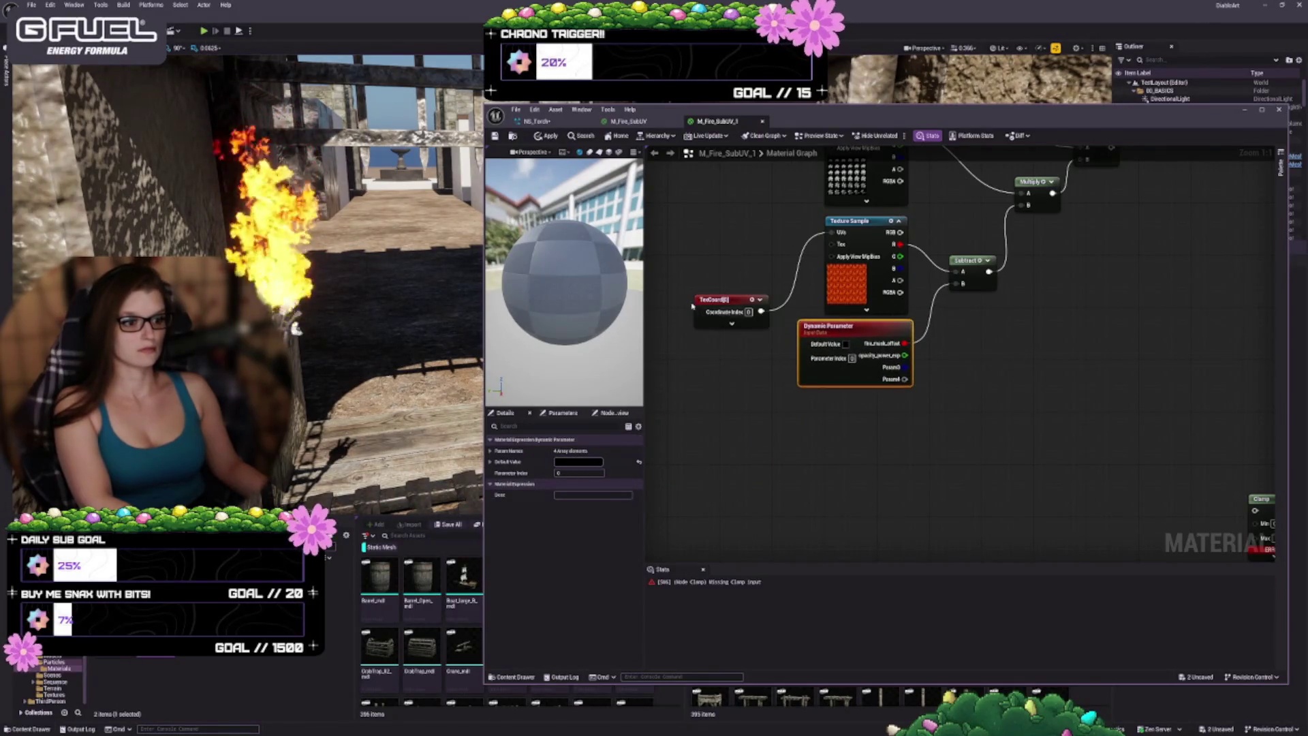
left_click_drag(714, 299, 750, 219)
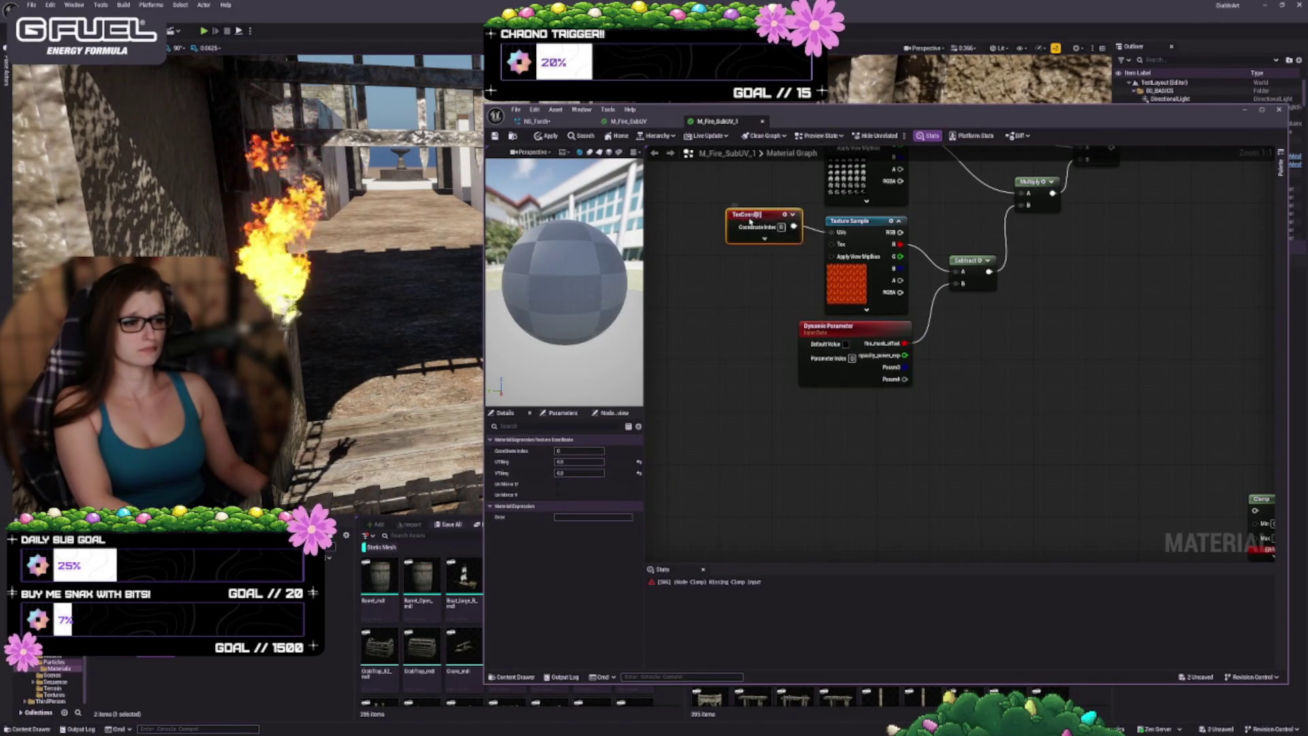
left_click_drag(1018, 436, 883, 576)
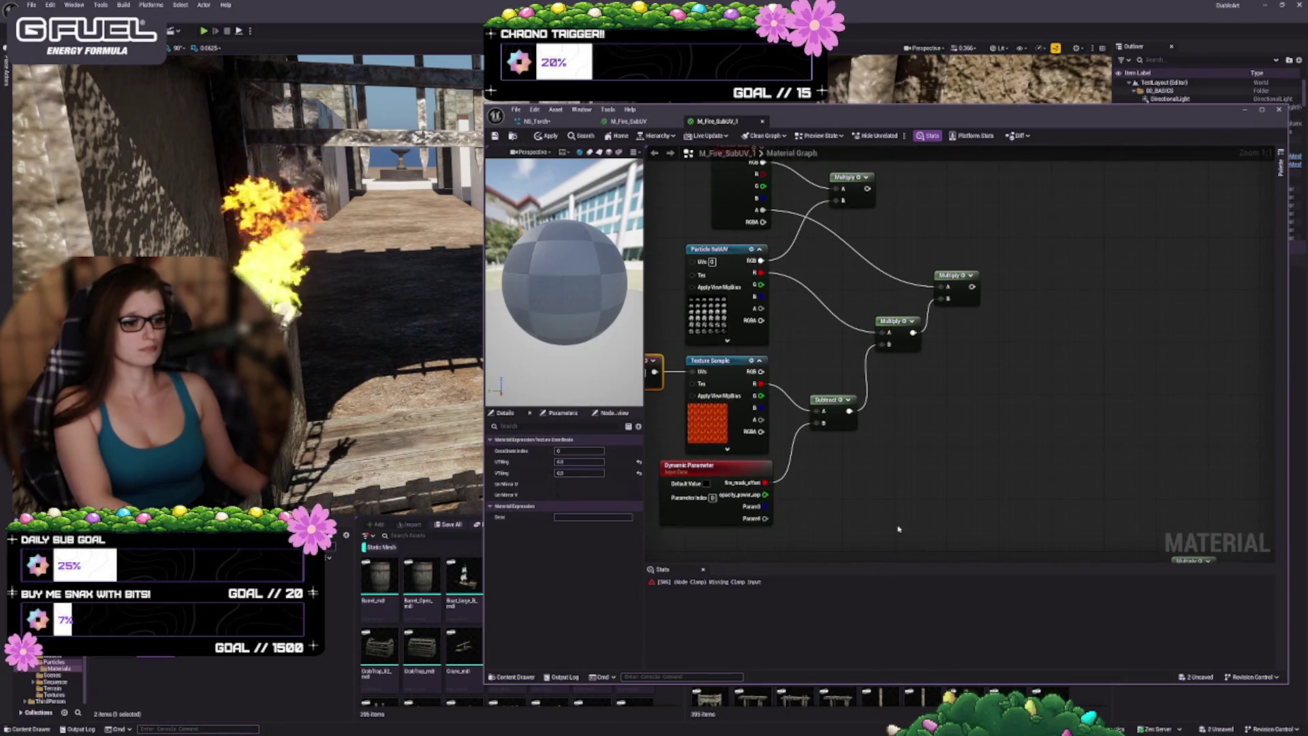
left_click(719, 473)
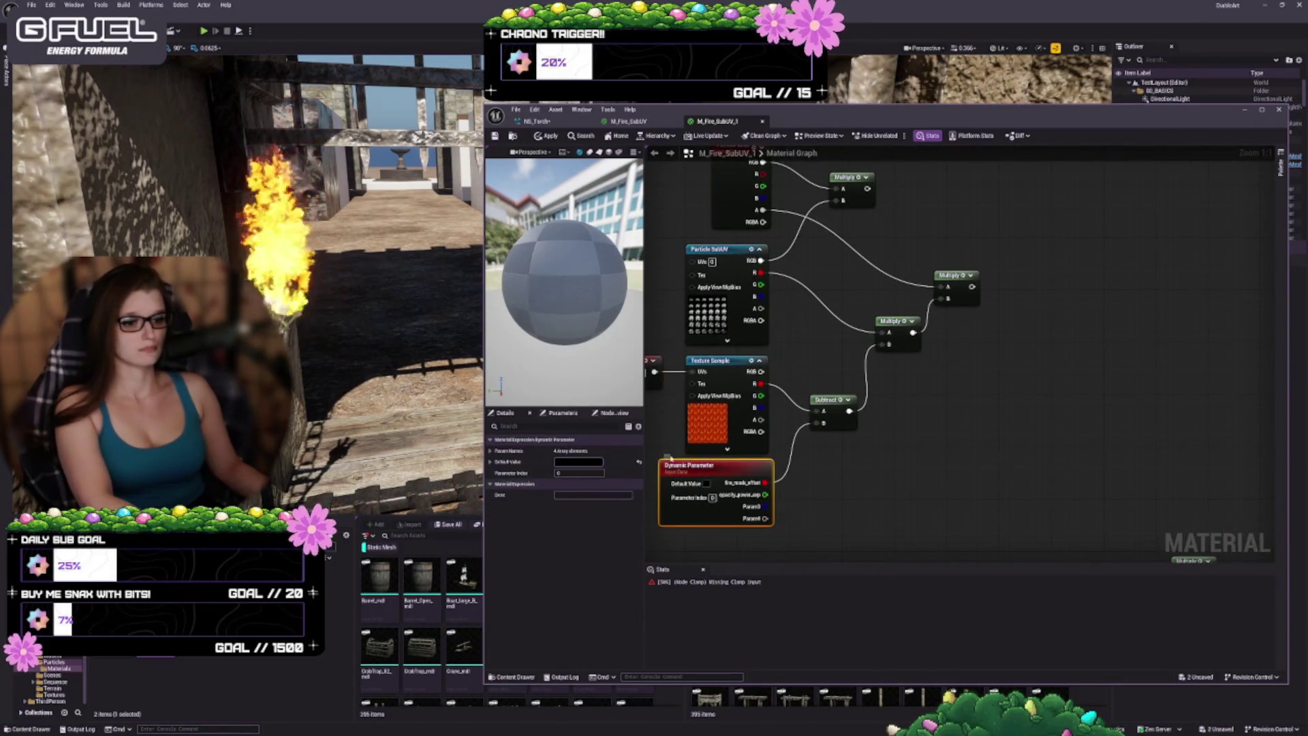
left_click(490, 451)
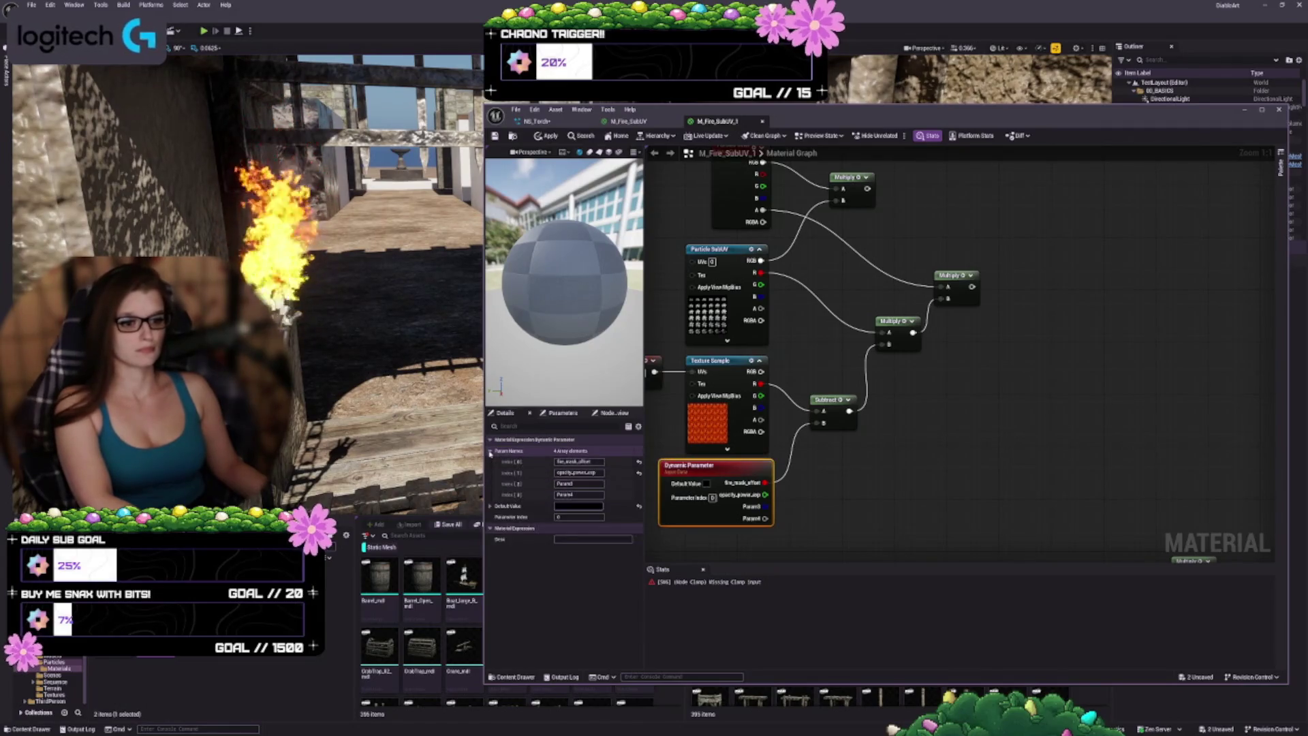
Step: Reset Param Names Index 1 to Param2 and rename Index 0 to Dissolve
left_click(640, 473)
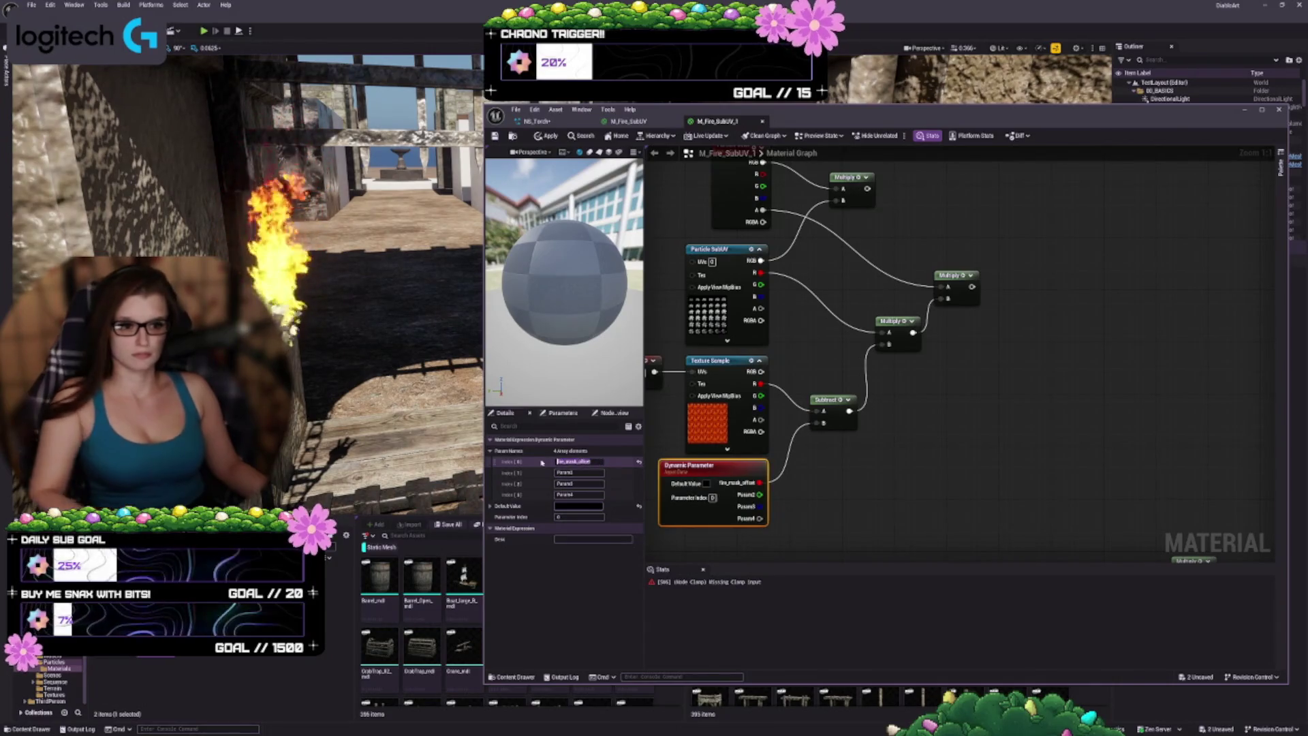
type("Dissolve")
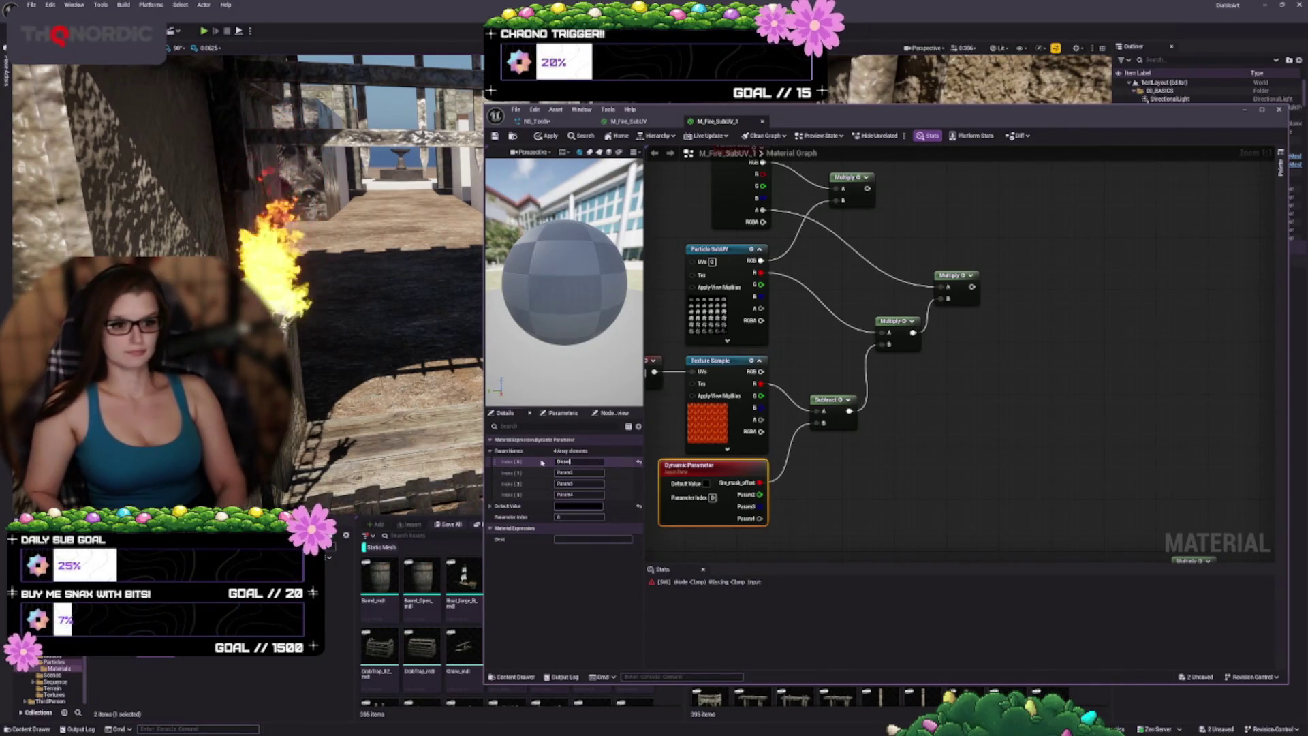
key("Return")
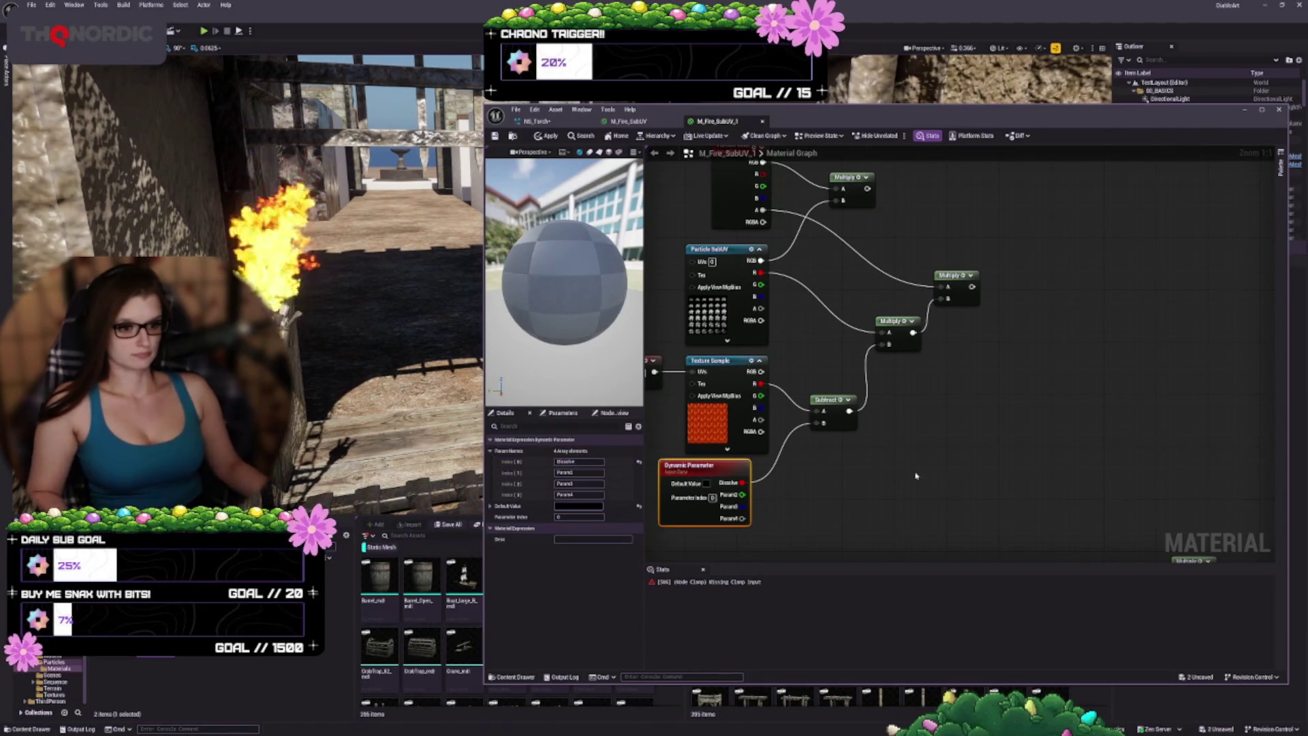
left_click(891, 477)
Step: Save the material past the compile warning and place a new Multiply node right of the chain
left_click_drag(892, 466, 823, 480)
key("ctrl+s")
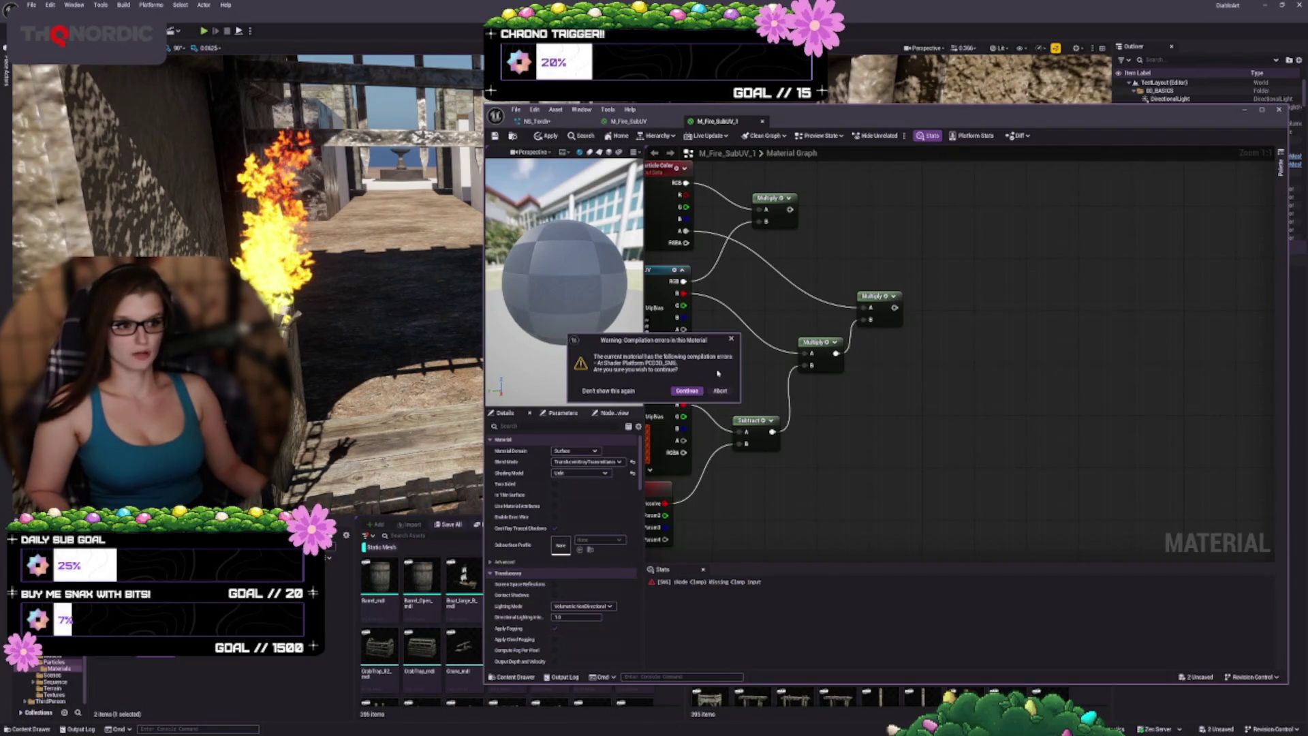
left_click(732, 339)
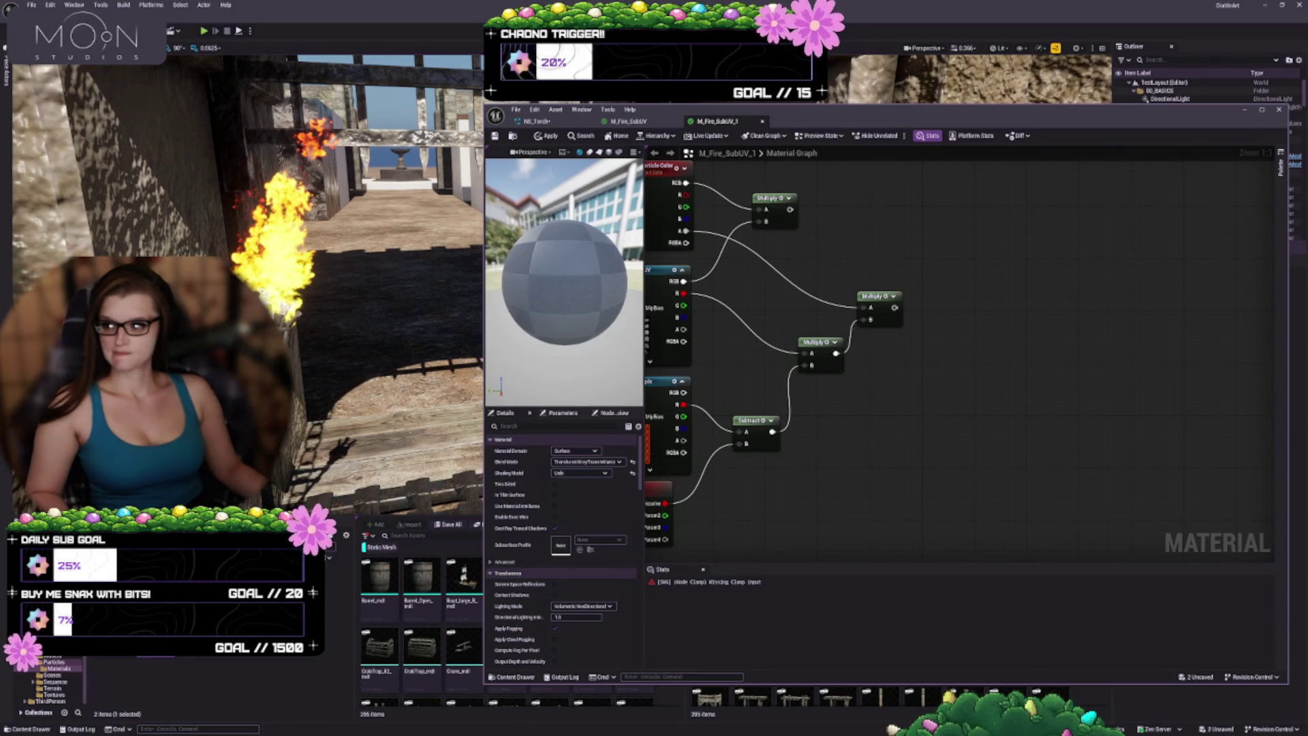
left_click_drag(934, 434, 955, 514)
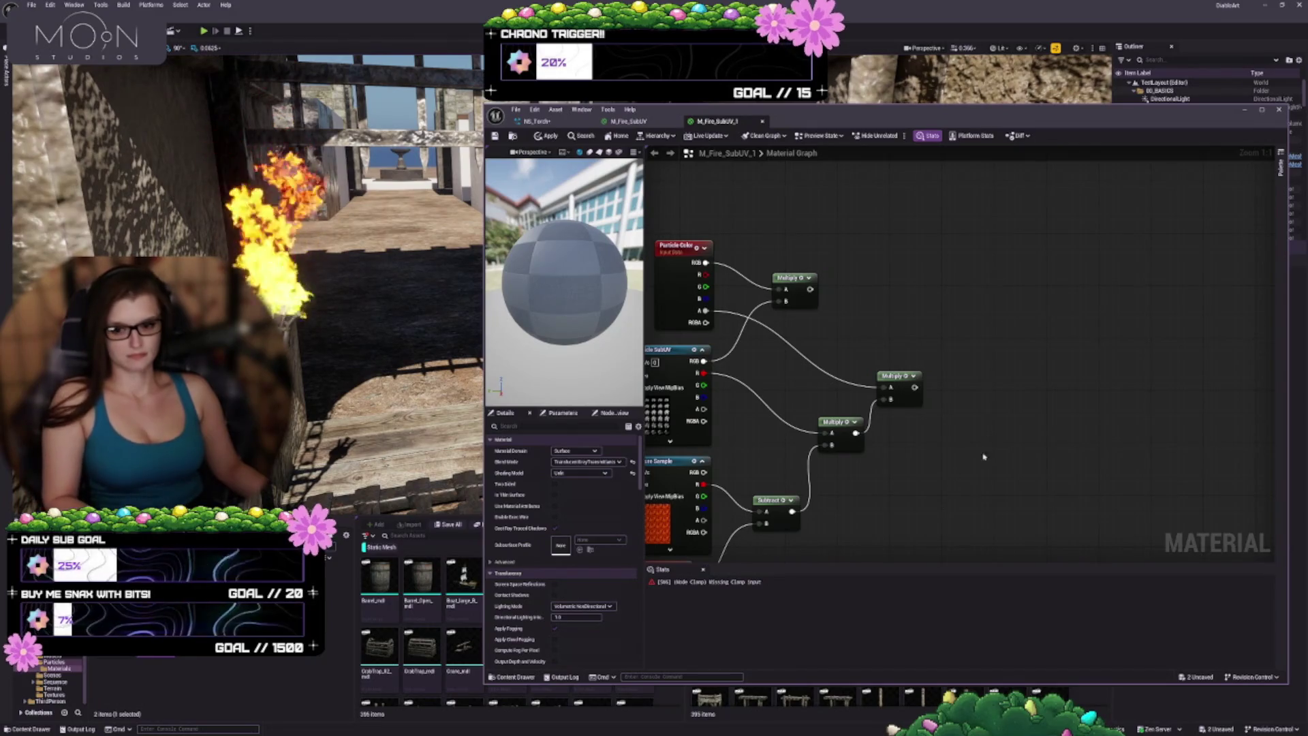
left_click(1012, 369)
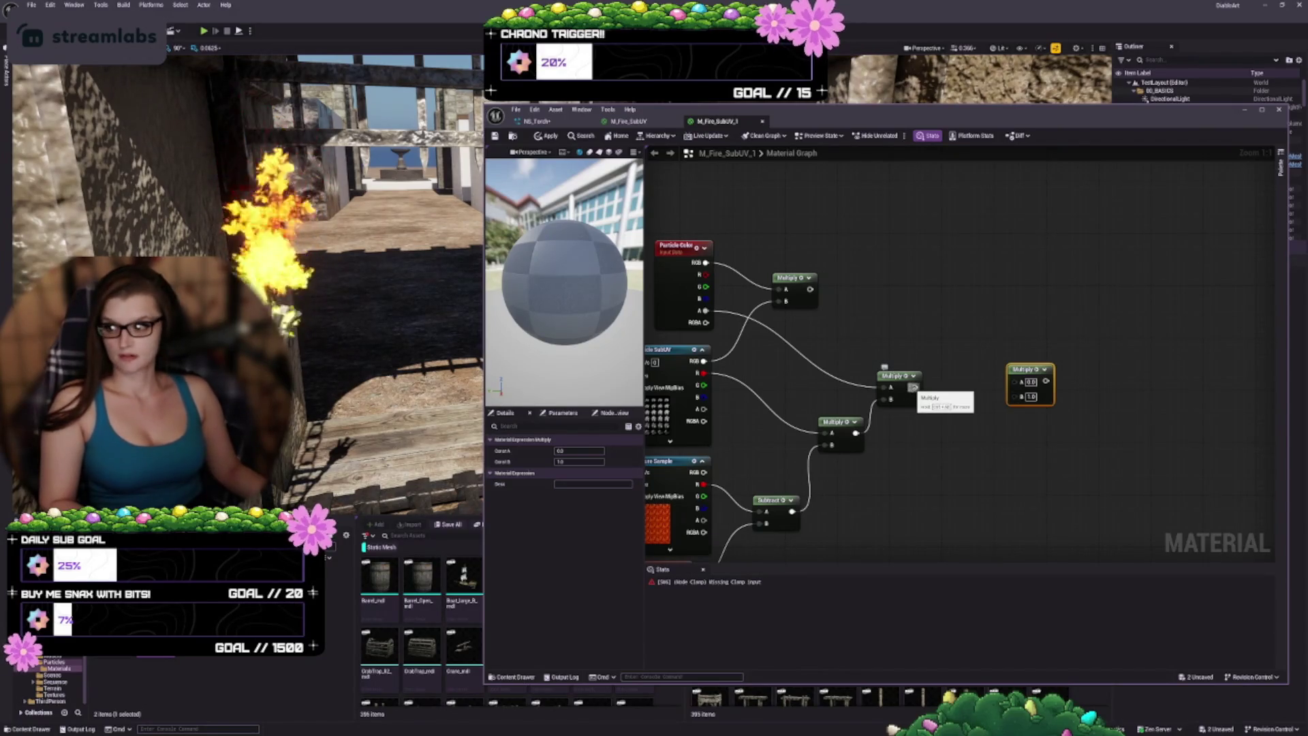
Step: Wire the existing Multiply result into the new Multiply's A input and hide Stats
mouse_move(913, 388)
left_mouse_down()
mouse_move(1014, 384)
mouse_move(1044, 406)
mouse_move(1028, 406)
mouse_move(1080, 417)
left_mouse_up()
left_click(704, 569)
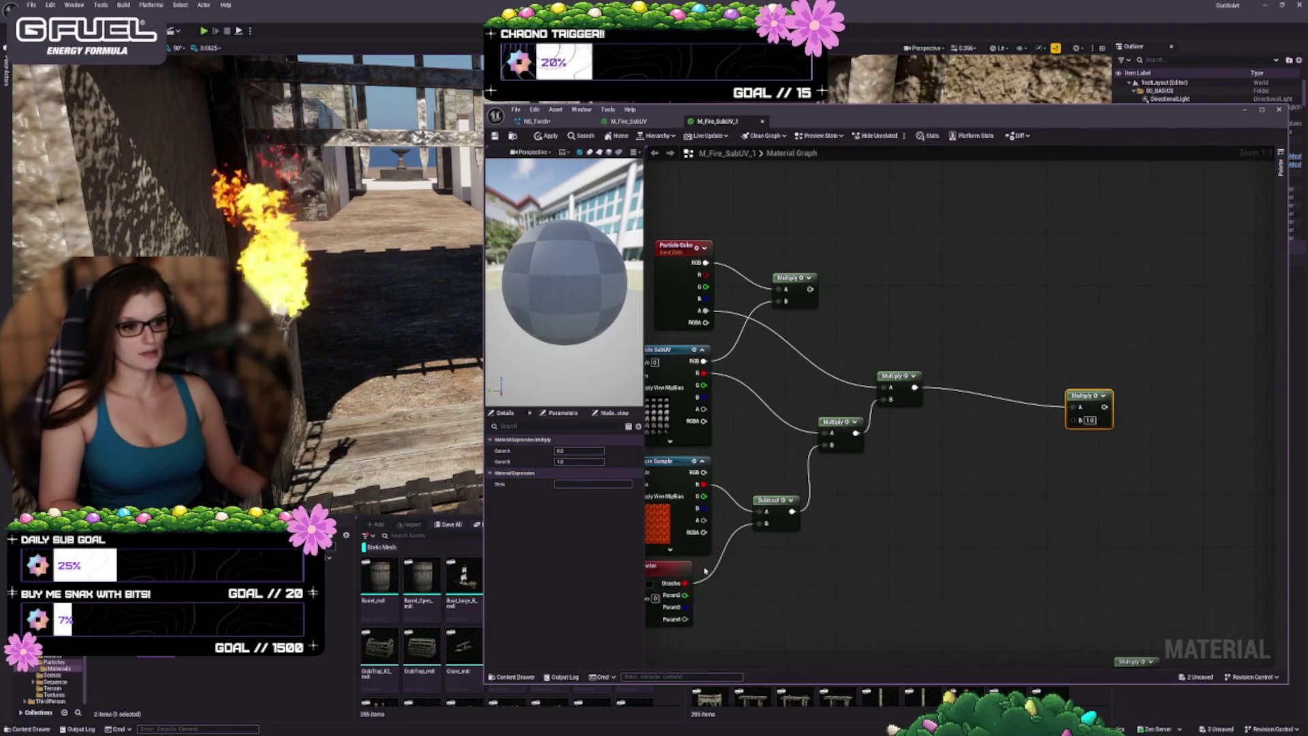
left_click_drag(978, 525, 993, 459)
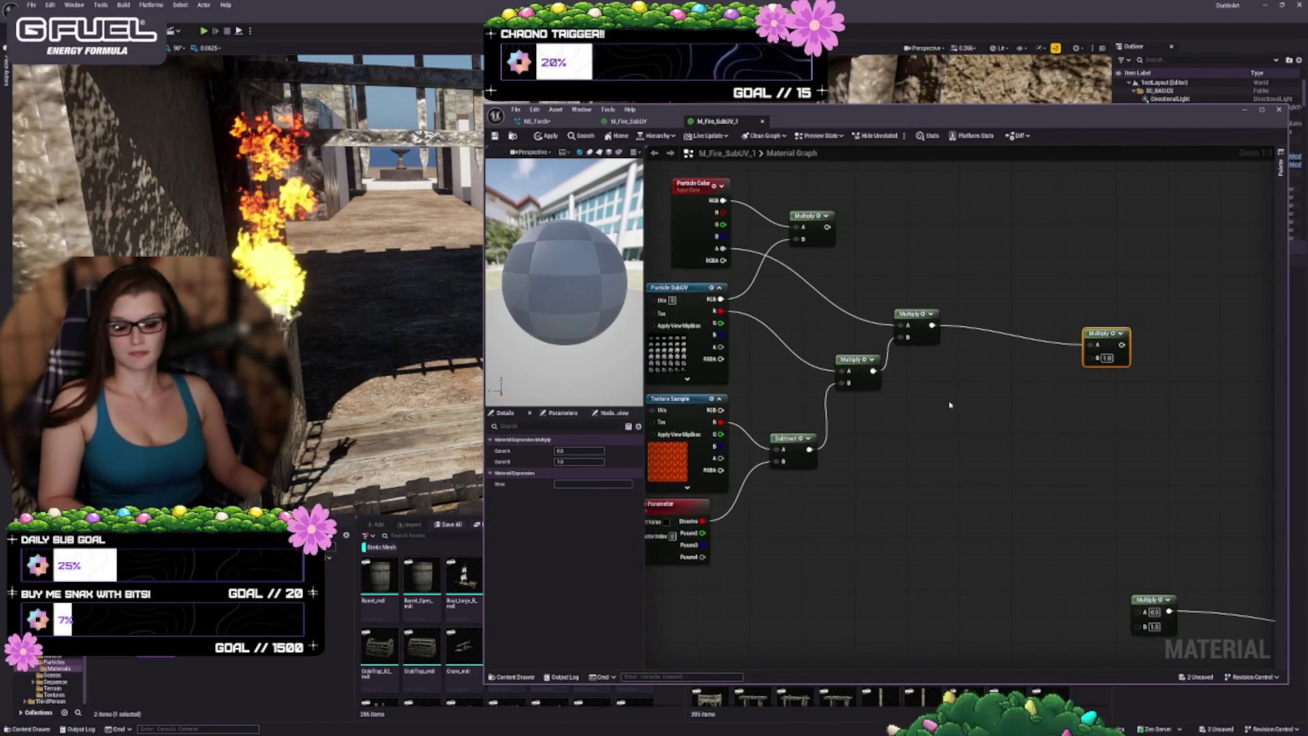
Step: Add a Depth Fade node and connect it to the new Multiply's B input
right_click(951, 405)
type("depth fade")
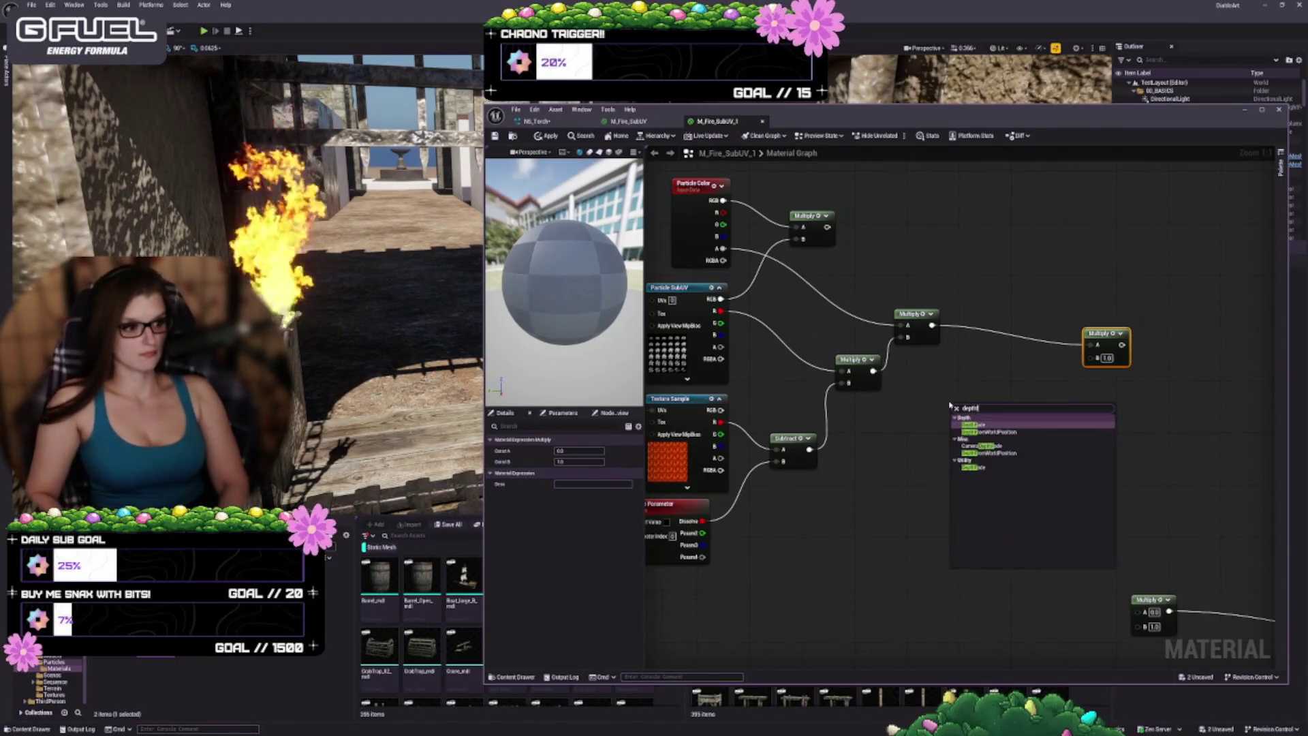
key("Return")
mouse_move(1010, 412)
left_mouse_down()
mouse_move(1003, 386)
mouse_move(1092, 357)
left_mouse_up()
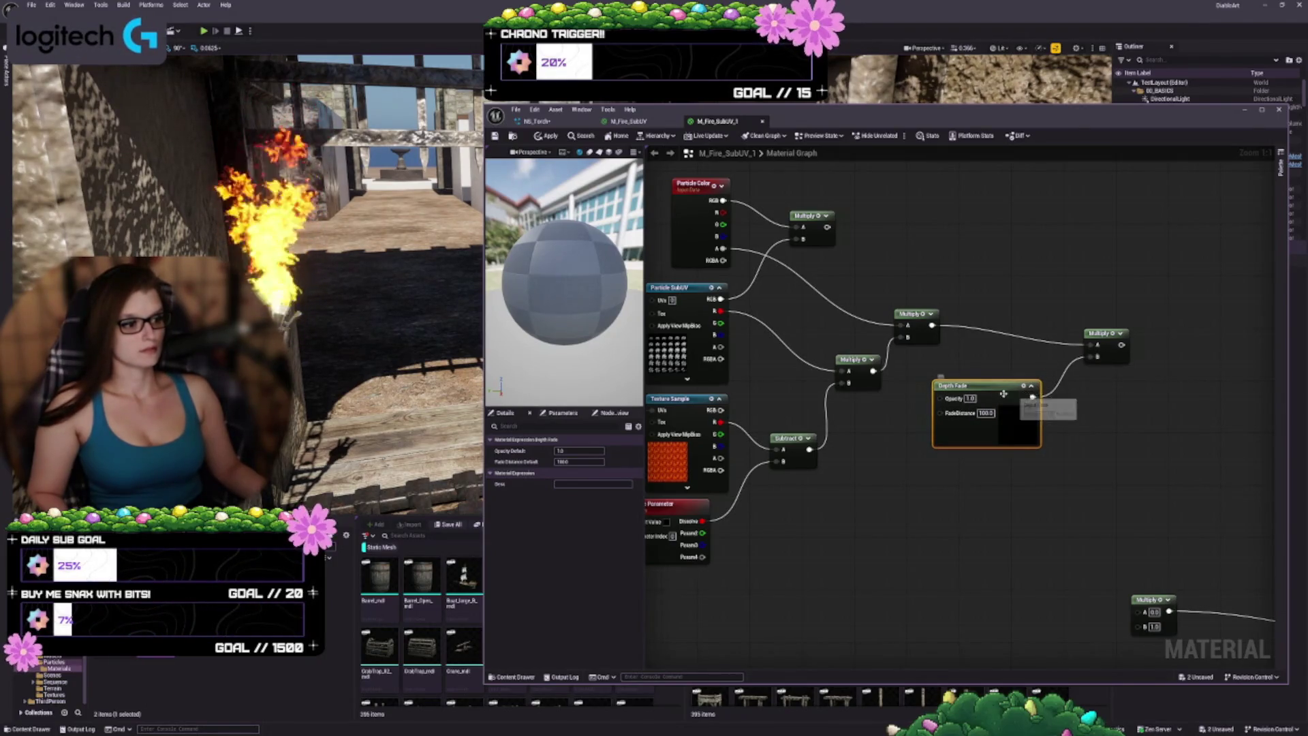
left_click_drag(997, 389, 1009, 370)
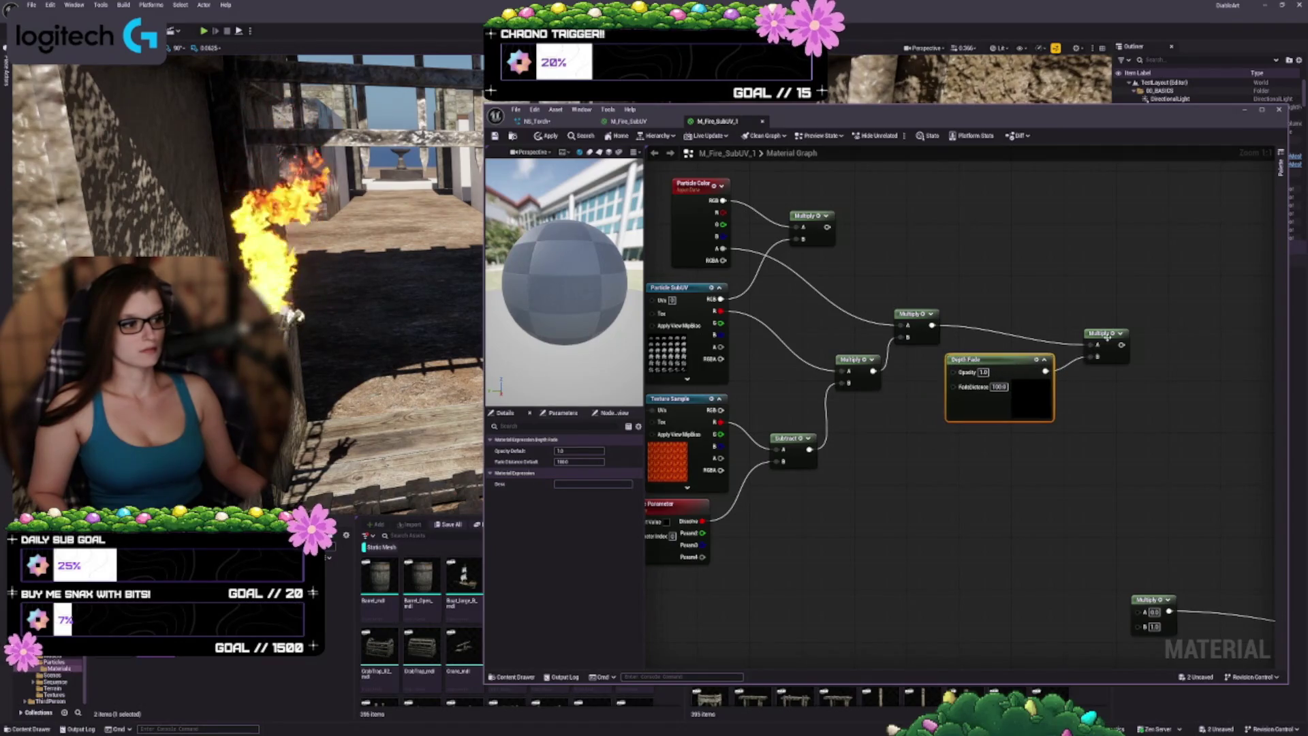
left_click_drag(1107, 337, 1108, 318)
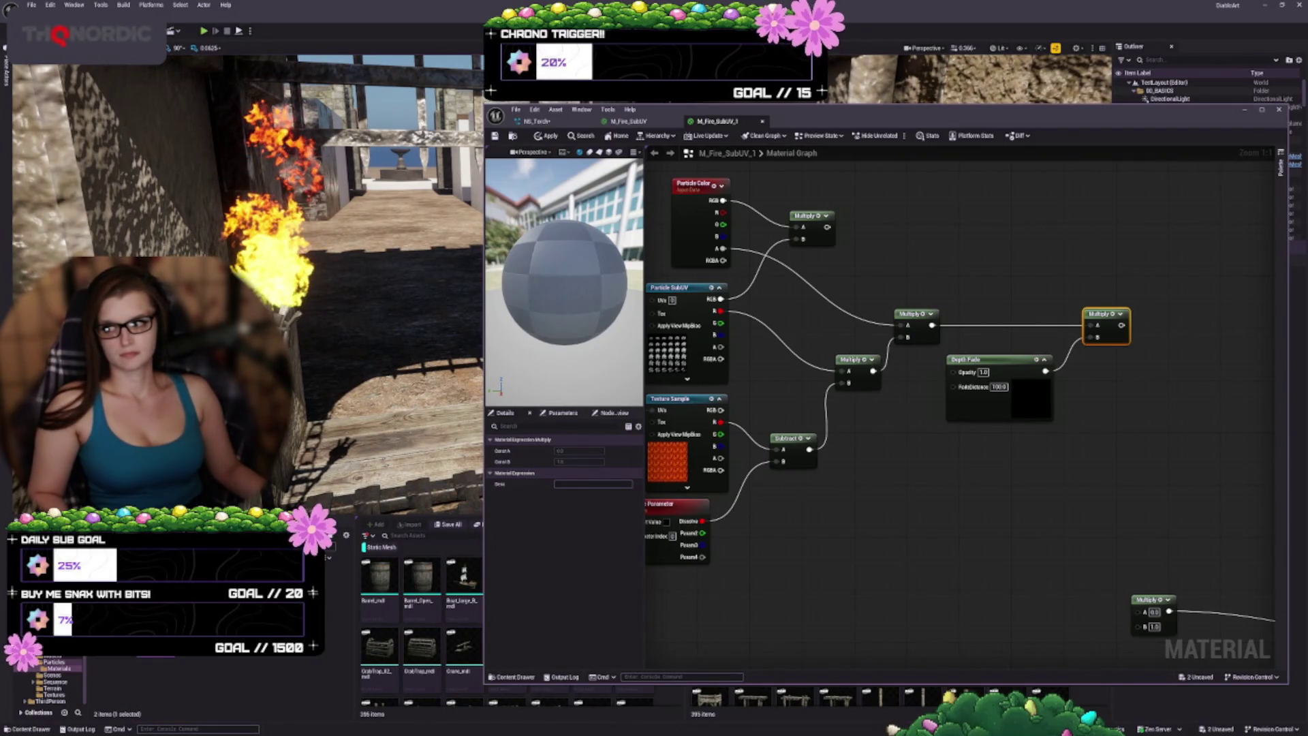
key("Home")
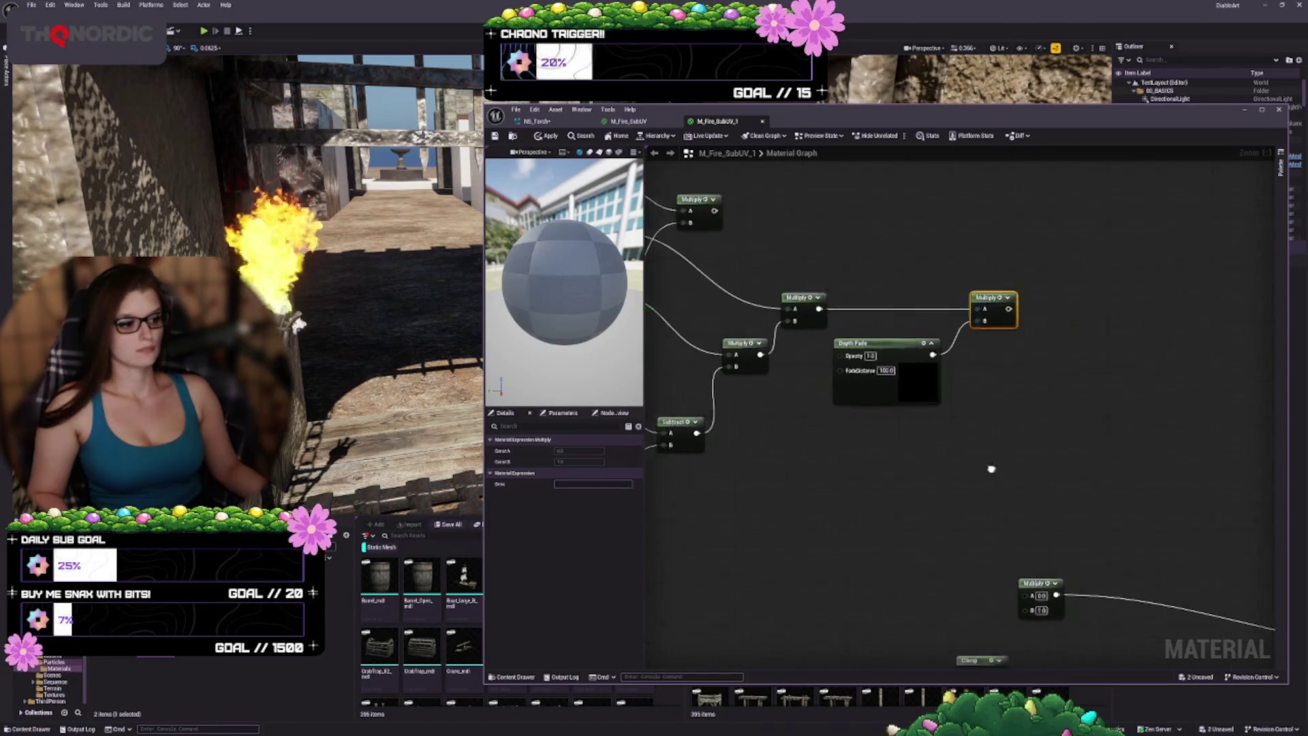
Step: Delete the old Clamp, Multiply and DepthFade nodes
mouse_move(814, 301)
left_mouse_down()
mouse_move(945, 529)
mouse_move(1264, 625)
mouse_move(1155, 544)
left_mouse_up()
key("Delete")
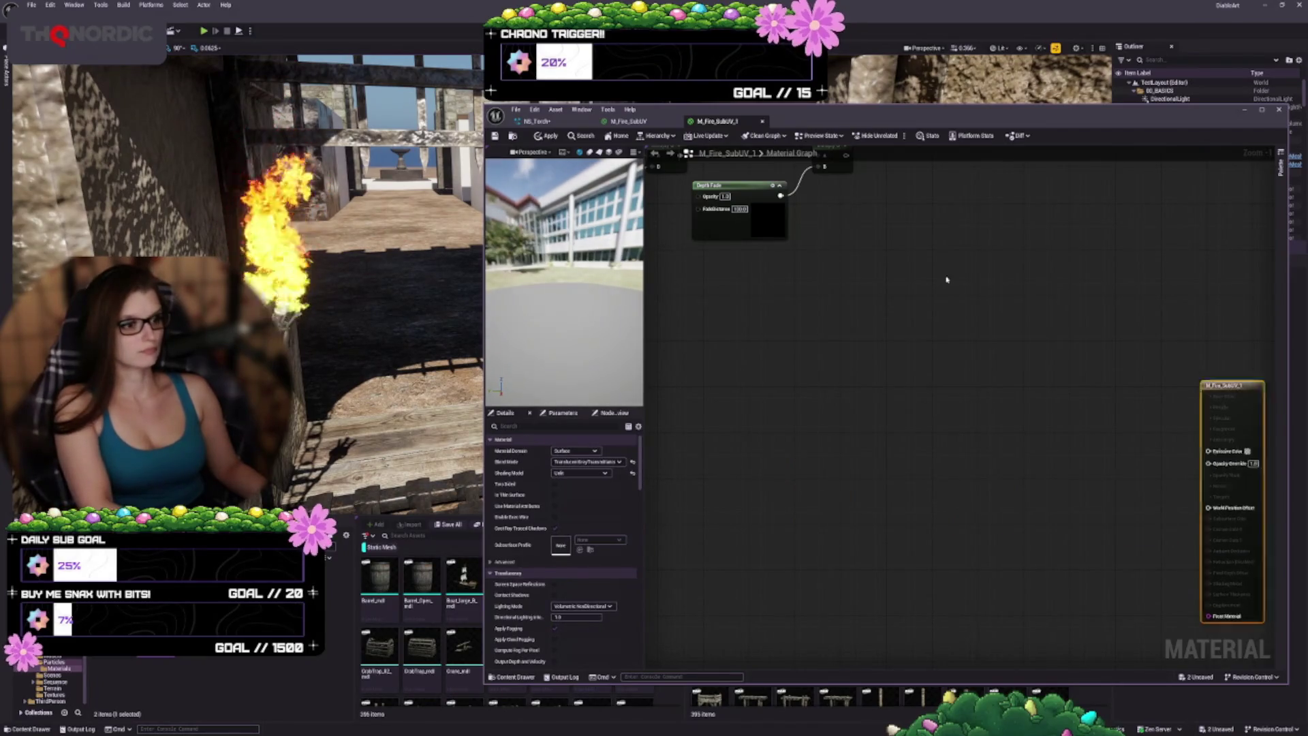
key("Home")
Step: Wire the tinted colour into Emissive Color and the Depth Fade product into Opacity, then save
left_click_drag(885, 381, 913, 312)
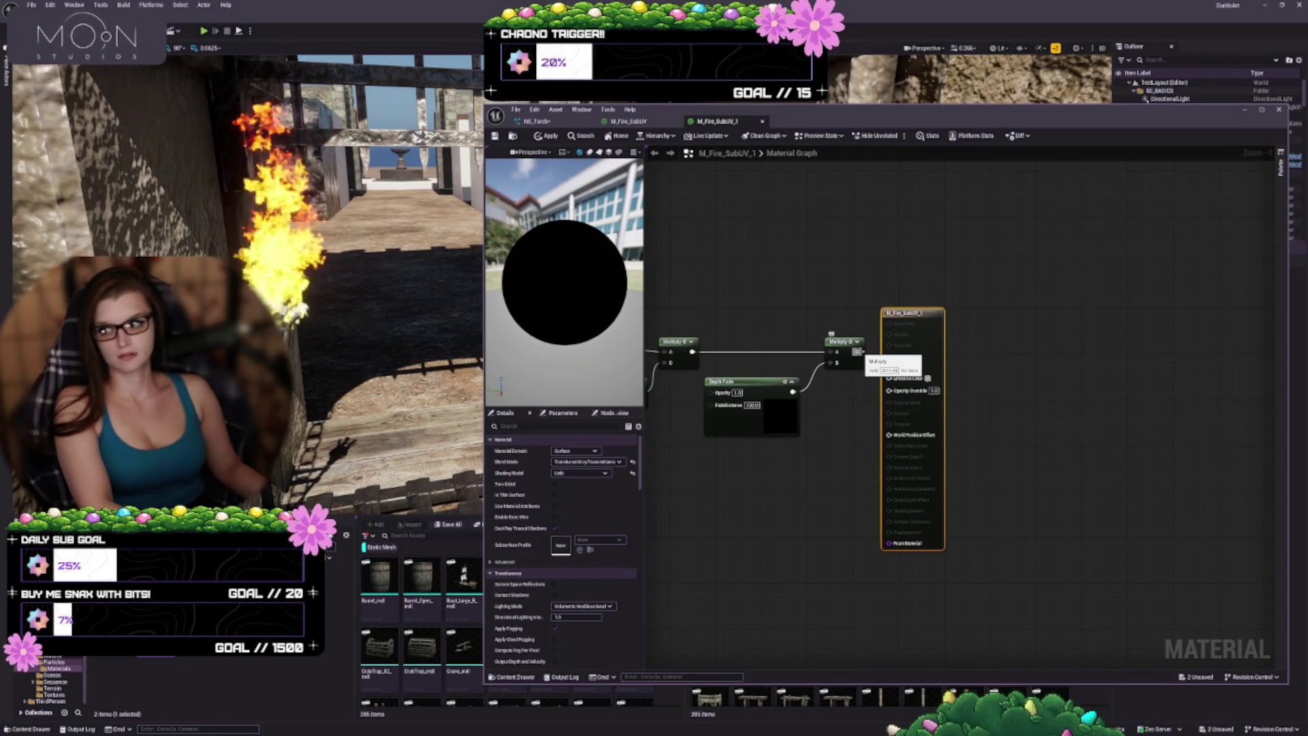
key("Home")
mouse_move(831, 292)
left_mouse_down()
mouse_move(965, 316)
mouse_move(1121, 413)
left_mouse_up()
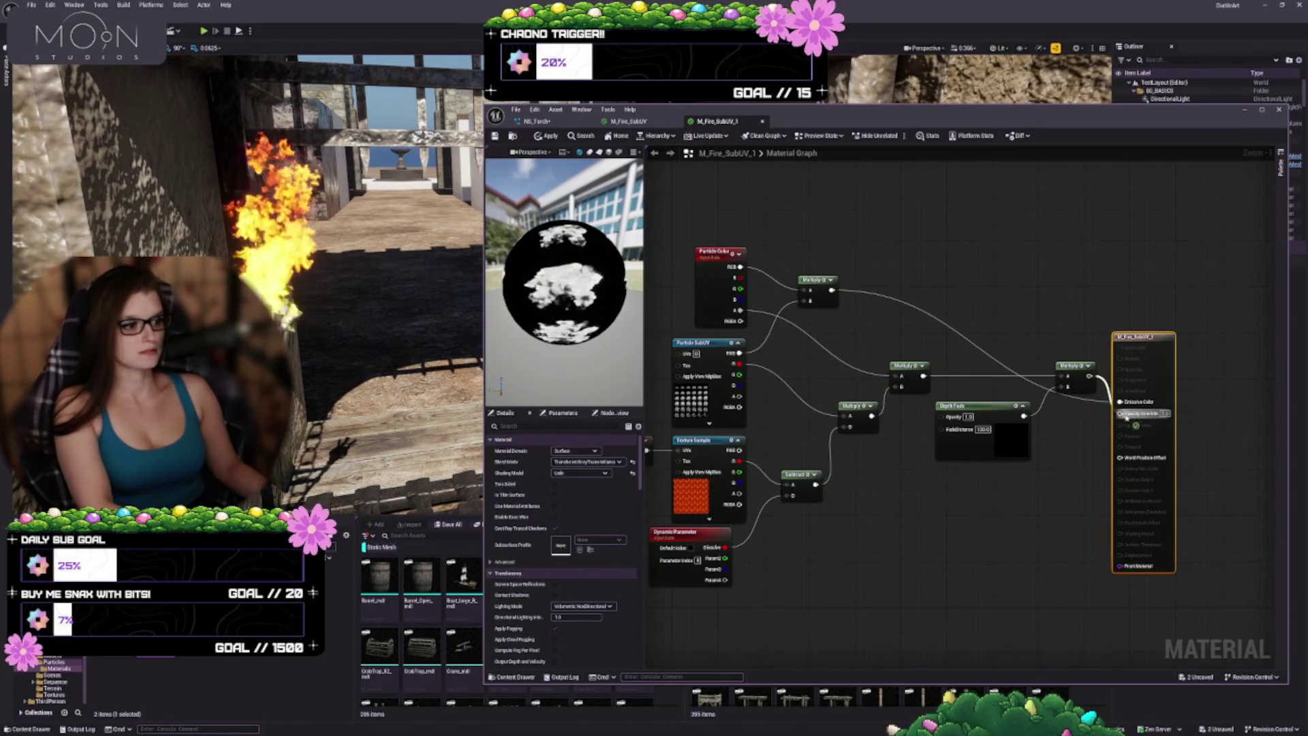
left_click_drag(1141, 337, 1144, 288)
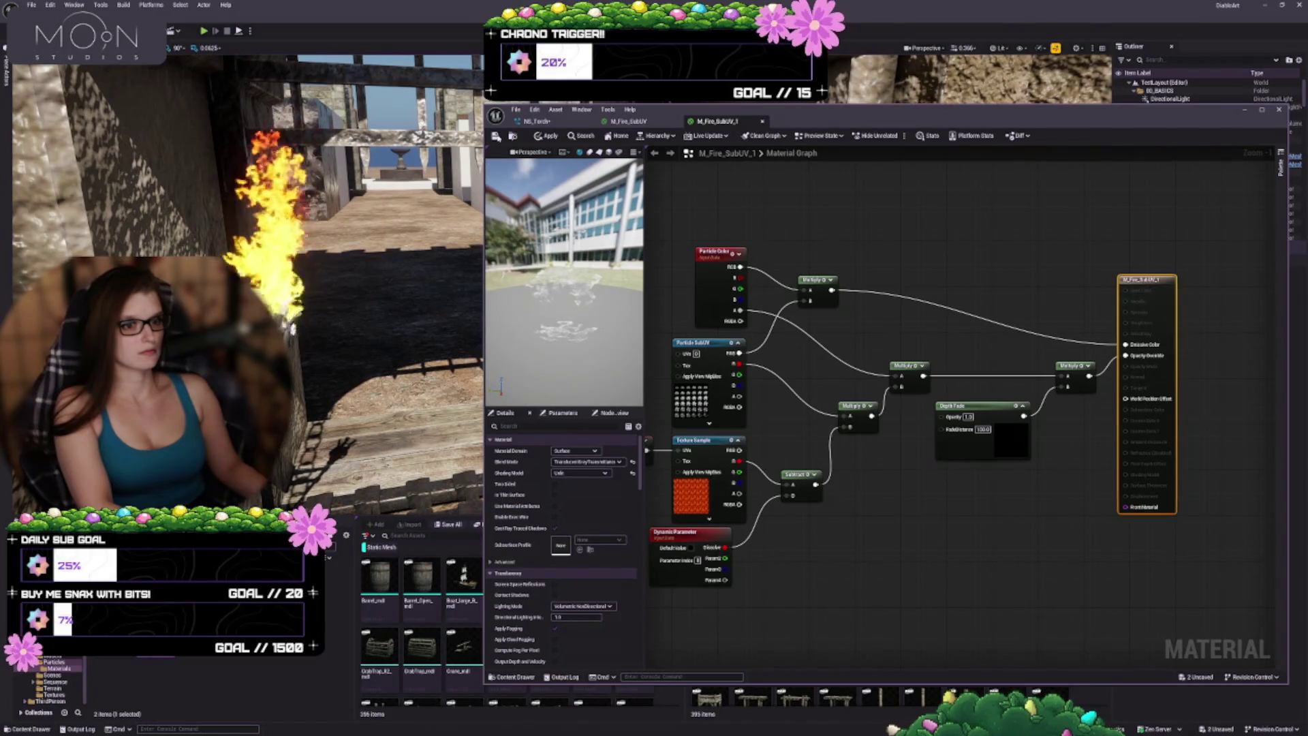
left_click(496, 136)
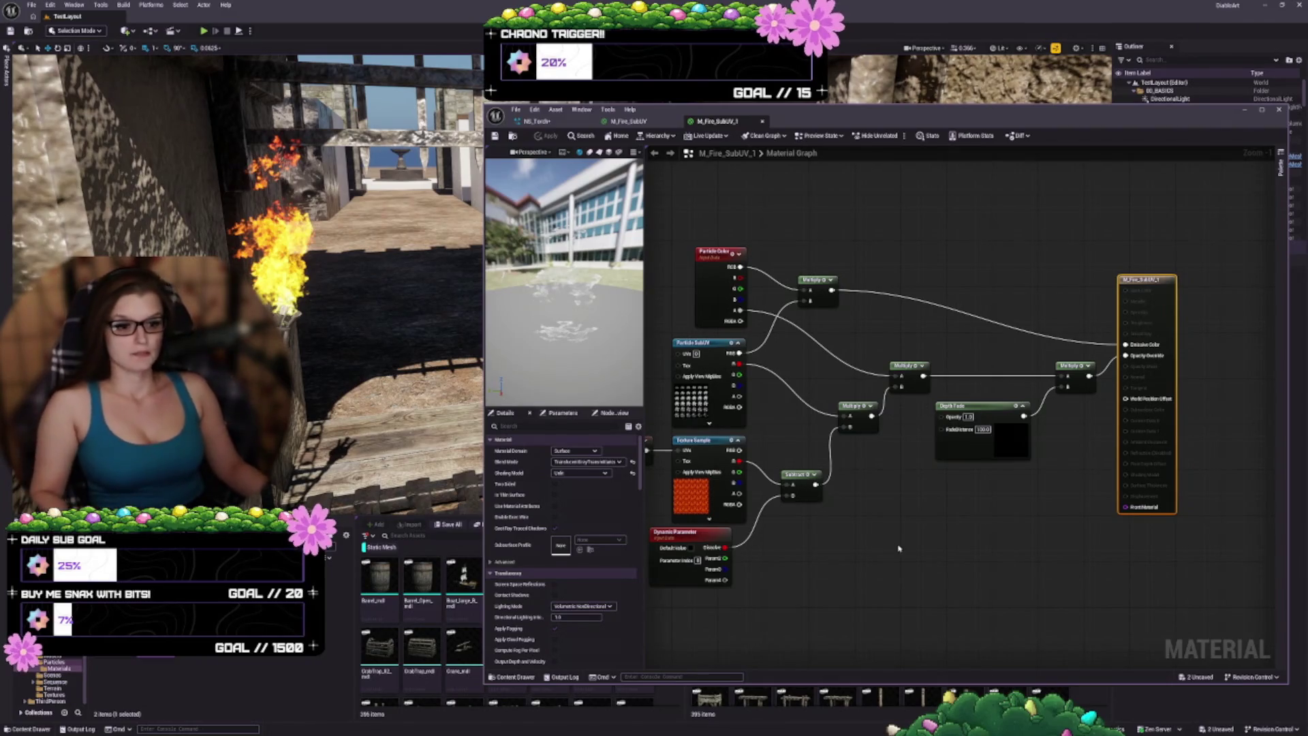
Step: Pan the material graph slightly to review the final output wiring
left_click_drag(612, 472, 663, 458)
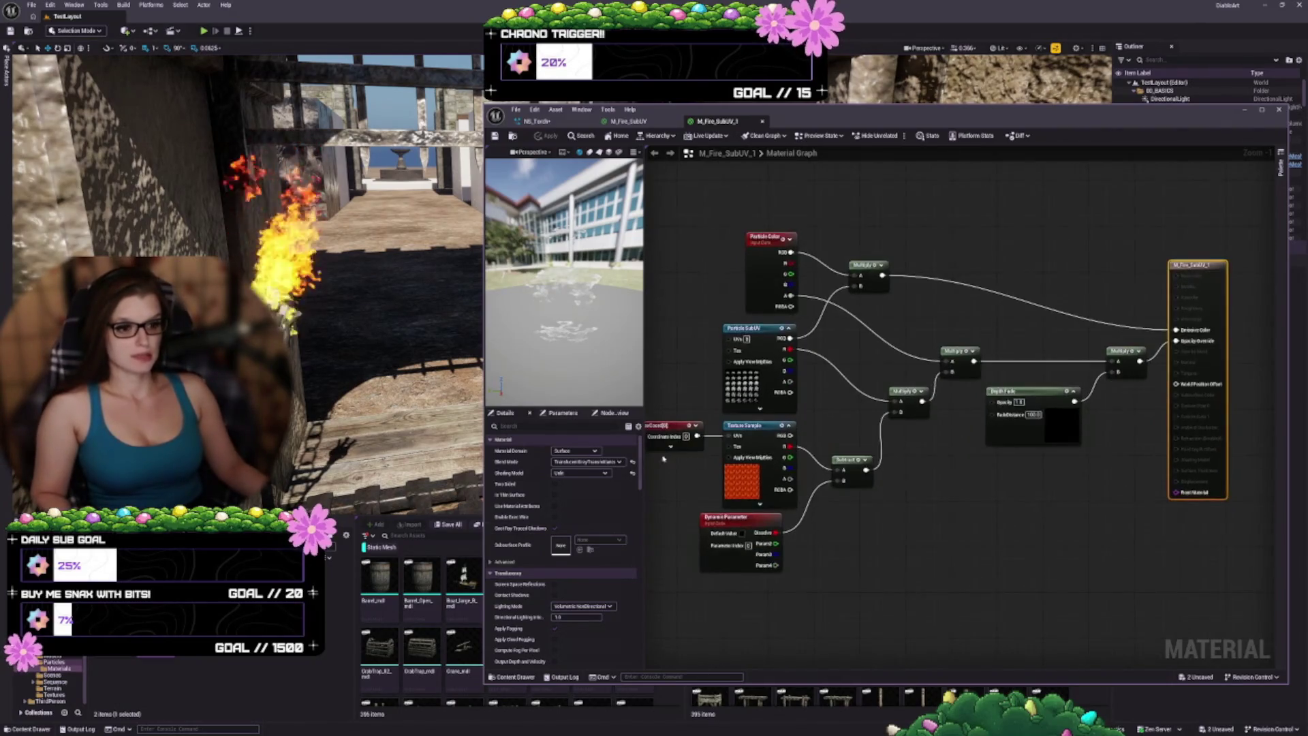
left_click(593, 450)
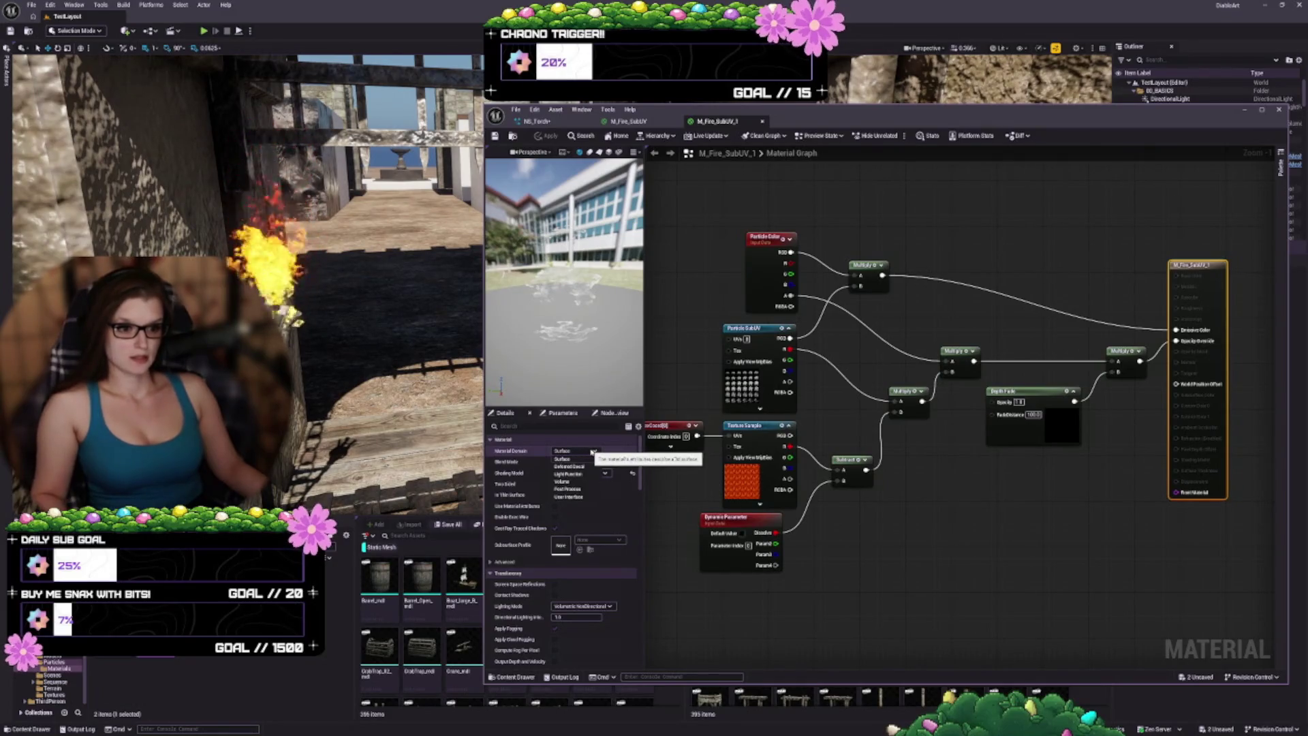
left_click(595, 451)
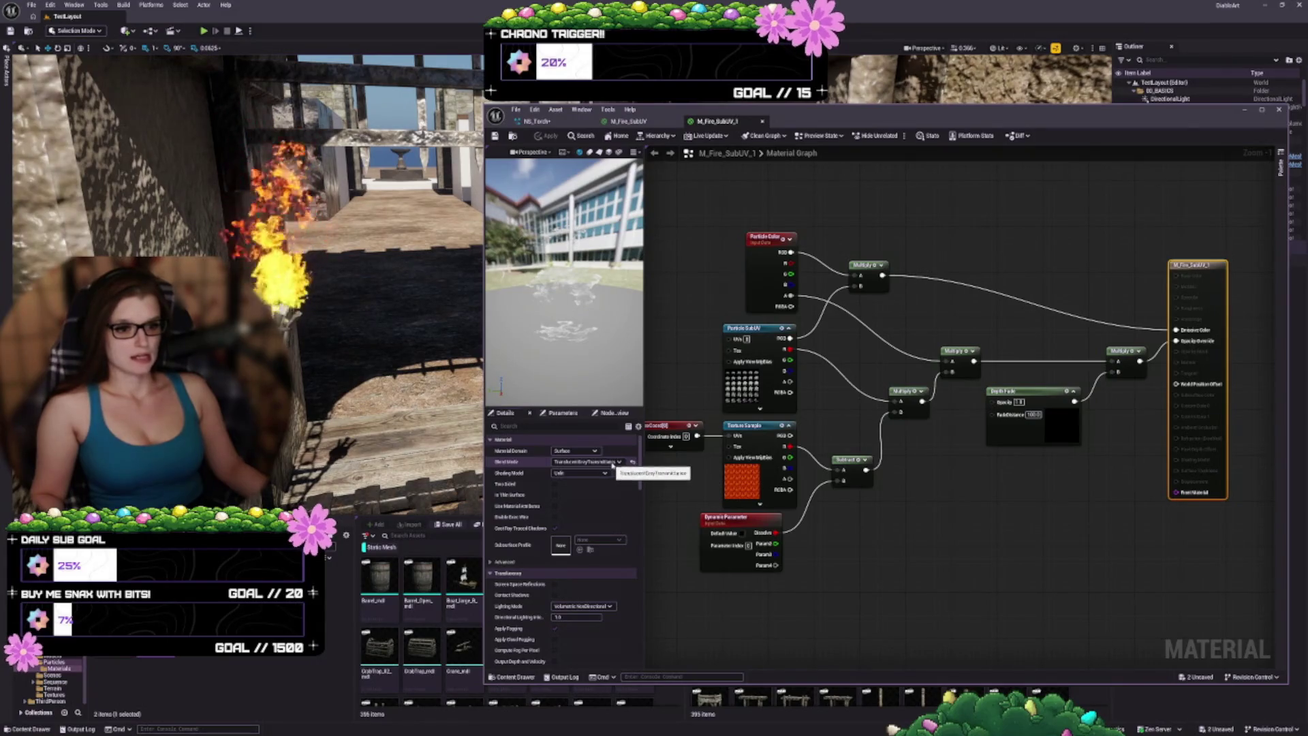
left_click(614, 463)
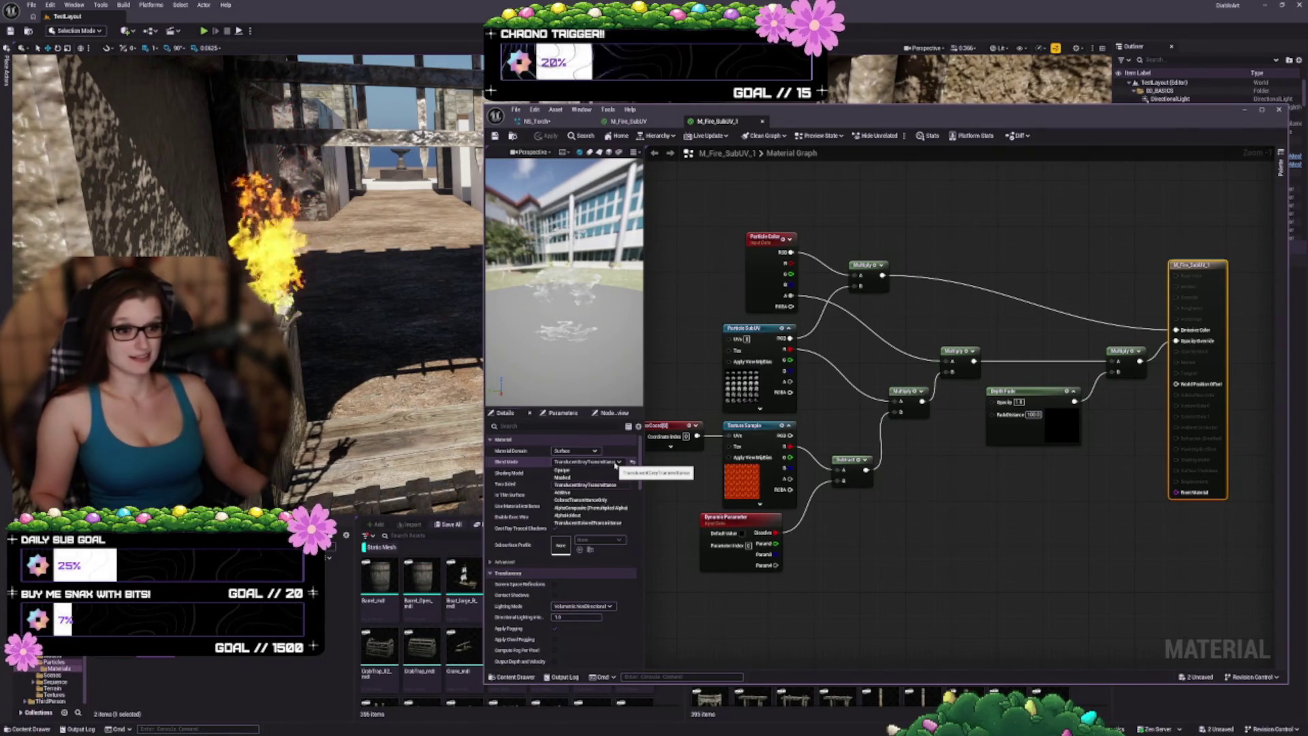
left_click(615, 463)
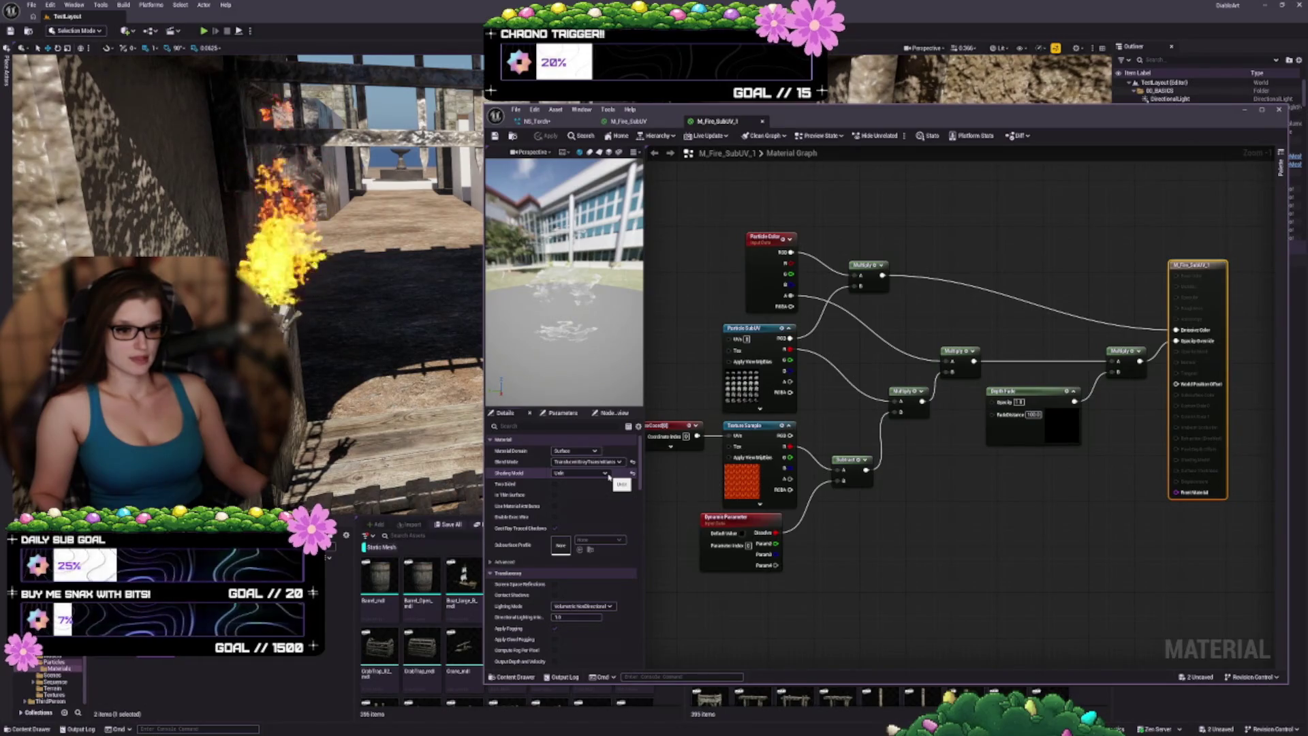
scroll(586, 525, "down", 3)
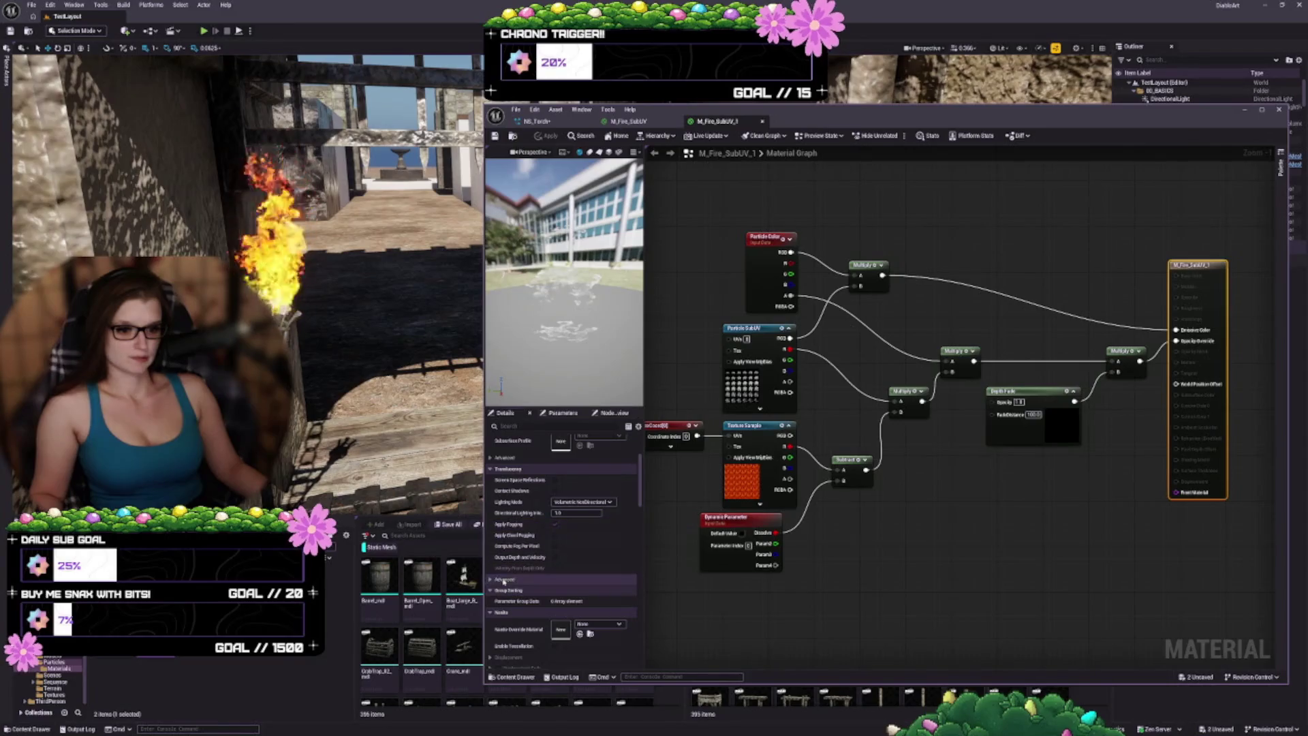
left_click(491, 579)
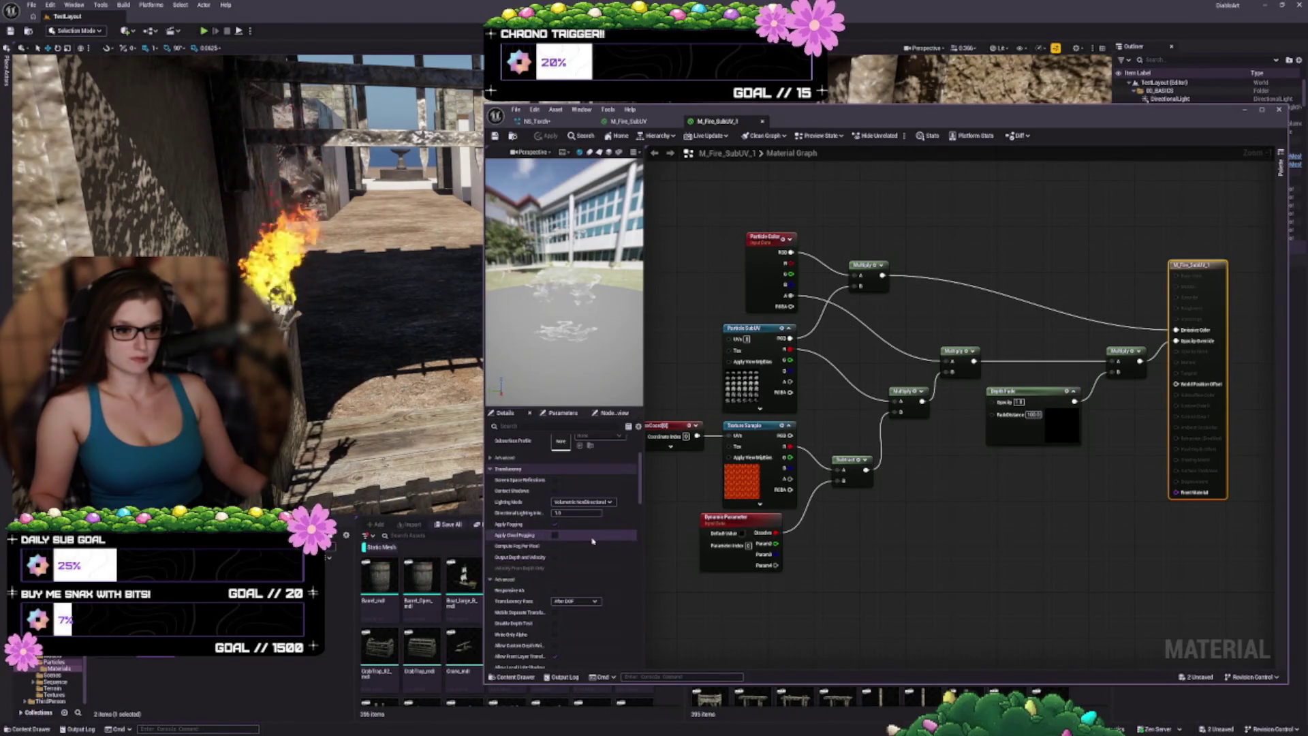
scroll(592, 542, "down", 2)
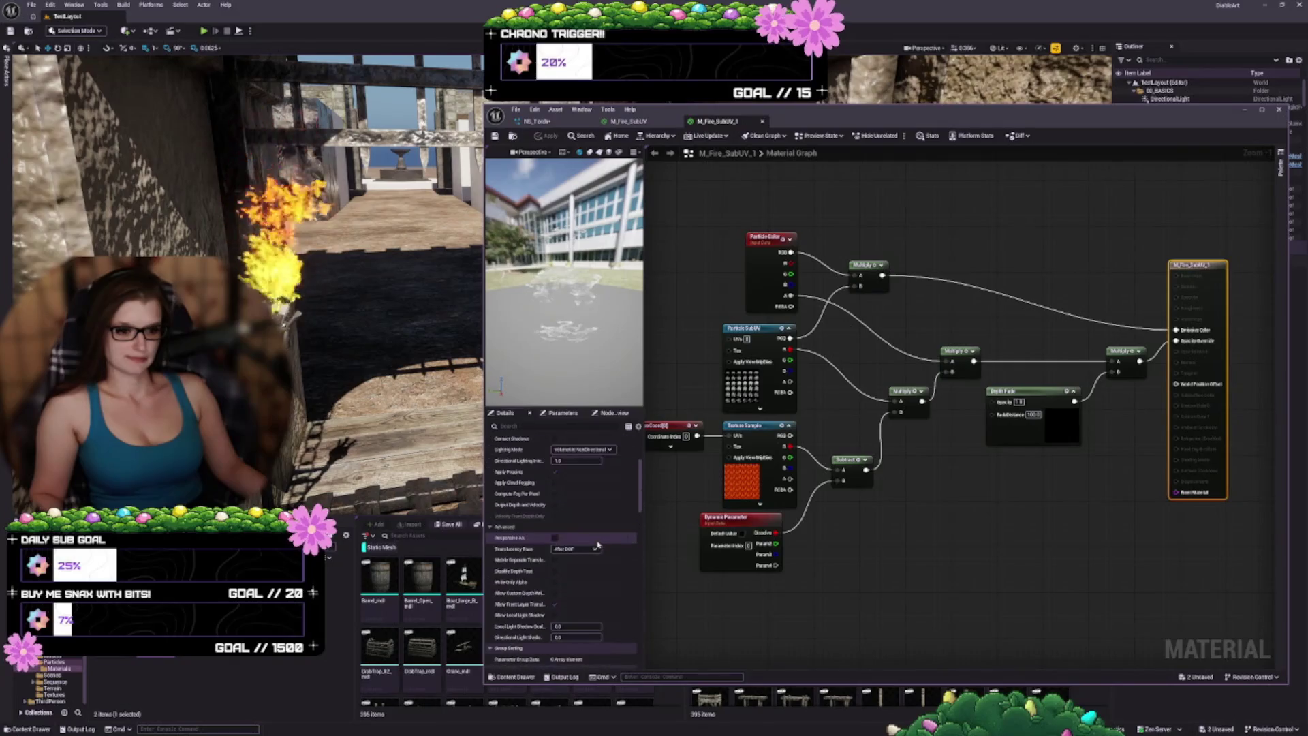
scroll(598, 546, "down", 5)
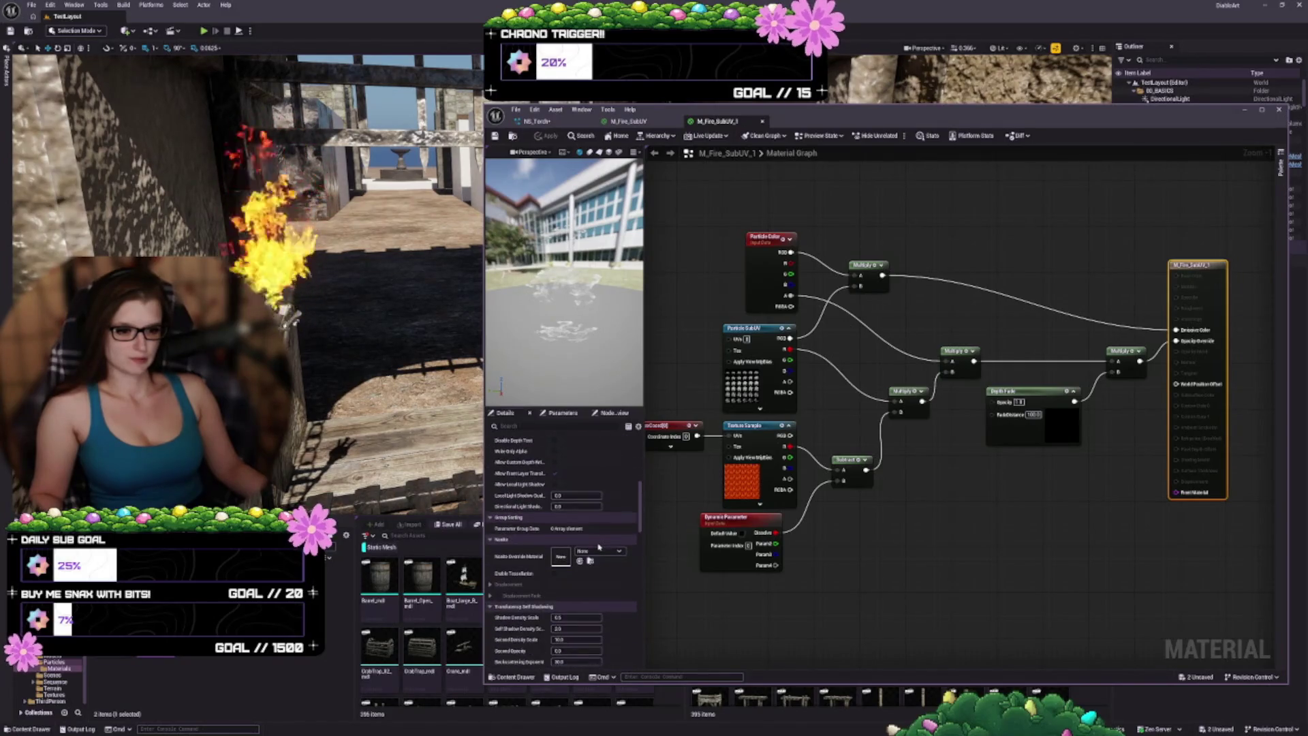
scroll(599, 546, "down", 5)
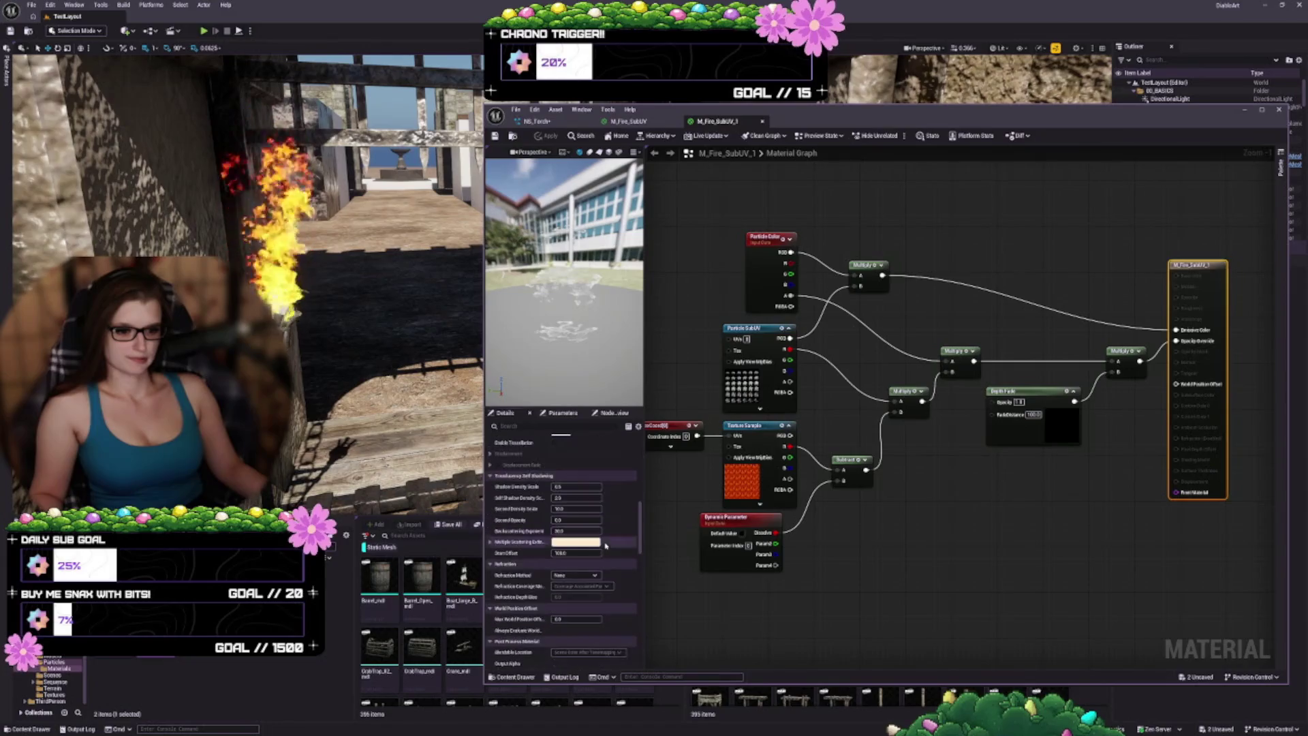
scroll(605, 545, "down", 3)
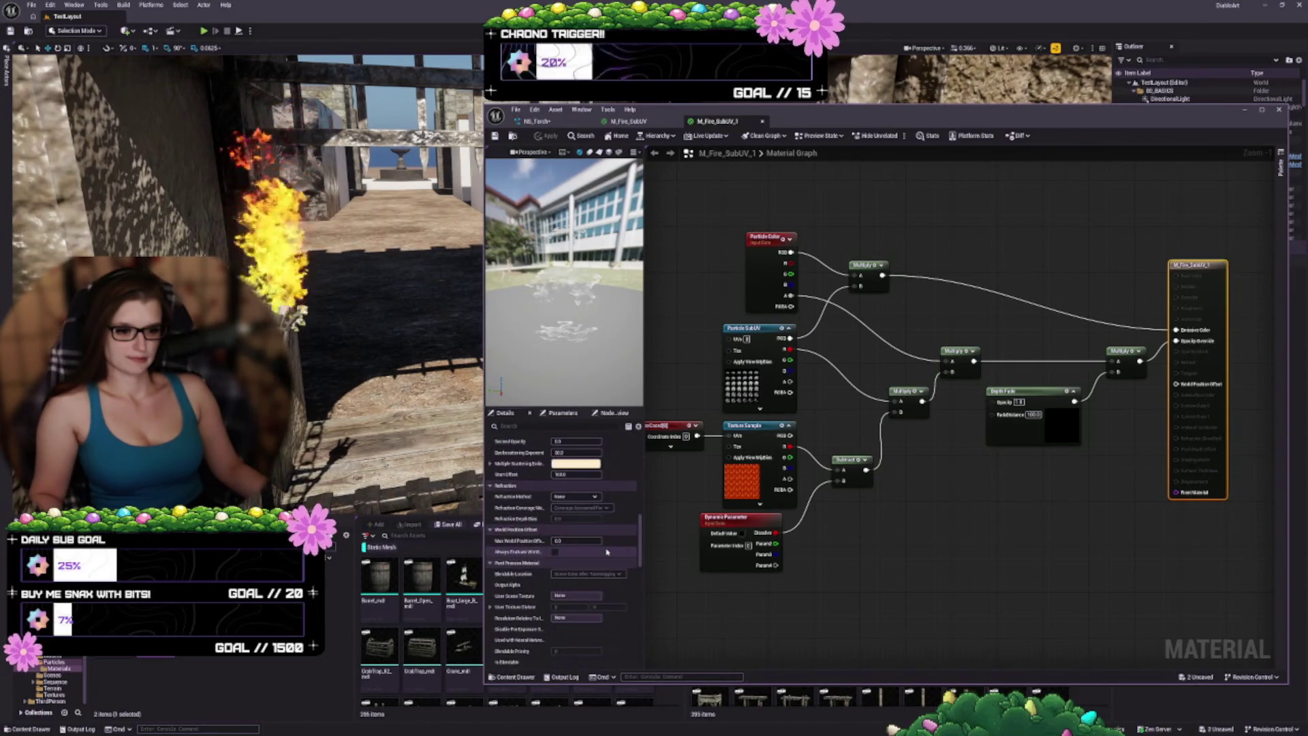
scroll(613, 554, "down", 3)
scroll(614, 557, "down", 5)
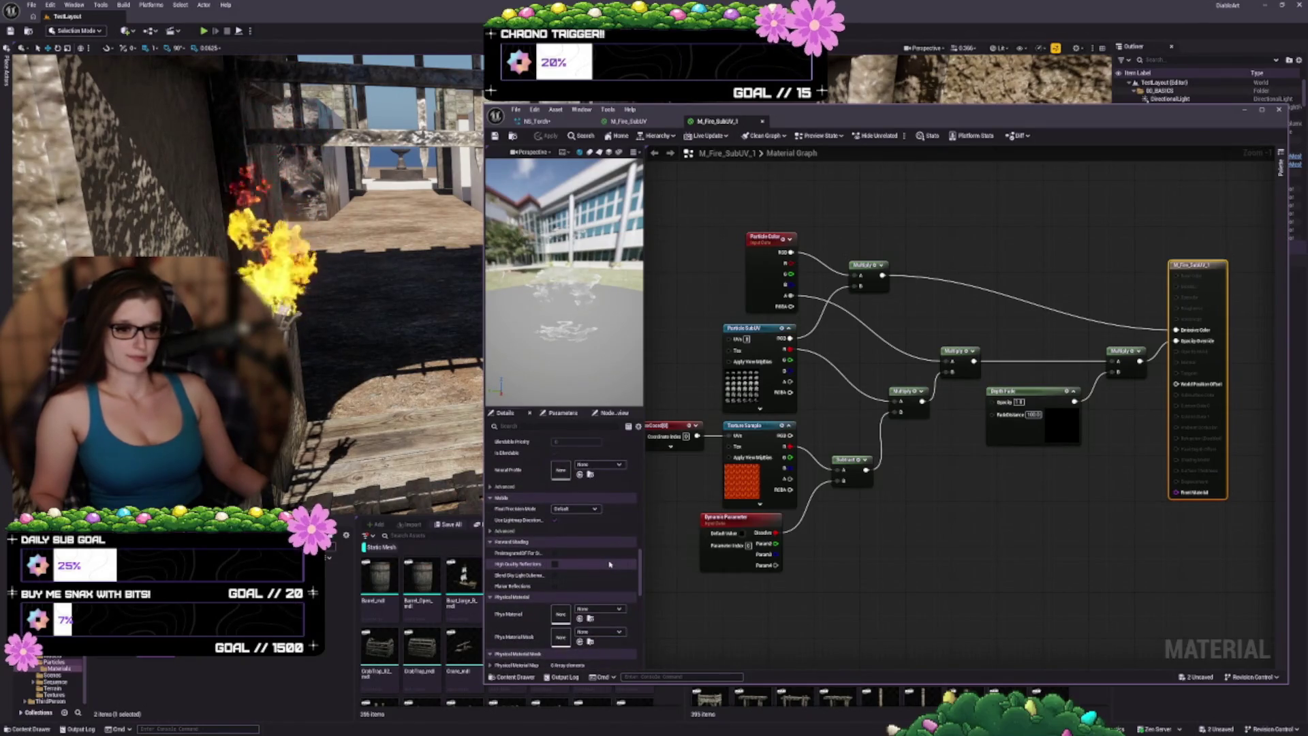
scroll(606, 566, "down", 2)
scroll(590, 574, "down", 1)
scroll(591, 575, "down", 2)
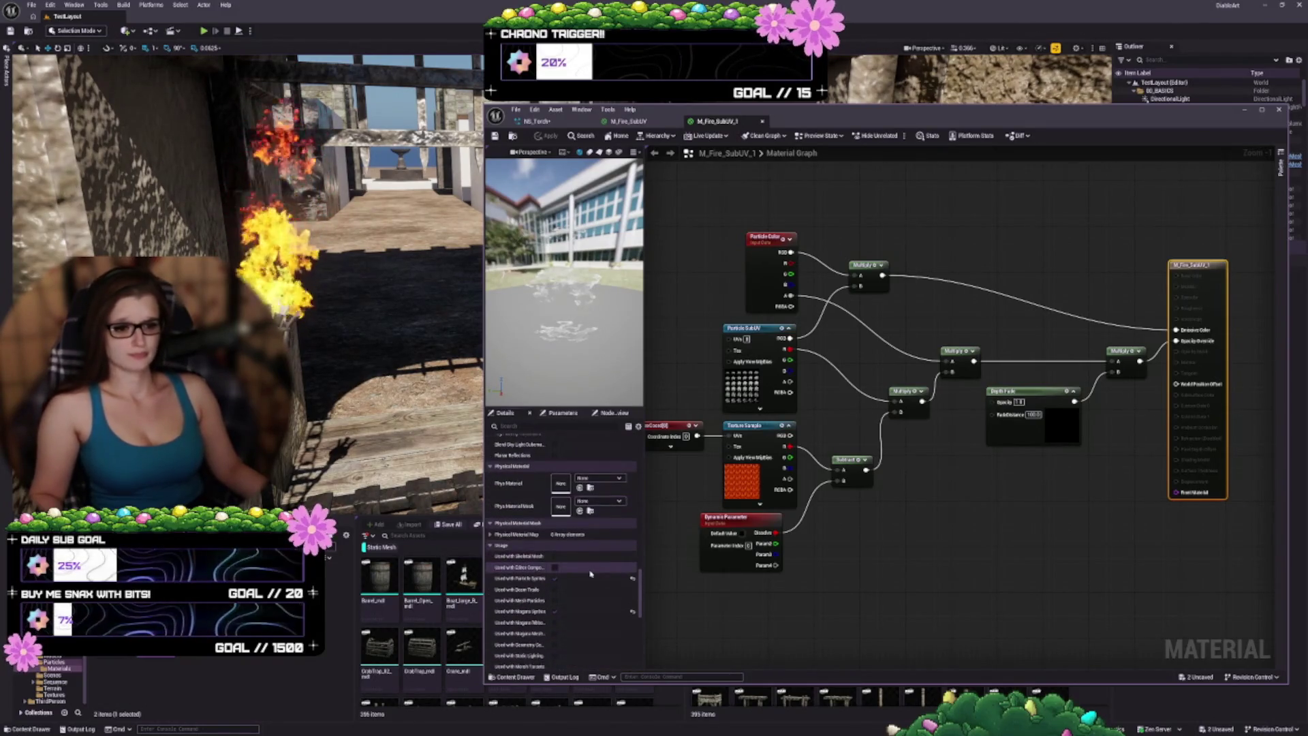
scroll(587, 585, "down", 5)
scroll(586, 588, "down", 3)
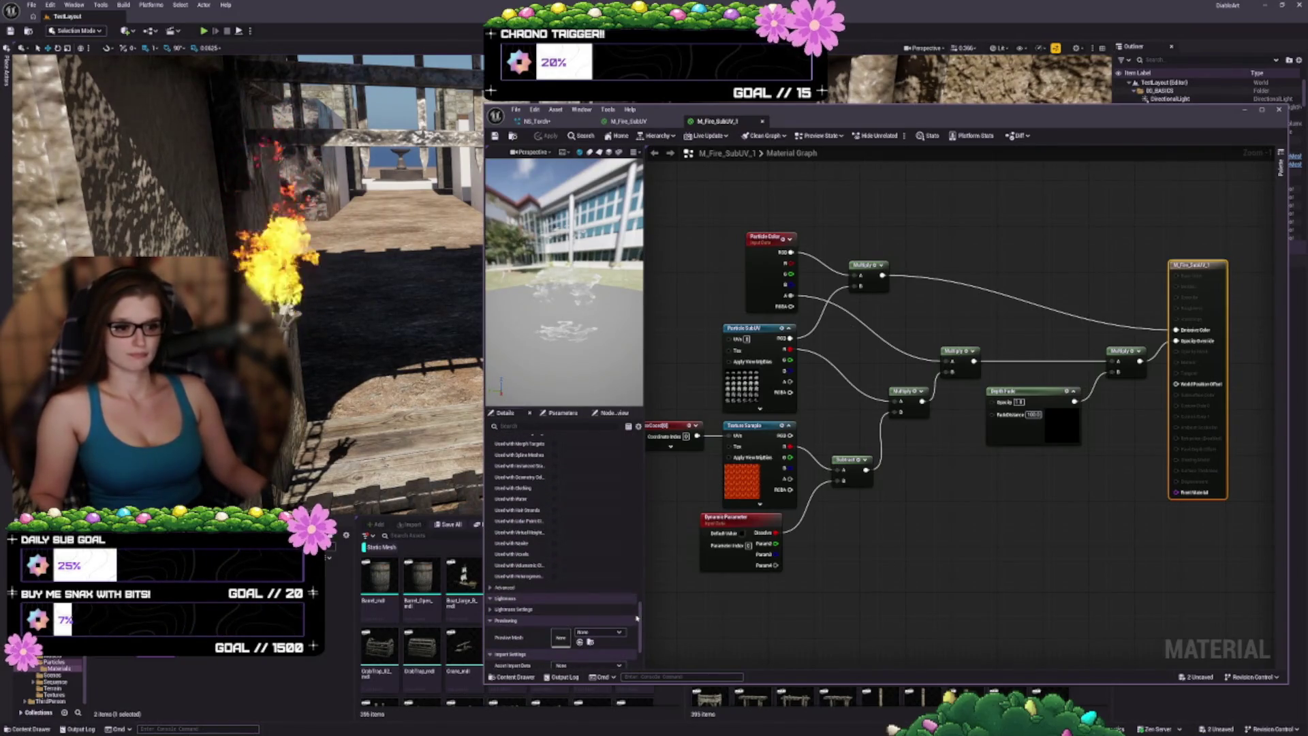
left_click_drag(634, 619, 644, 423)
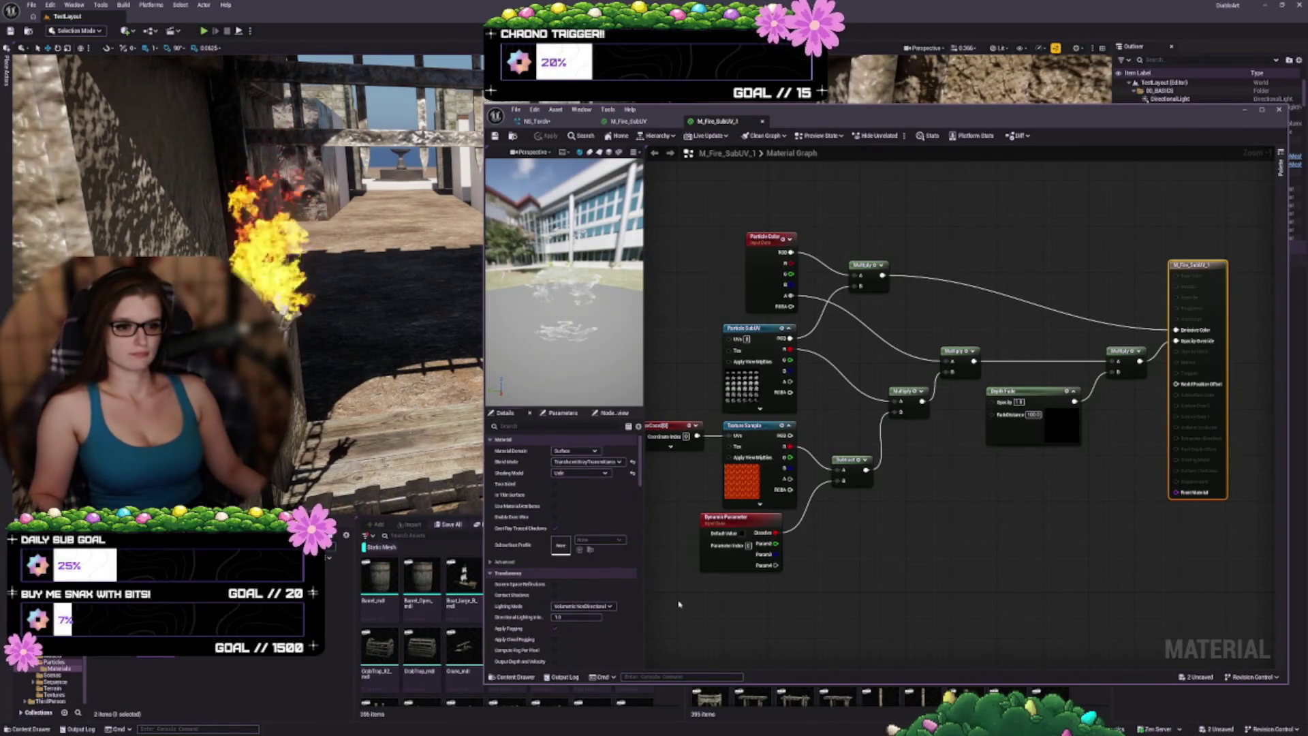
left_click(585, 462)
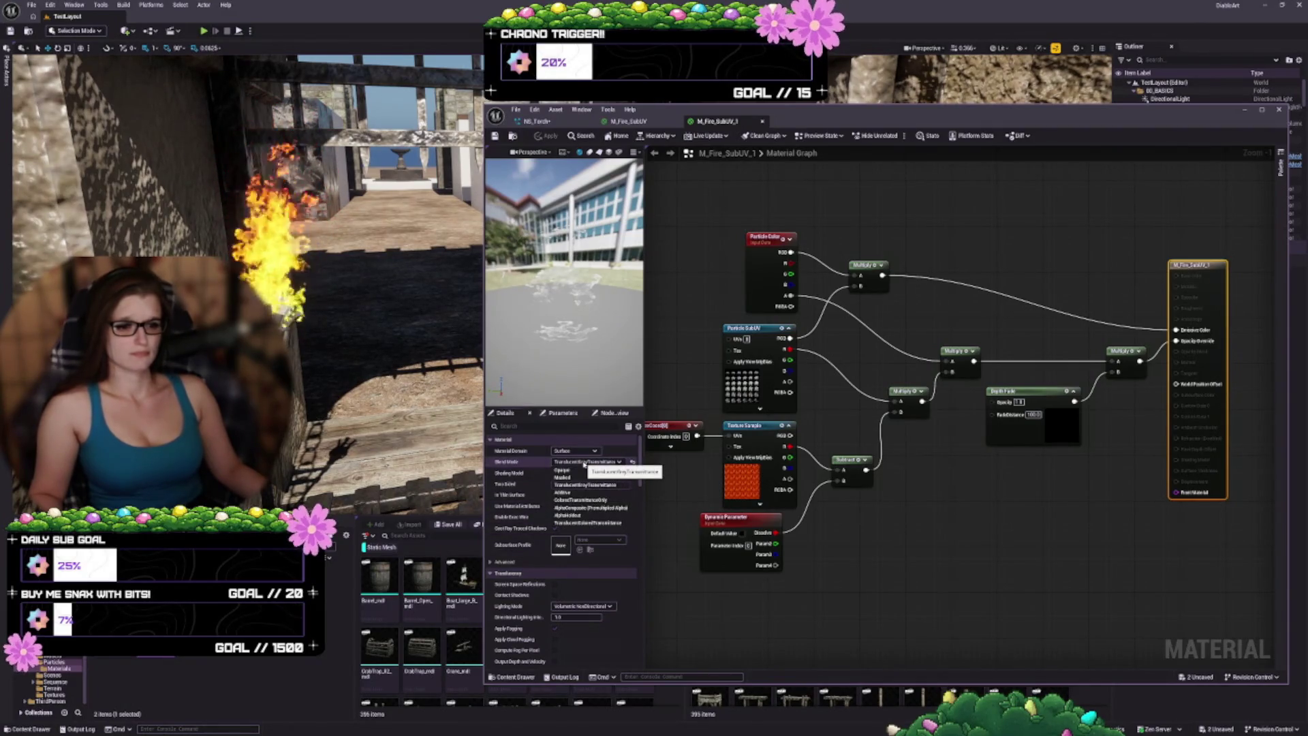
left_click(584, 463)
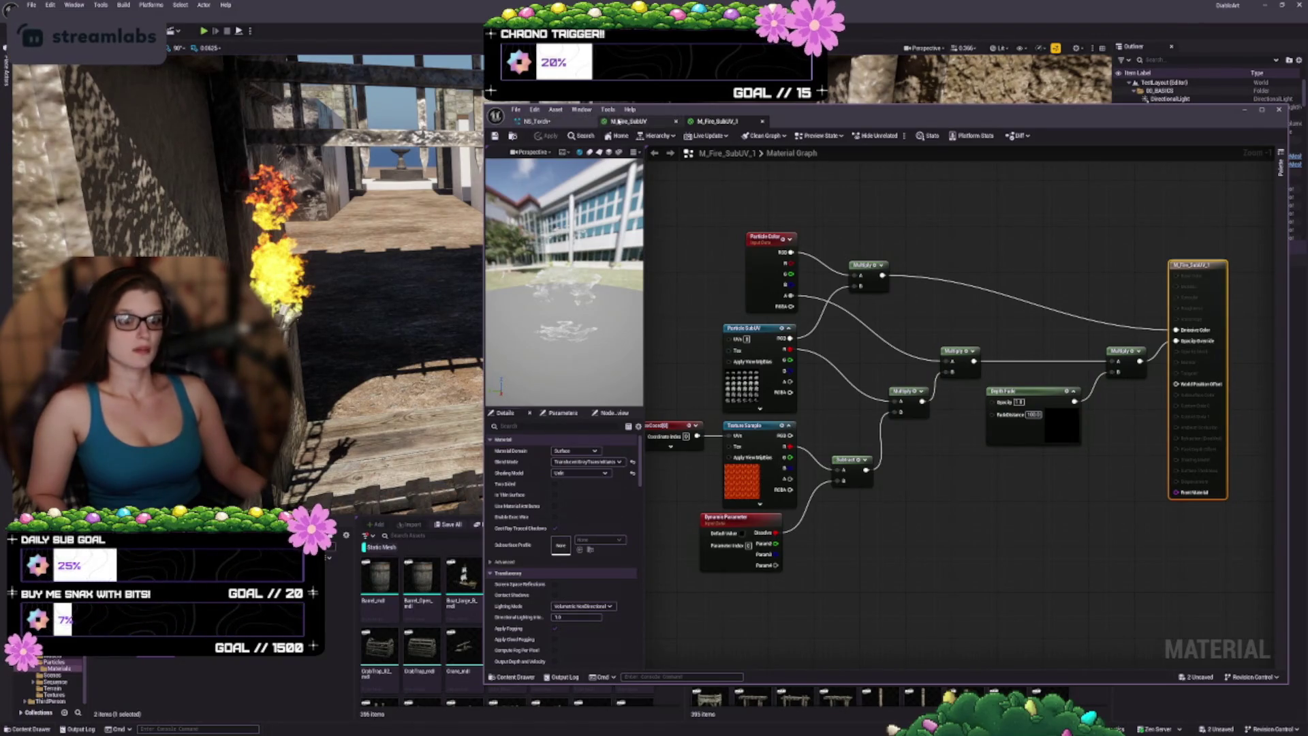
left_click(563, 120)
Step: Save NS_Torch and add Dynamic Material Parameters to the Flames Particle Update via a 'dyn' search
left_click(497, 135)
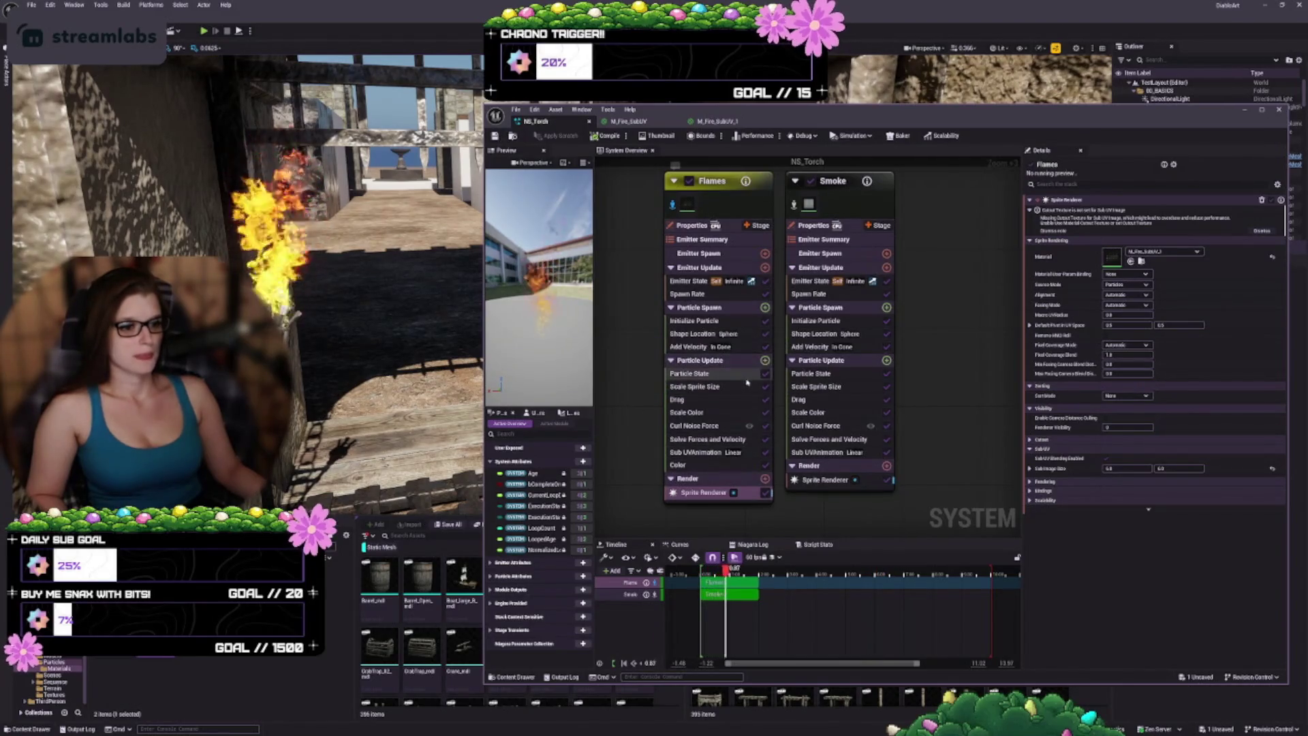
left_click(765, 361)
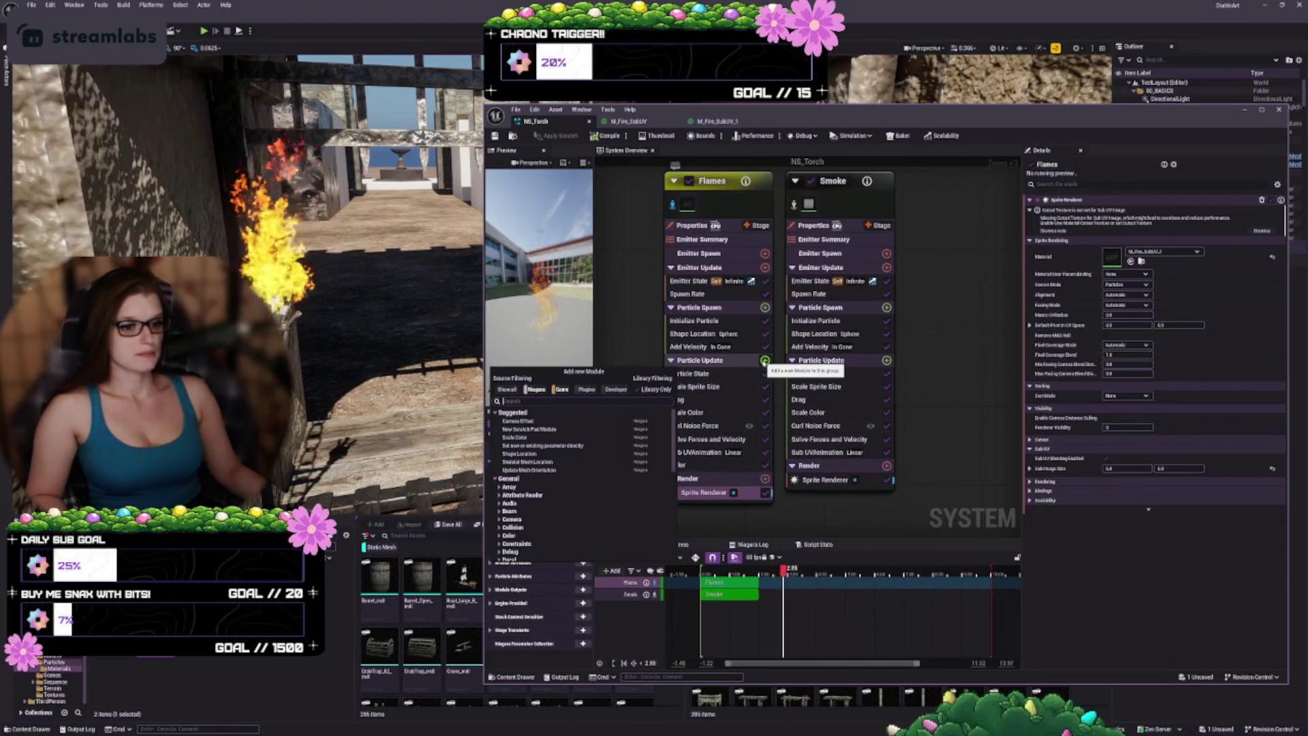
type("dyn")
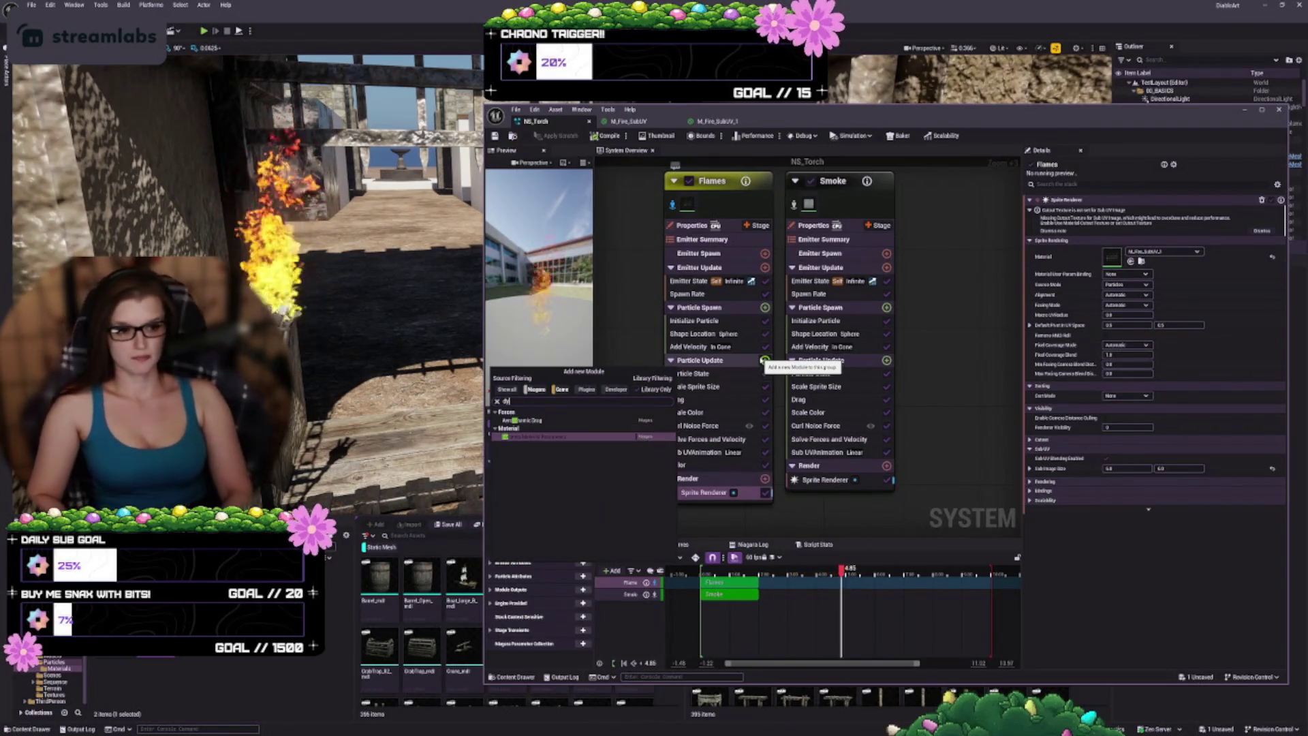
key("Return")
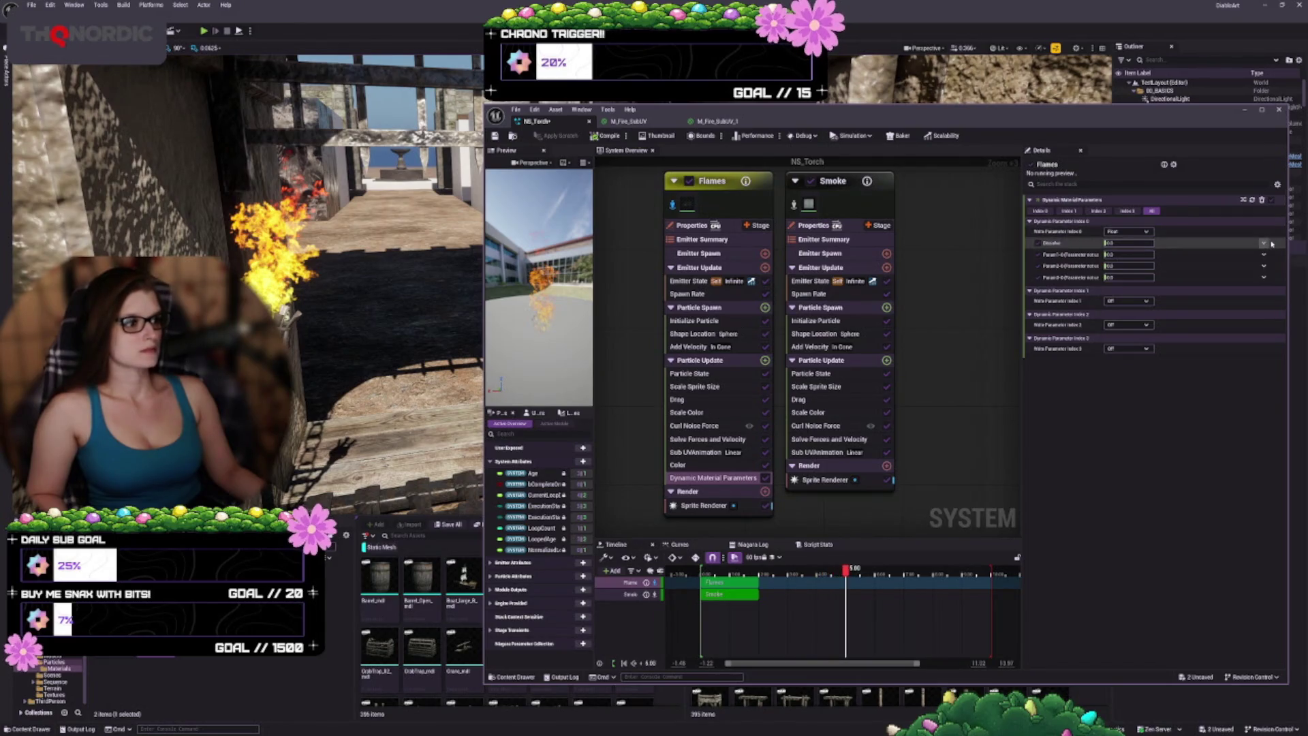
Step: Drive Dissolve with a plain float curve, undoing the ease-out template tried first
left_click(1265, 243)
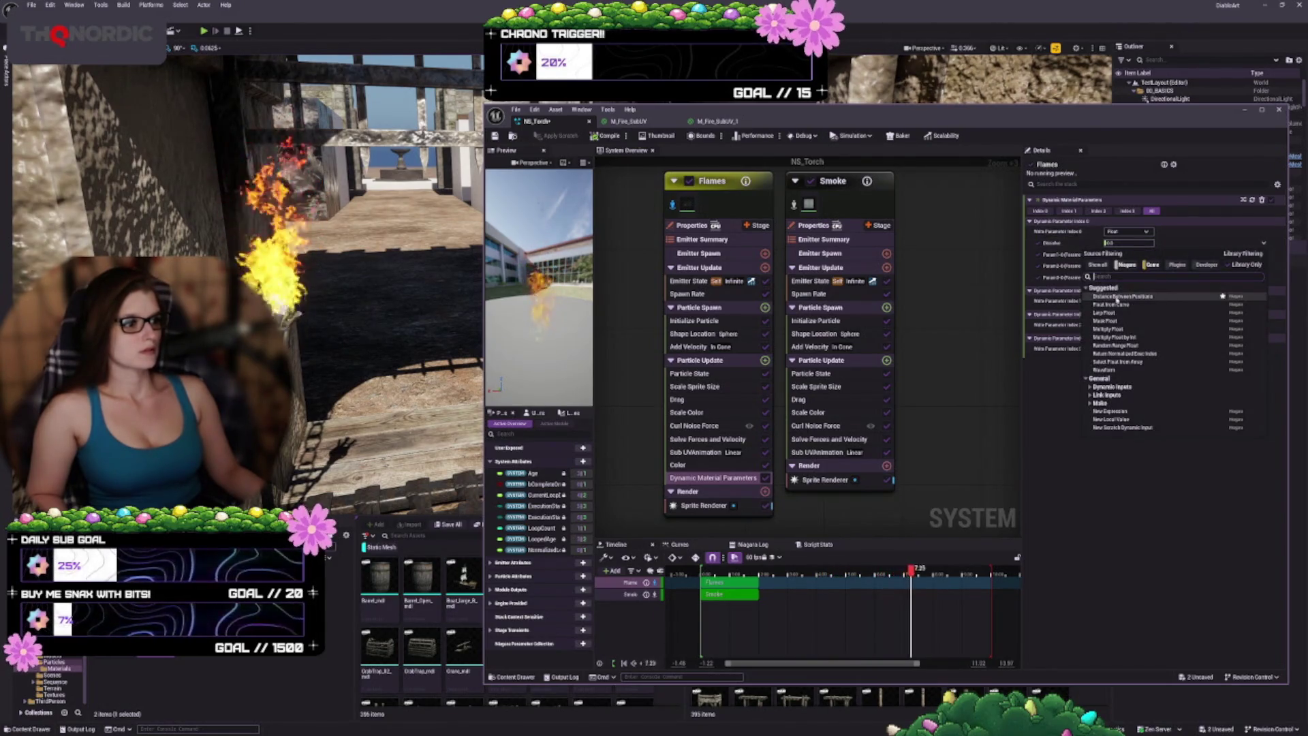
left_click(1118, 304)
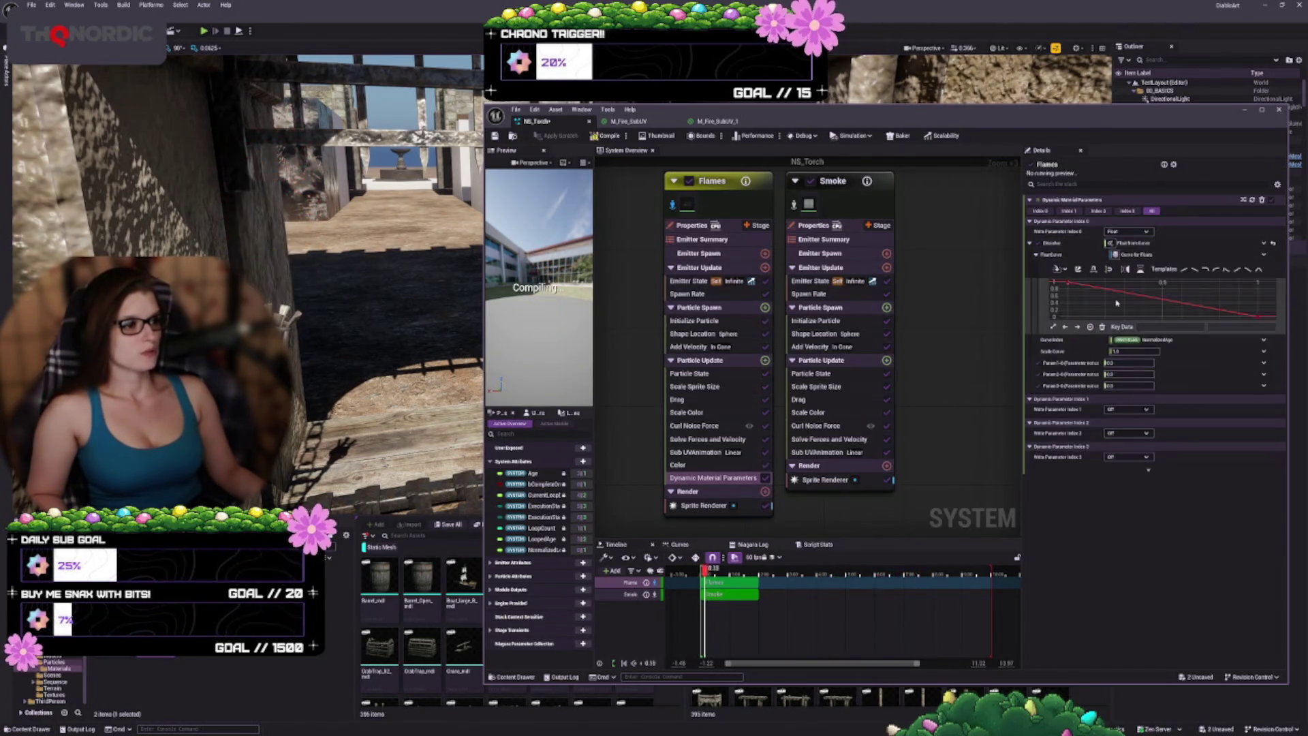
left_click(1206, 270)
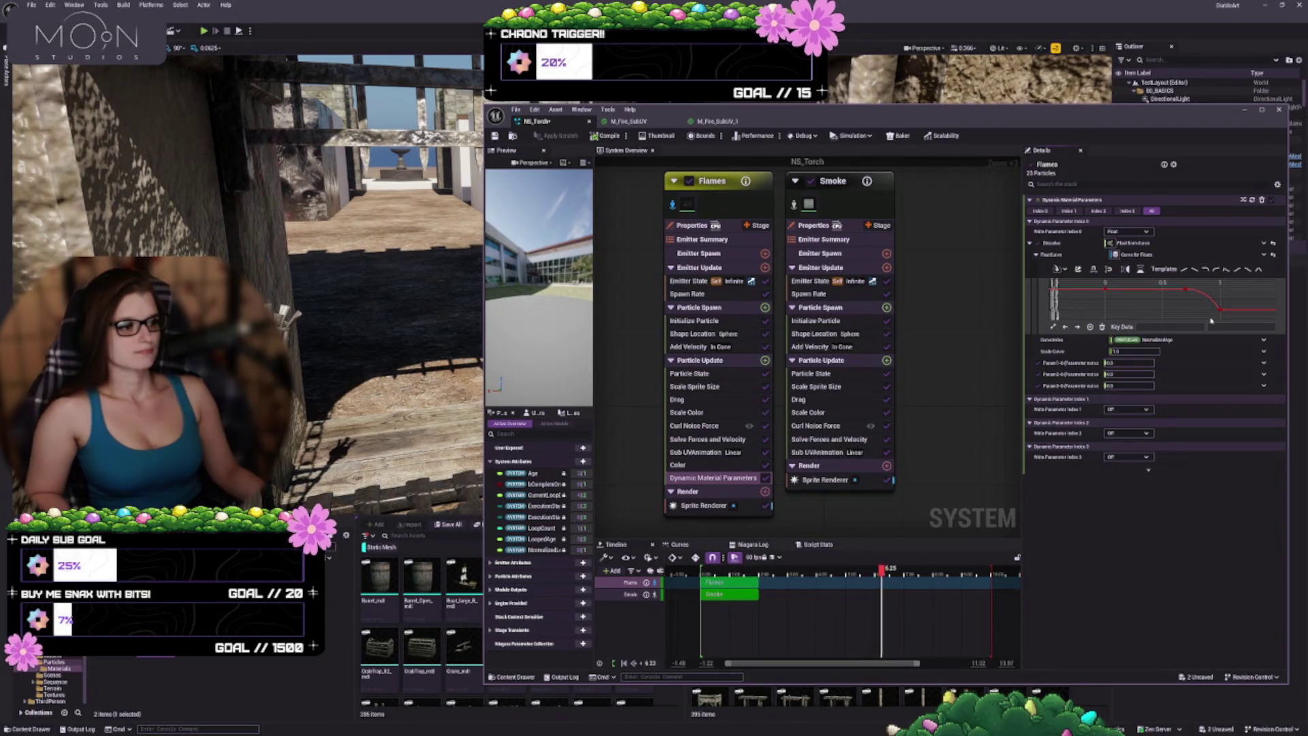
key("ctrl+z")
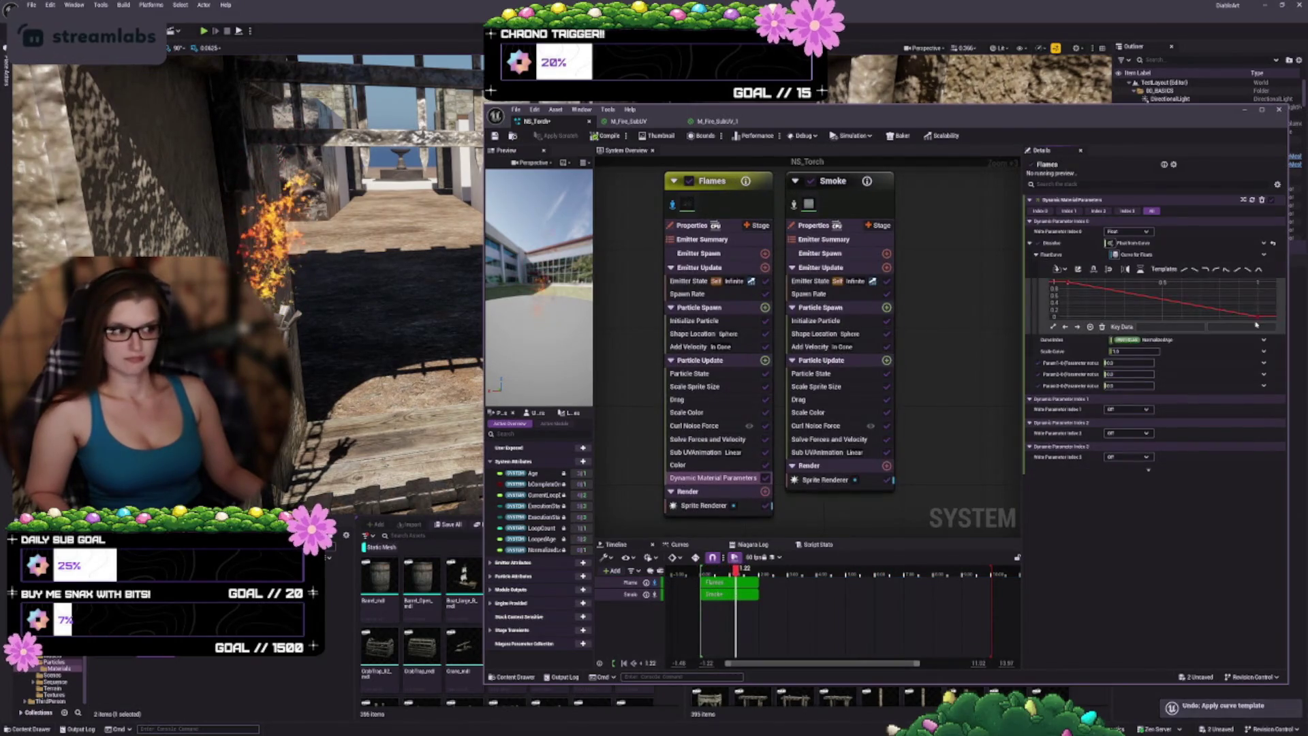
key("ctrl+z")
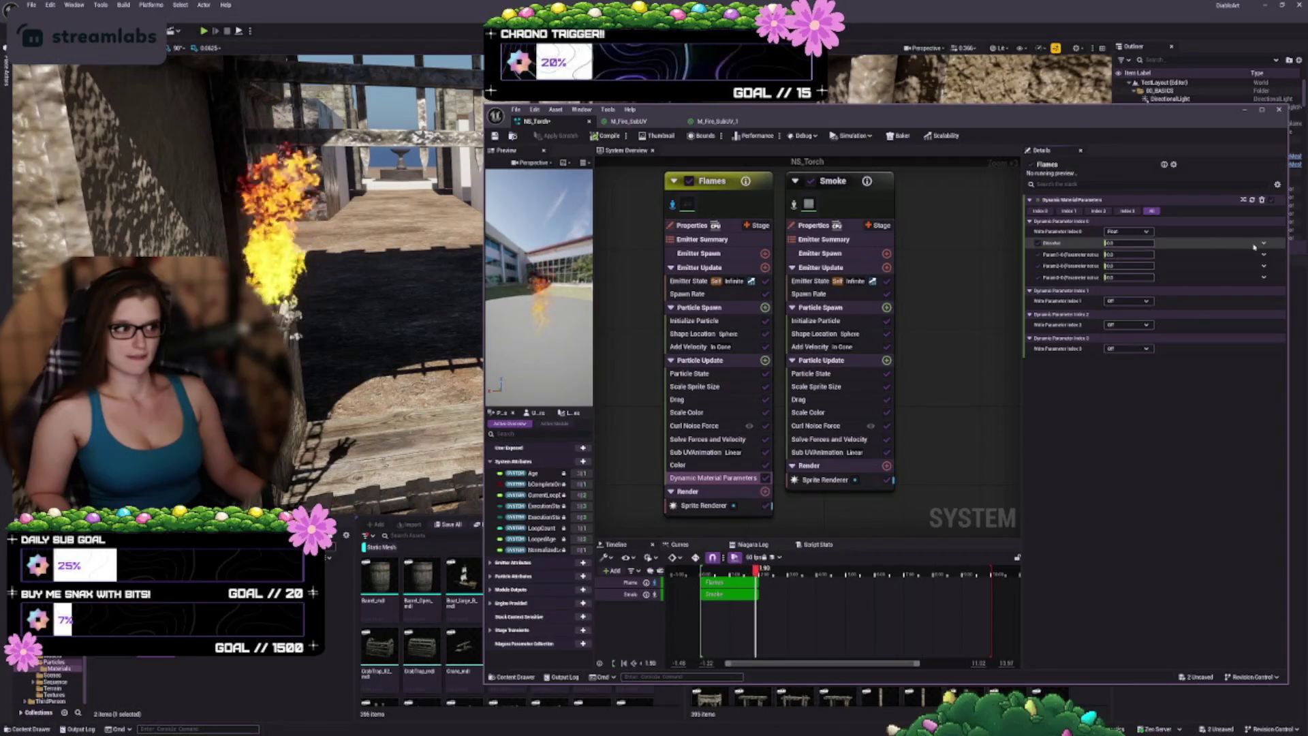
left_click(1263, 244)
left_click(1205, 299)
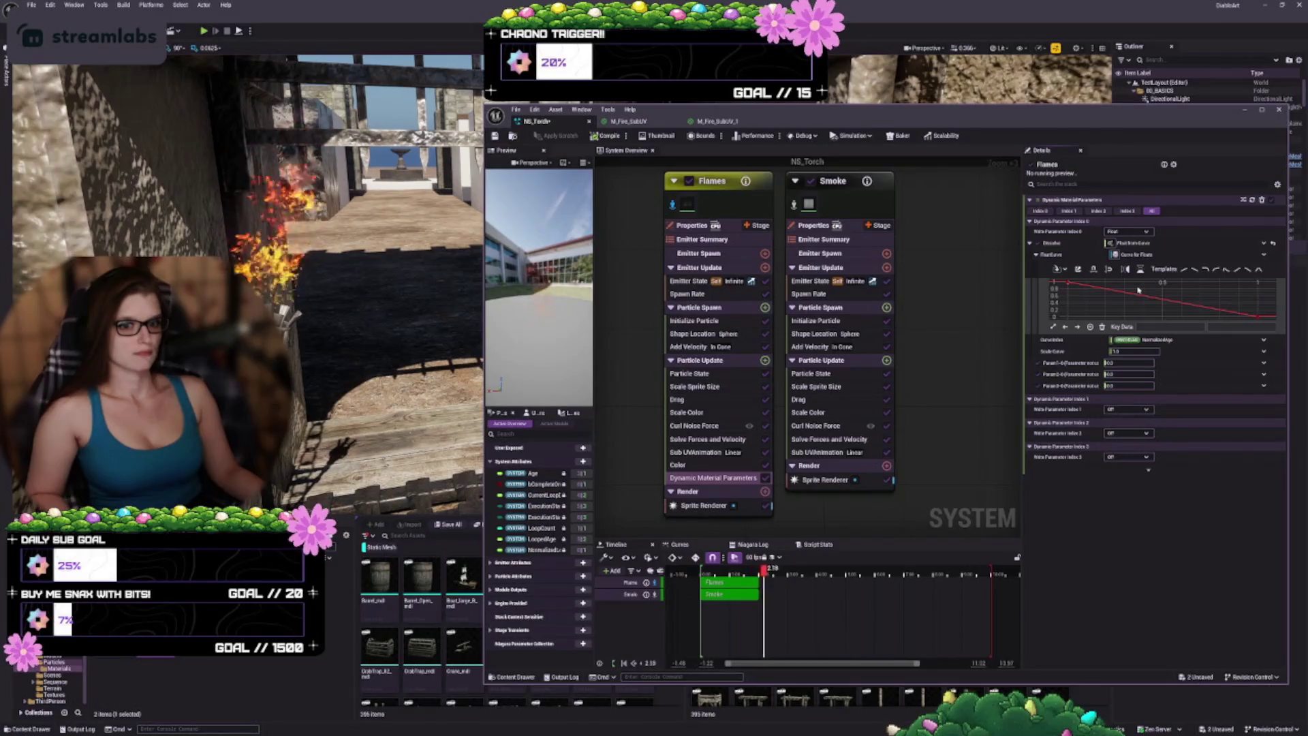
Step: Add a curve key, raise it, and change its tangent interpolation
middle_click(1180, 306)
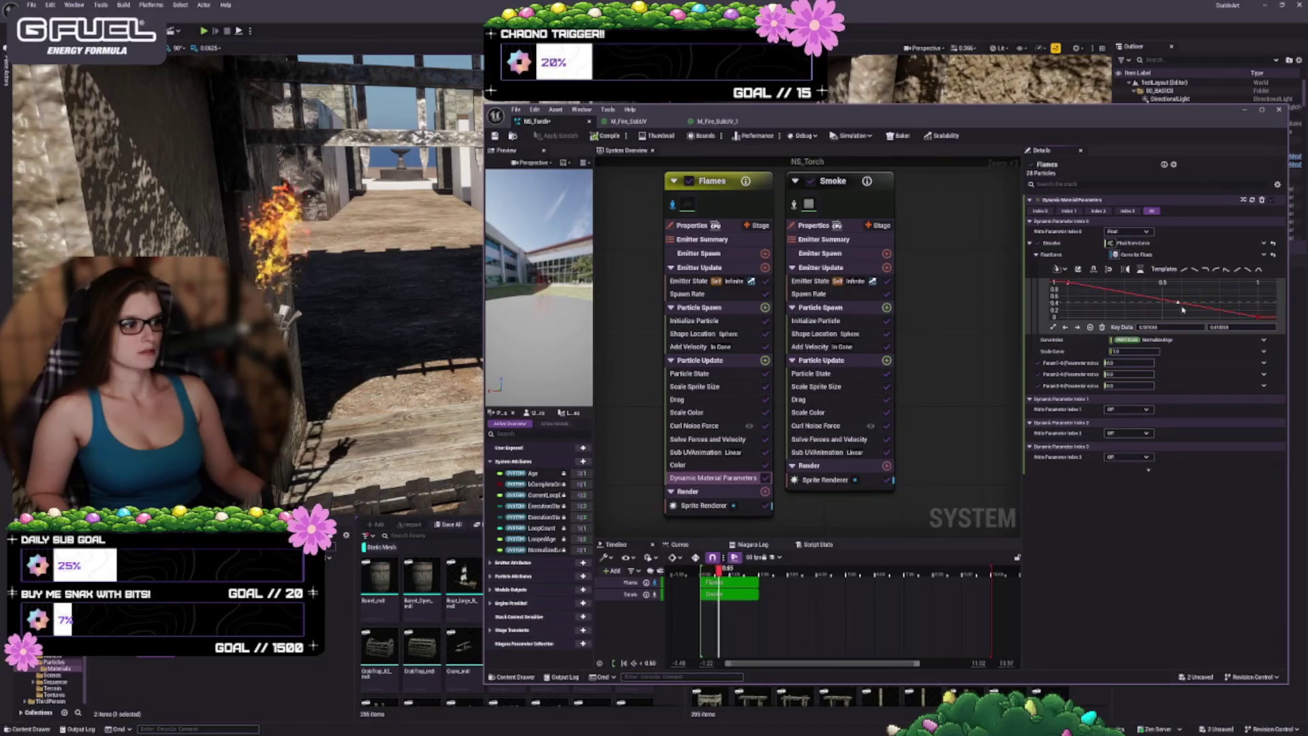
left_click_drag(1179, 303, 1211, 282)
left_click(1218, 311)
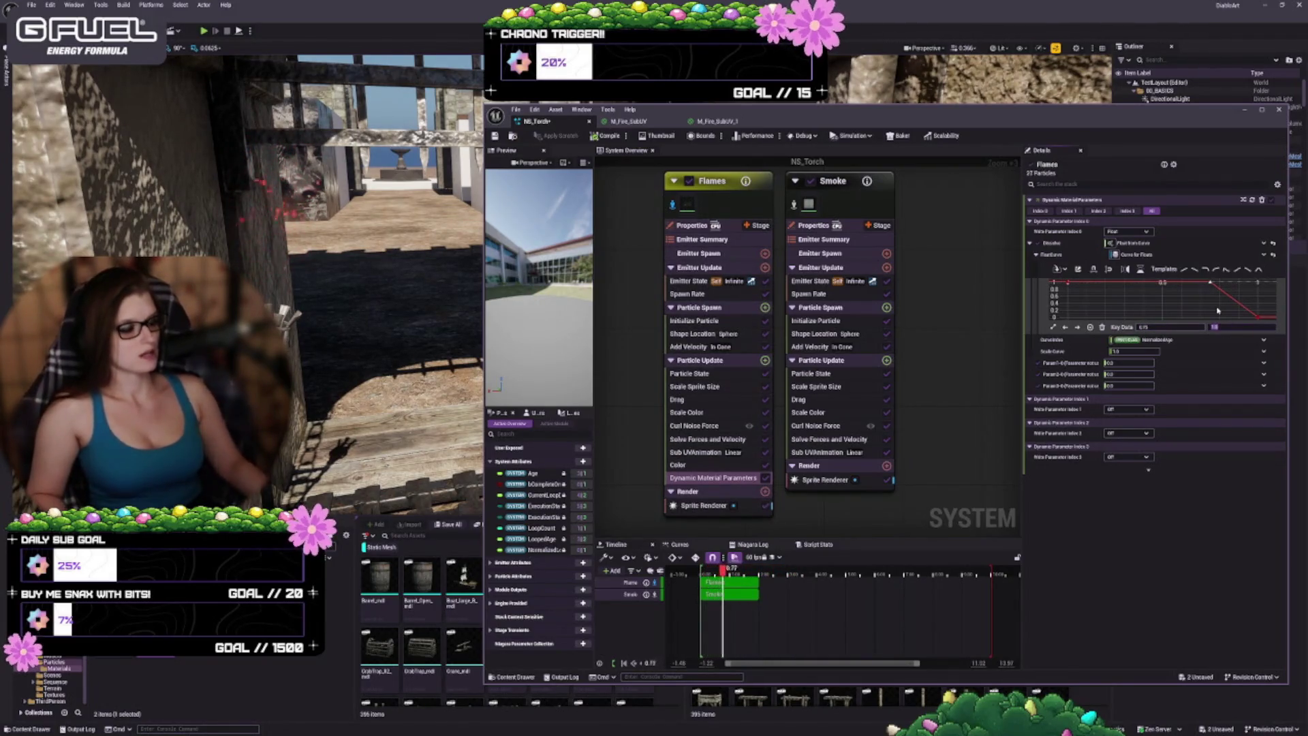
right_click(1211, 284)
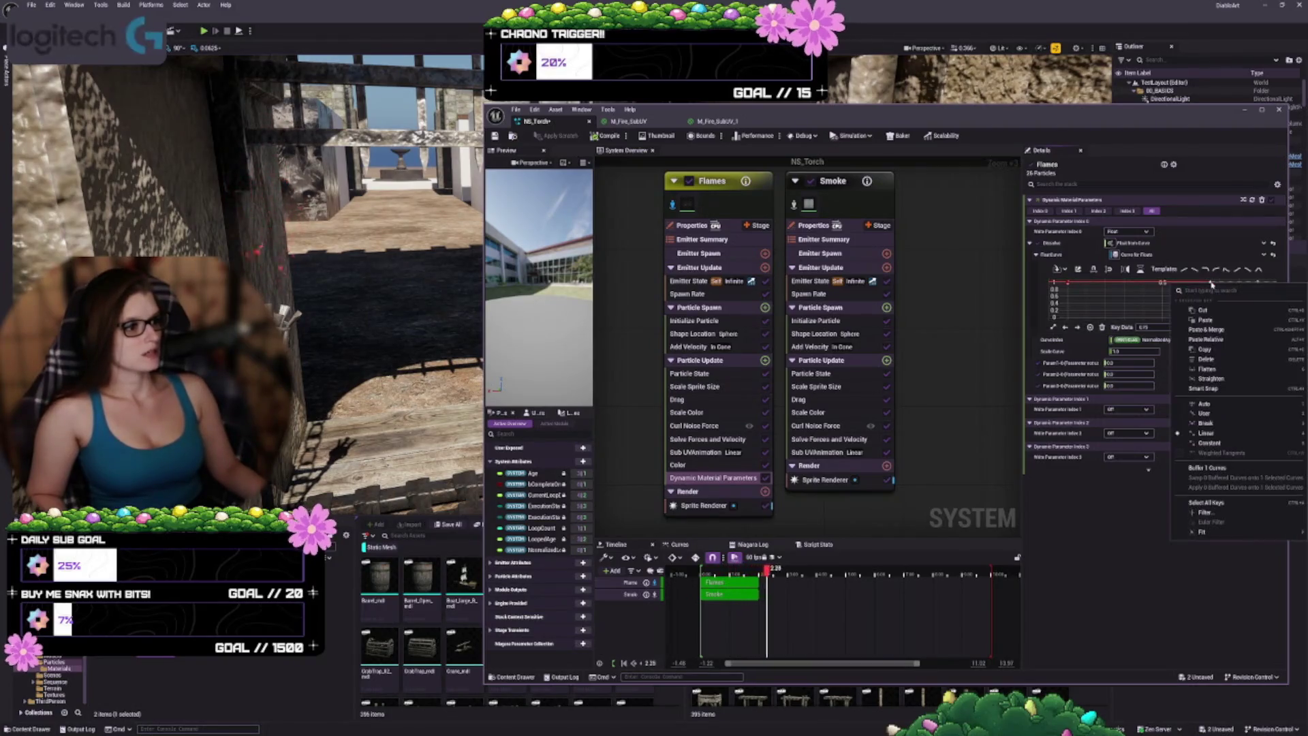
left_click(1246, 409)
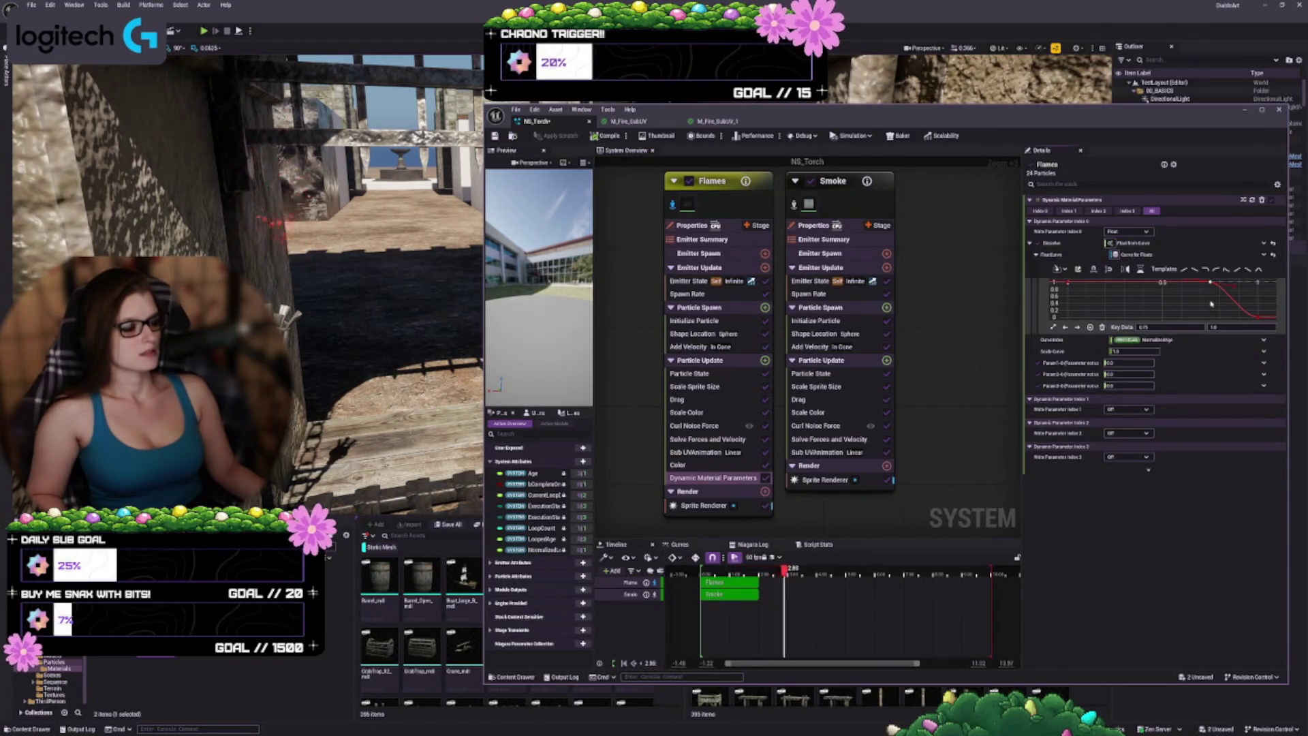
left_click(1185, 310)
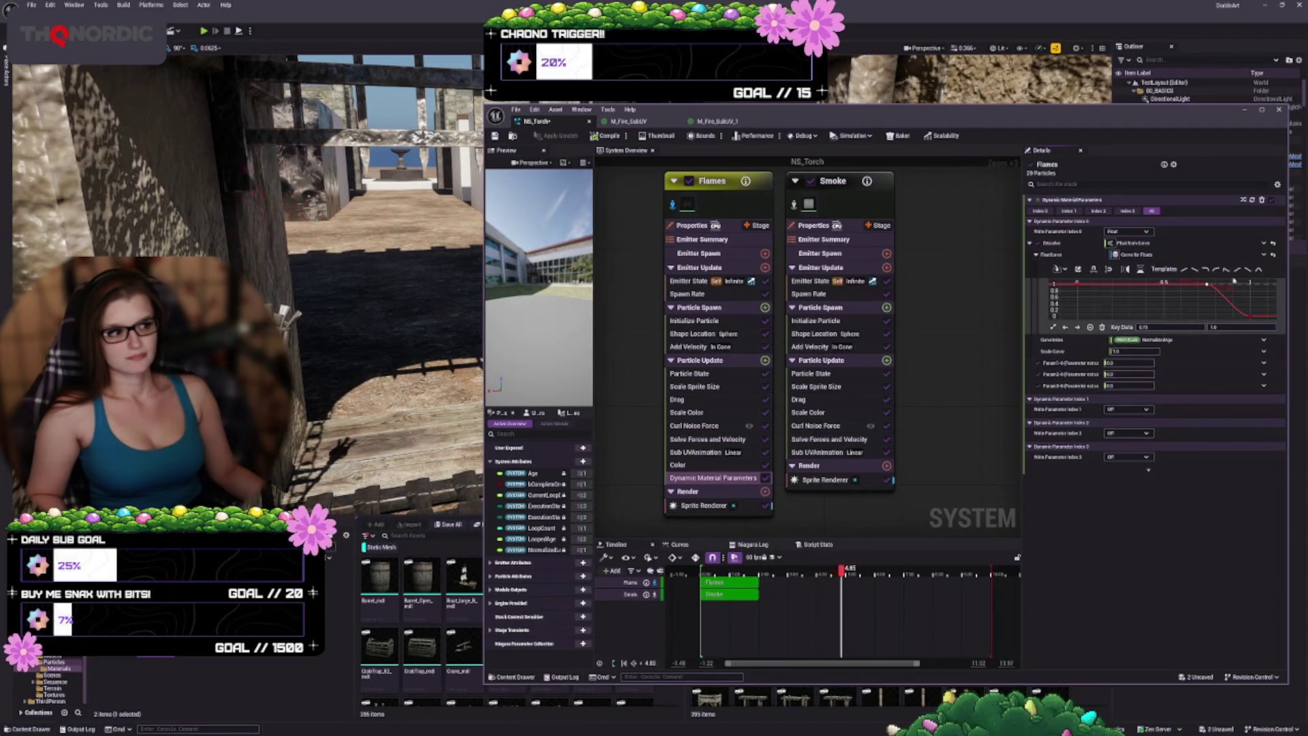
Step: Apply a rising ramp template, frame the curve, and add and raise a new key
left_click(1190, 271)
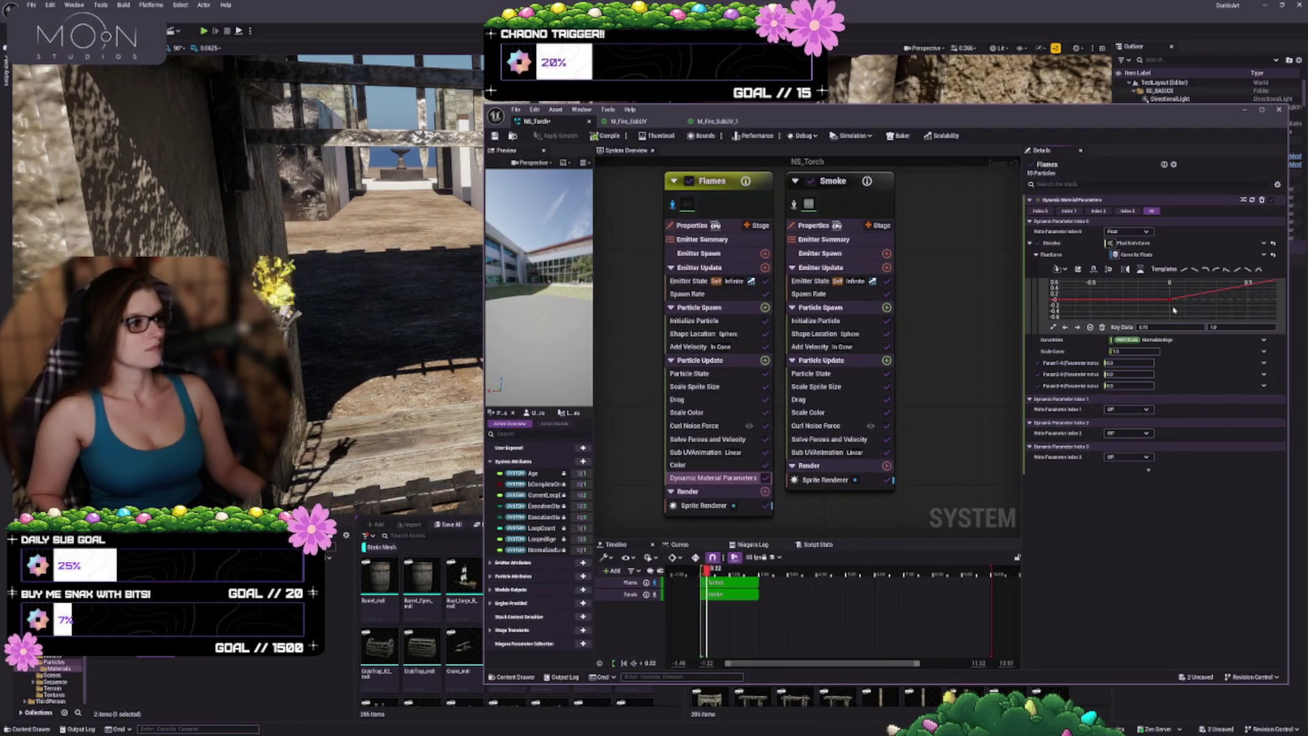
key("f")
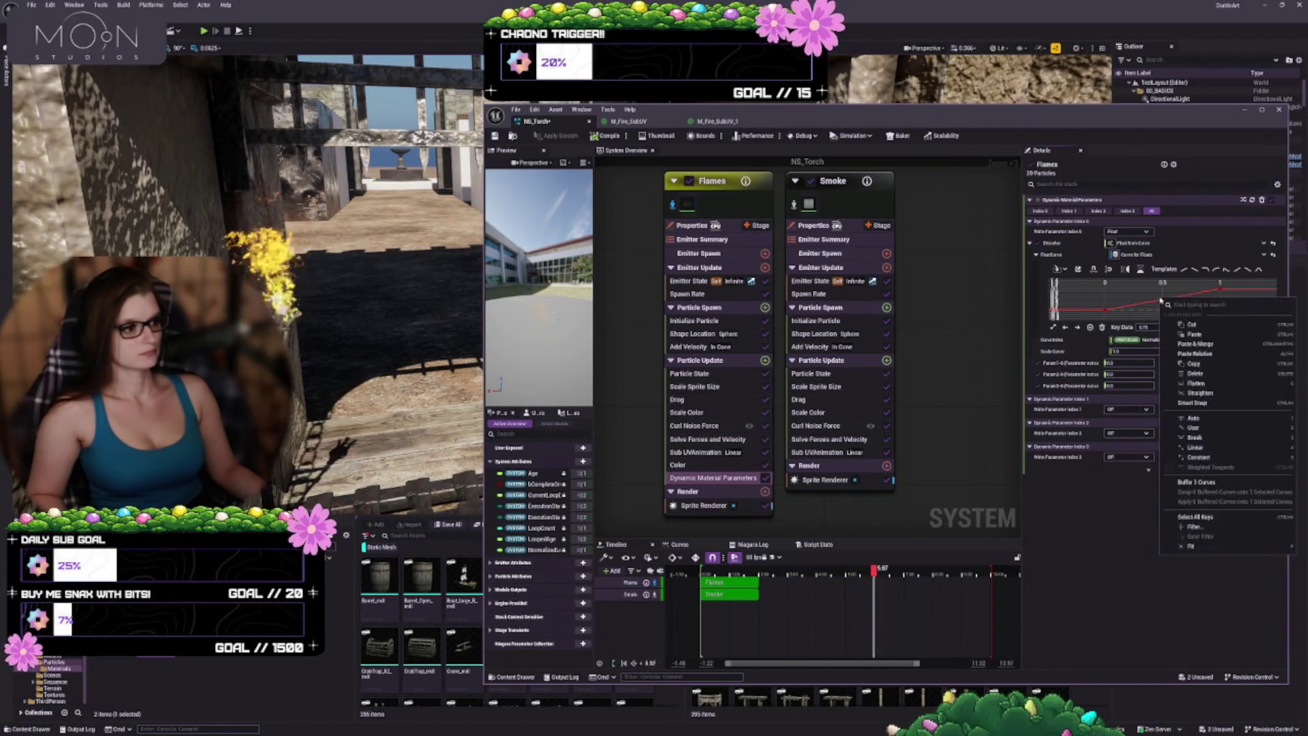
right_click(1155, 305)
mouse_move(1183, 352)
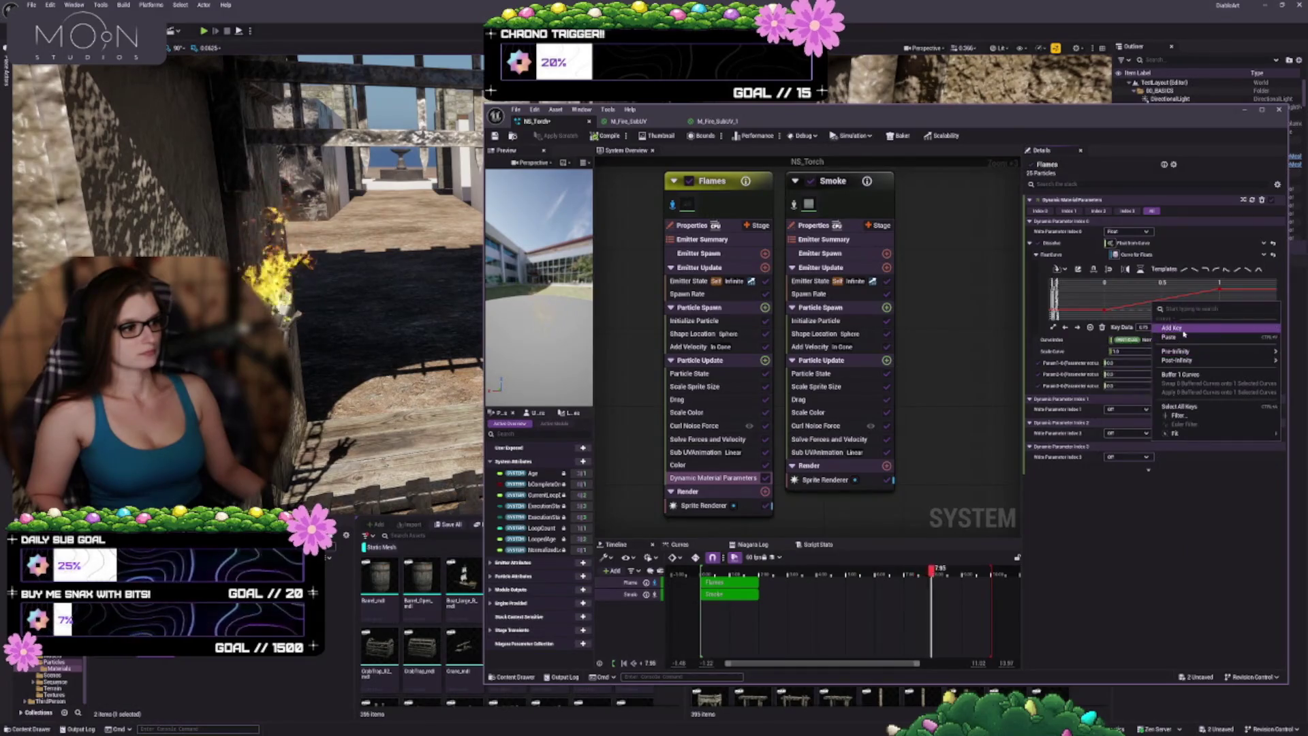
left_click(1172, 328)
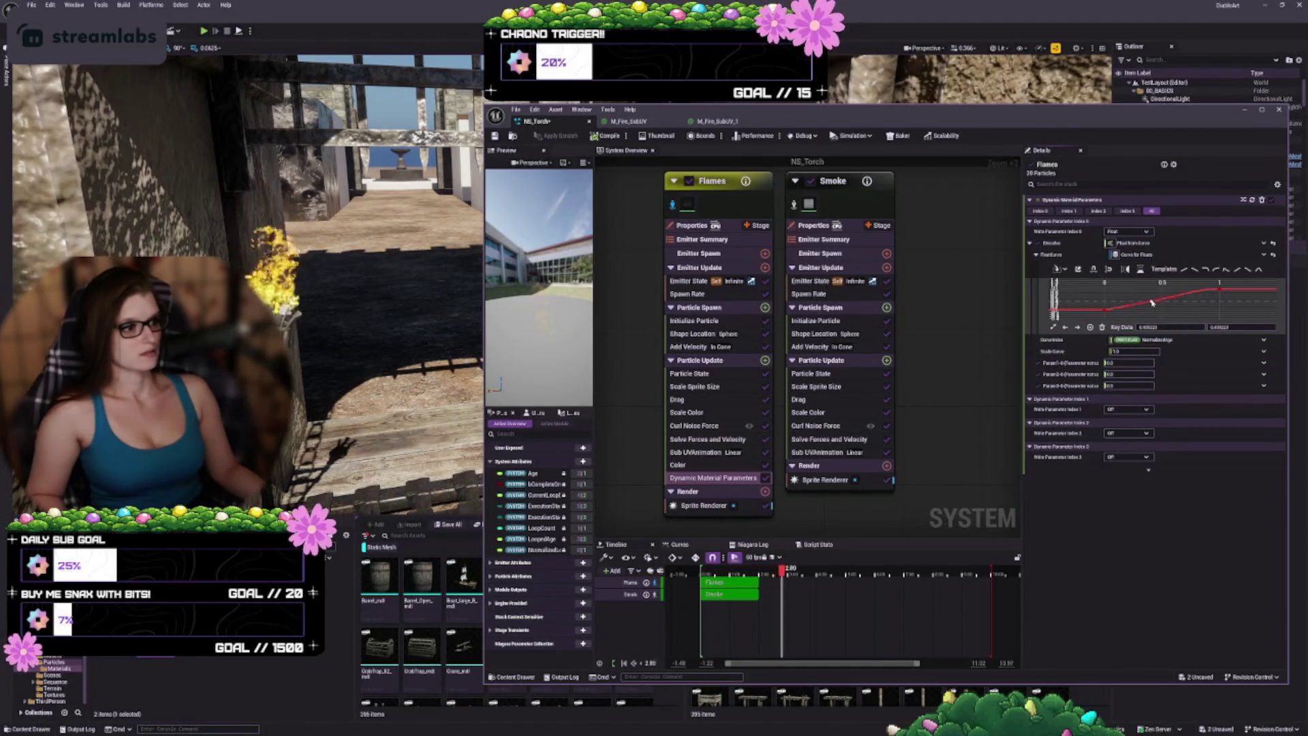
left_click_drag(1152, 300, 1177, 294)
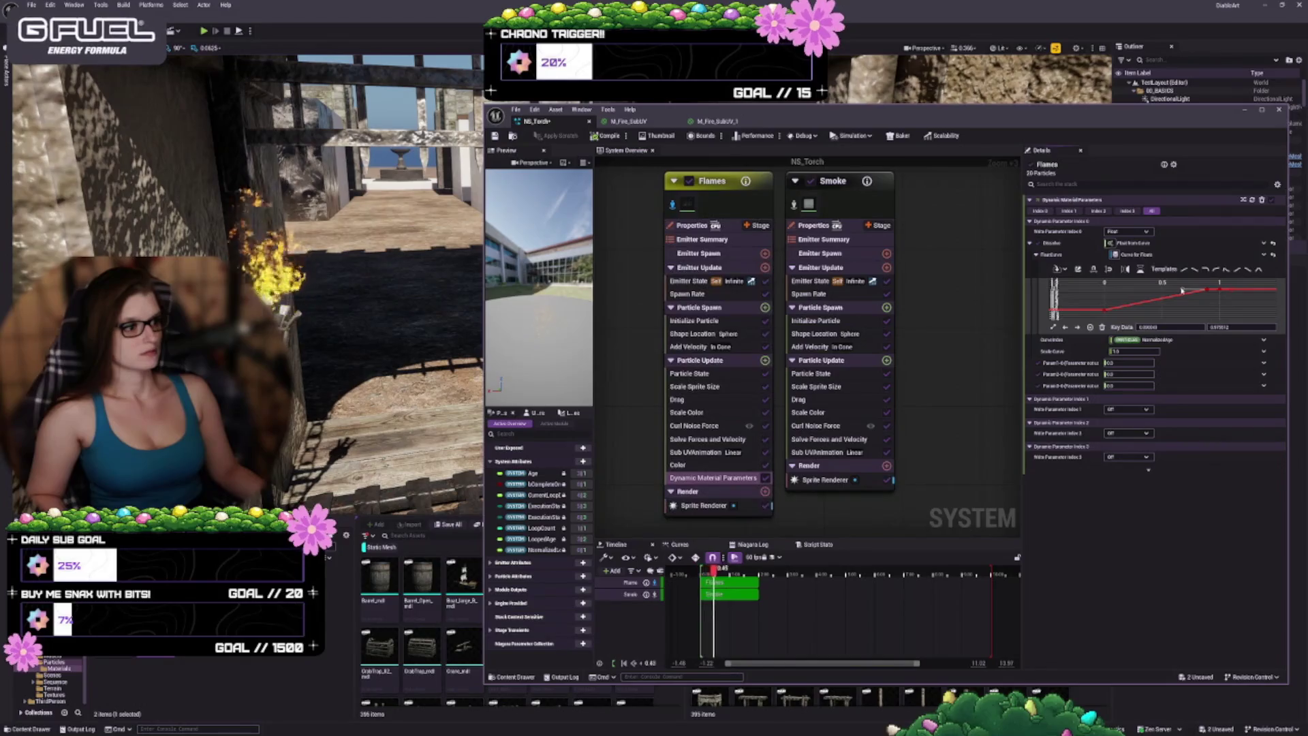
Step: Move the key later in time and set the last key's tangent to Auto
left_click_drag(1184, 292, 1220, 290)
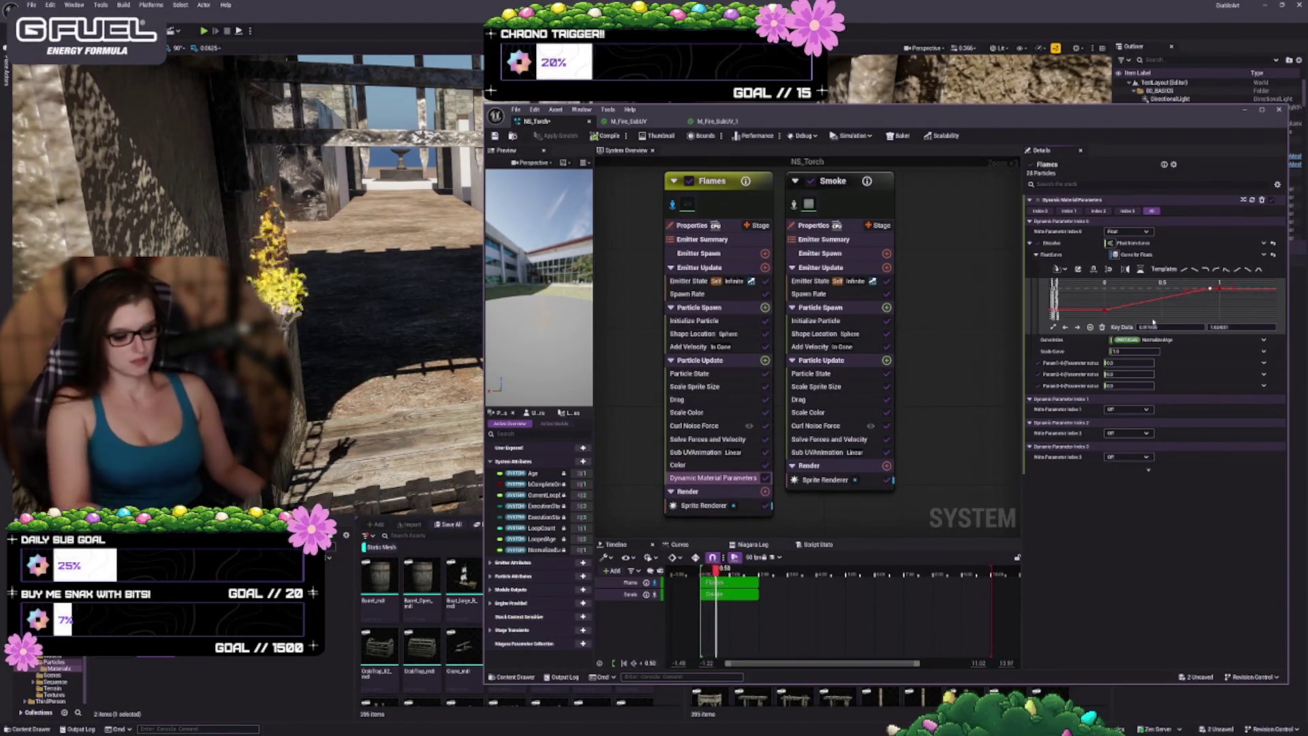
left_click(1225, 297)
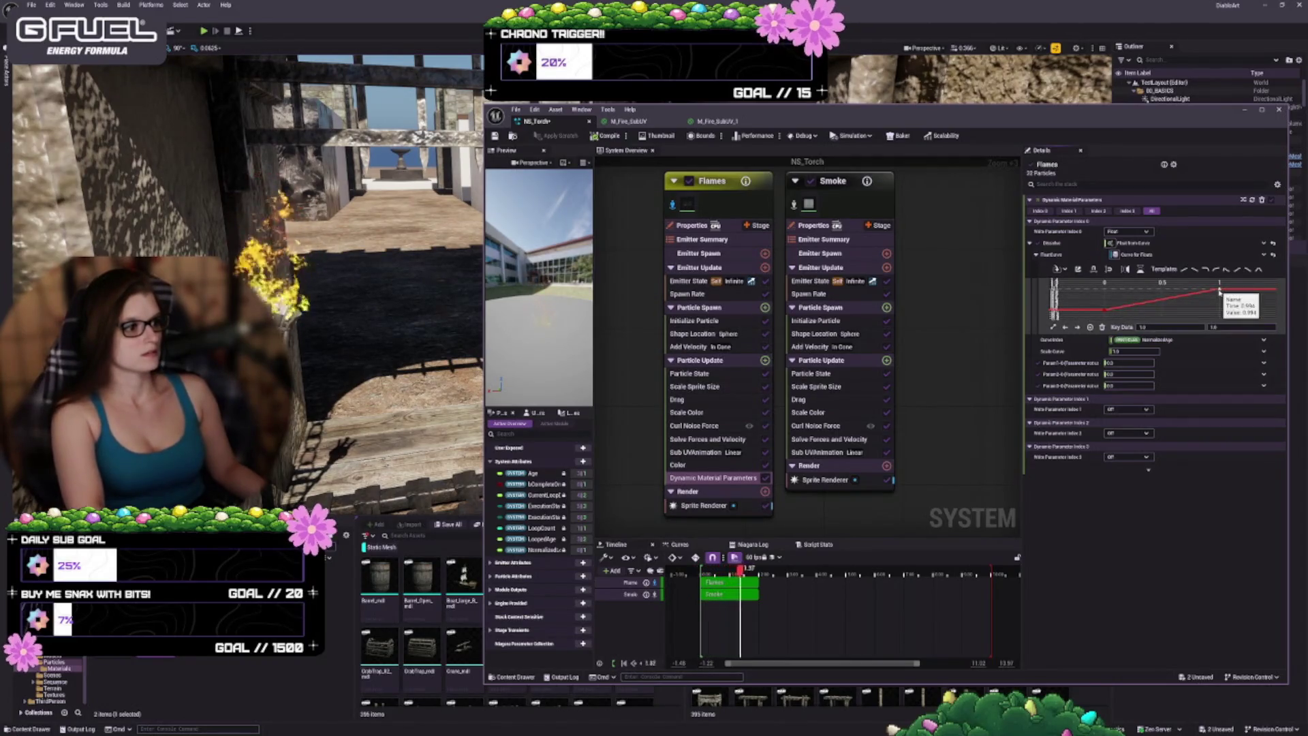
right_click(1220, 291)
left_click(1212, 410)
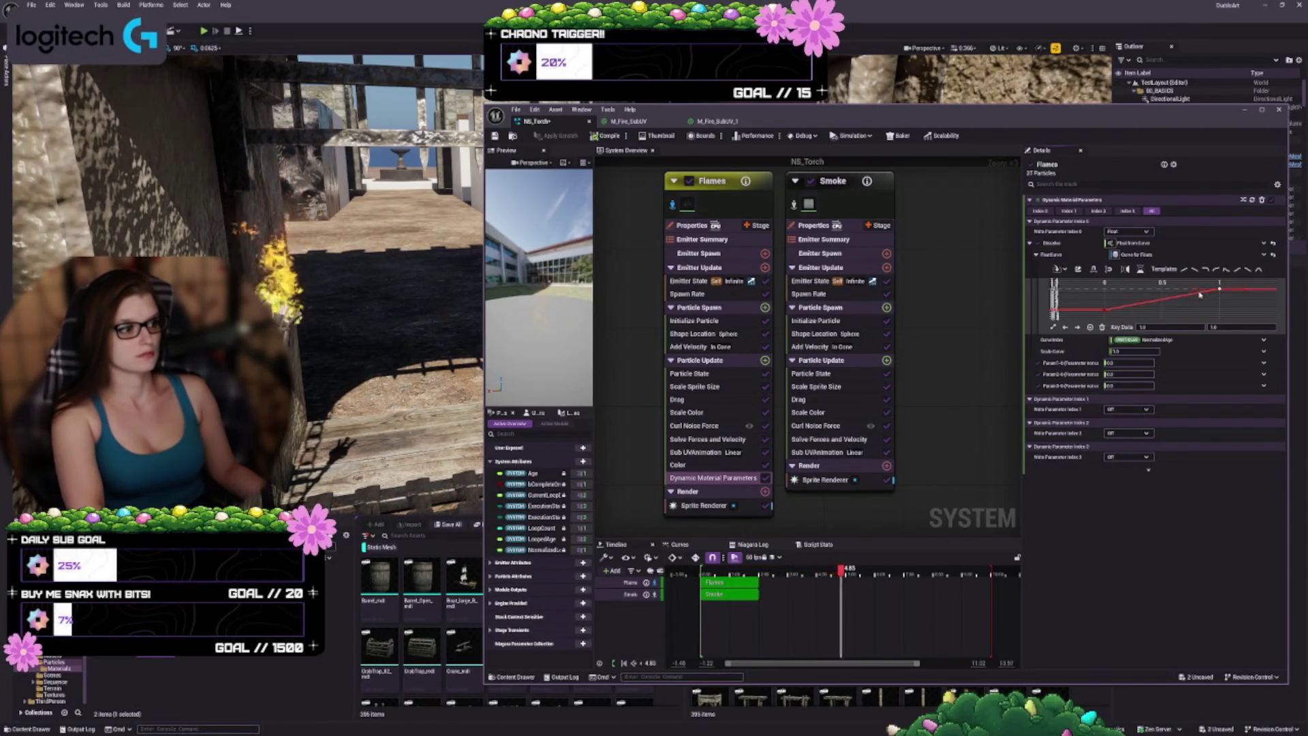
left_click(1199, 295)
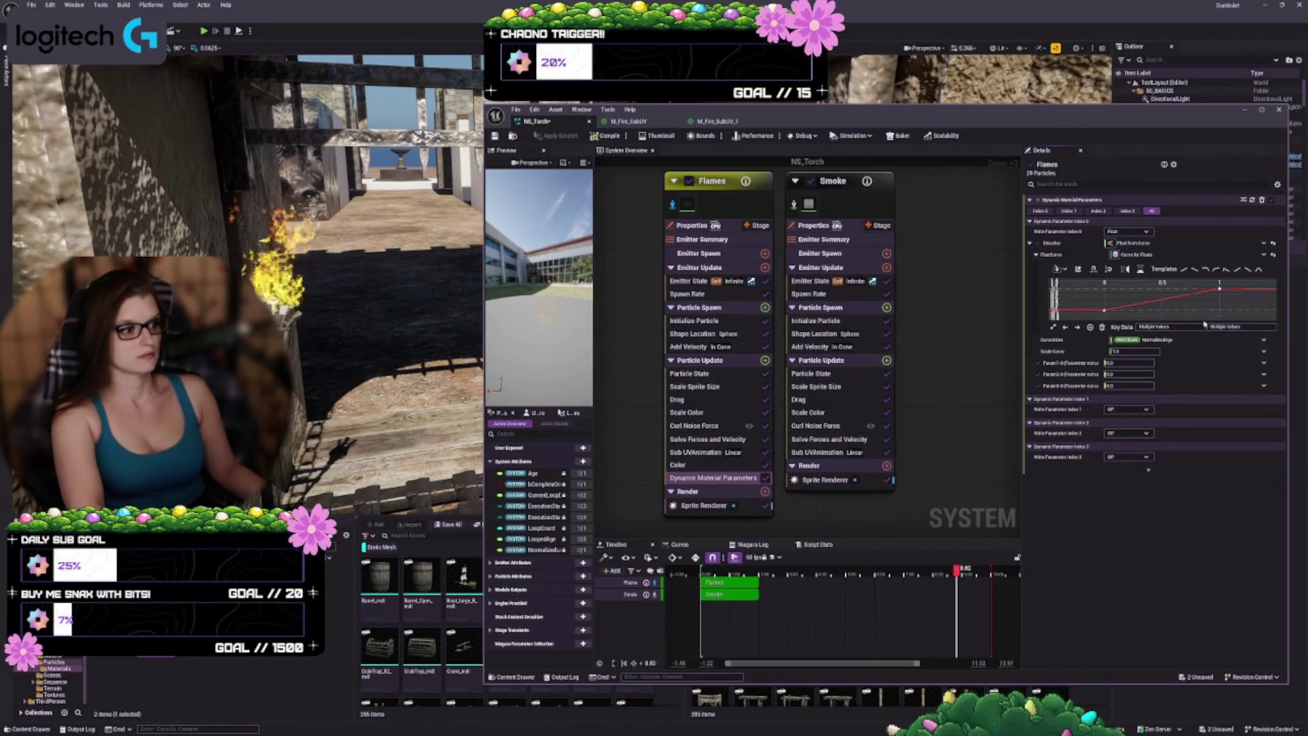
Step: Add a key and nudge it so the curve stays flat before a late rise
left_click(1223, 284)
mouse_move(1199, 295)
left_mouse_down()
mouse_move(1180, 292)
mouse_move(1212, 291)
left_mouse_up()
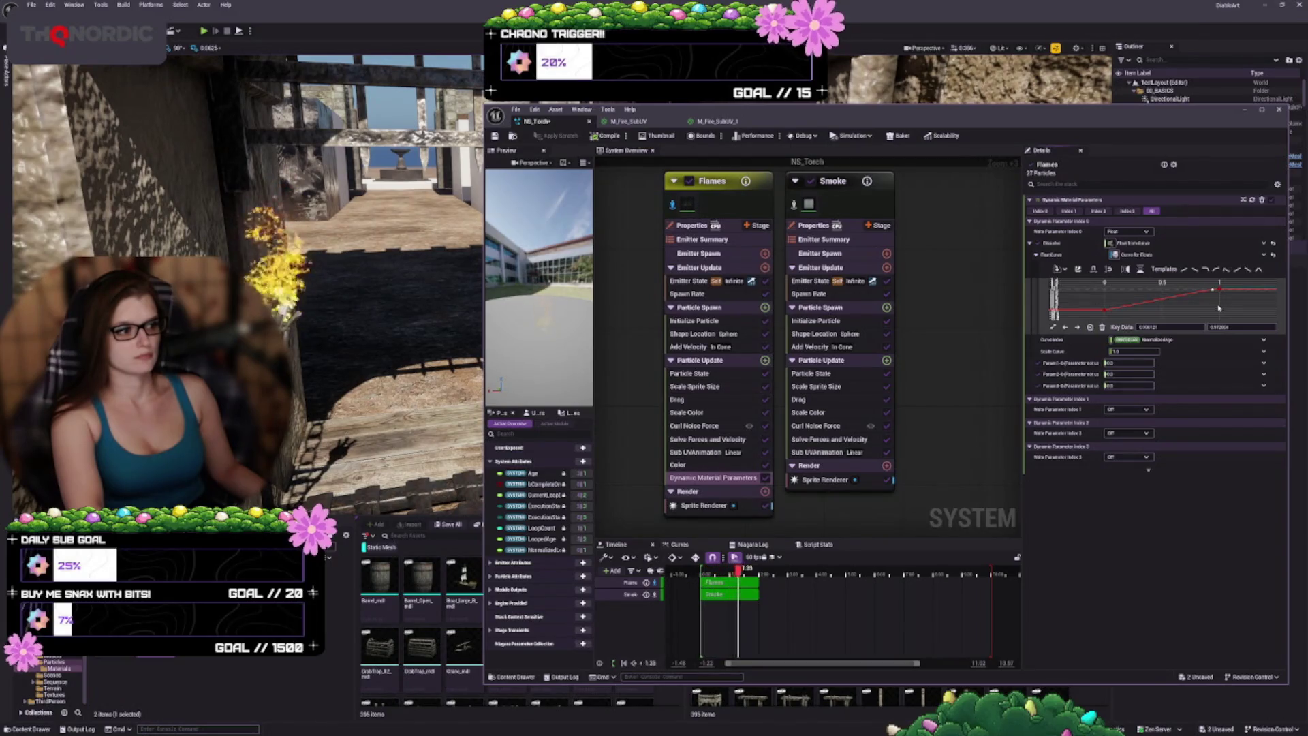
middle_click(1208, 306)
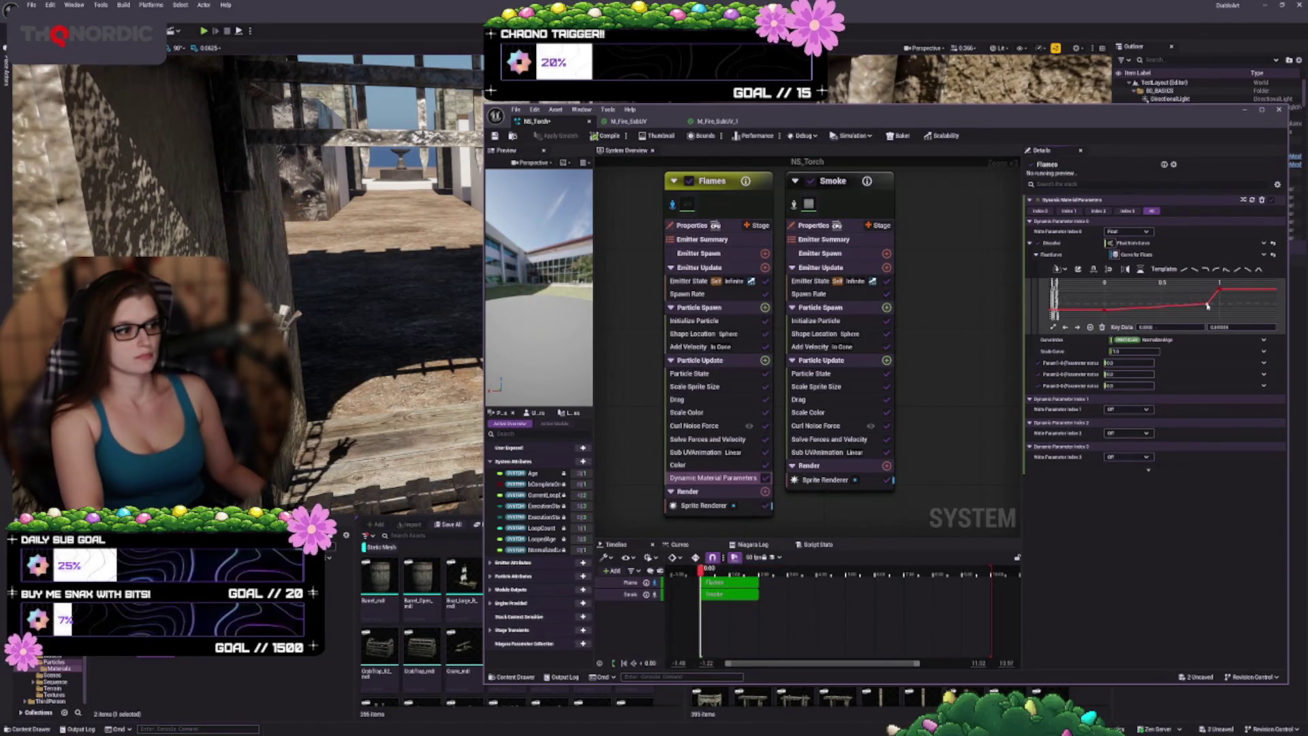
left_click_drag(1207, 306, 1201, 307)
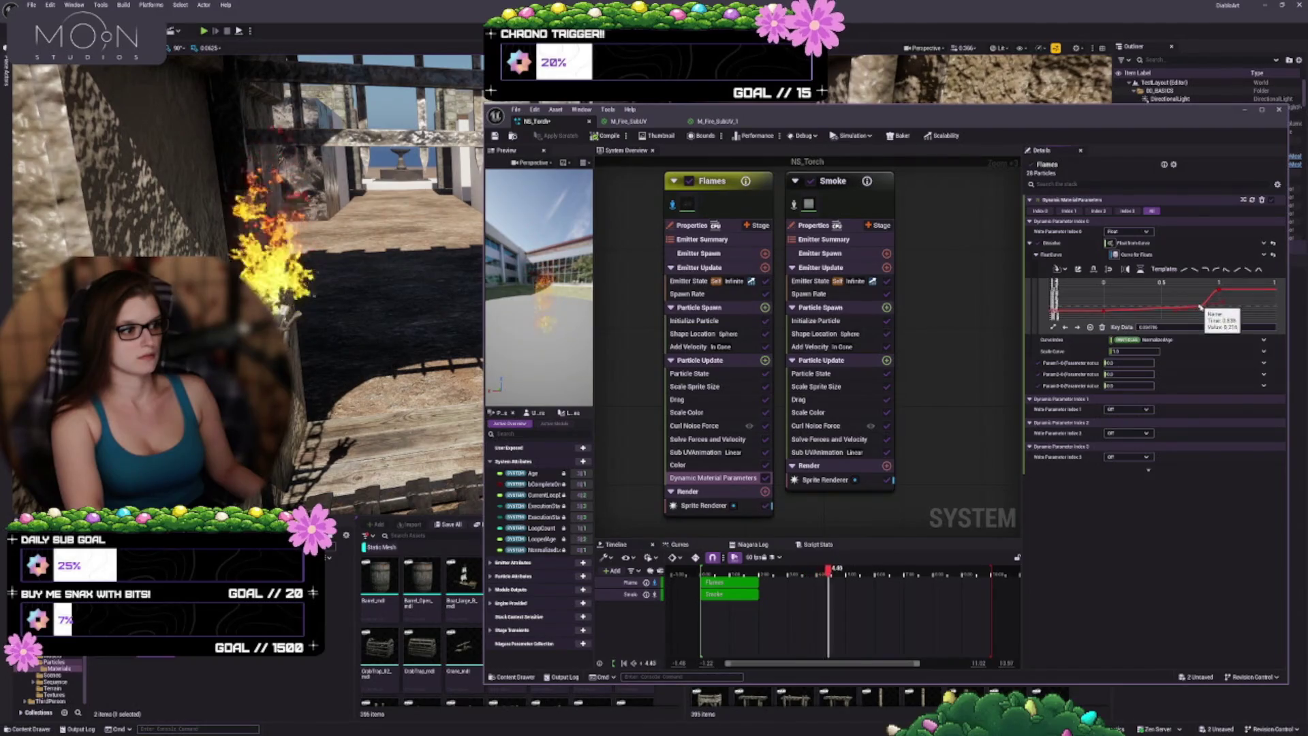
Step: Slide the rising key back and forth to set the ramp start, then save NS_Torch
left_click_drag(1200, 308, 1190, 310)
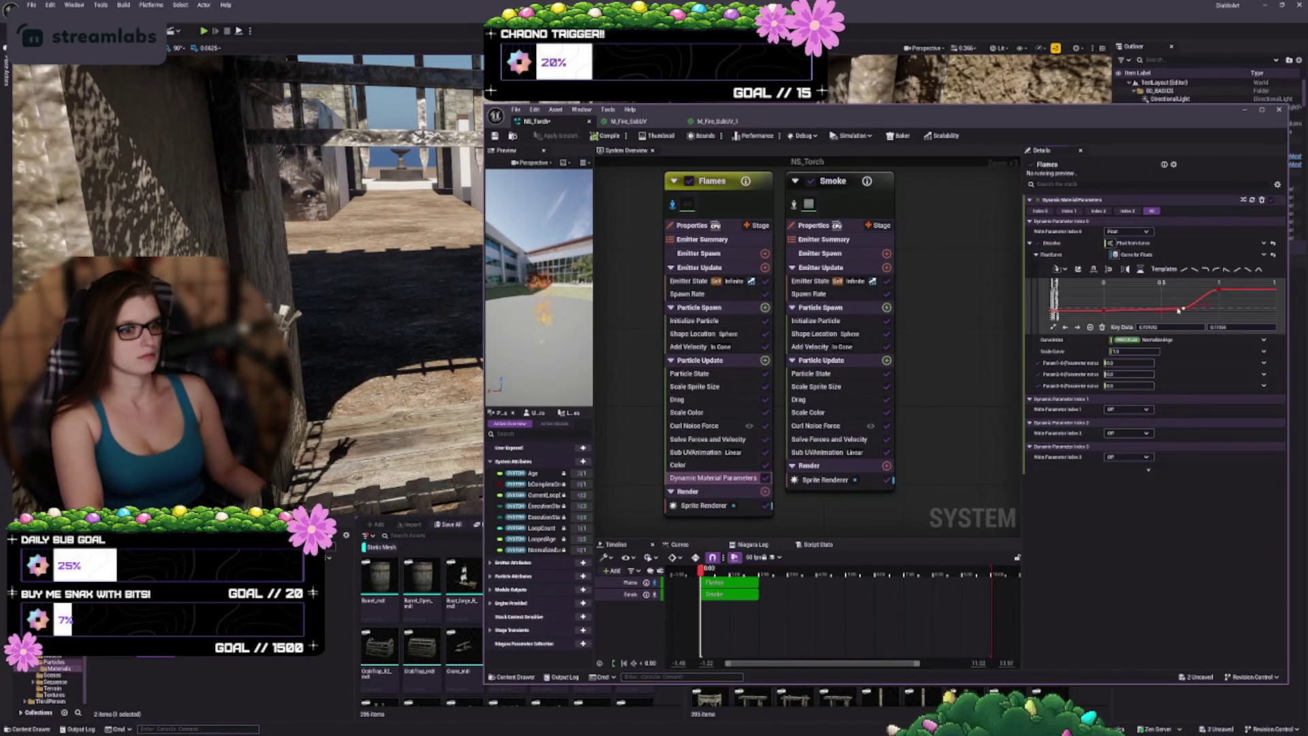
left_click_drag(1189, 310, 1175, 310)
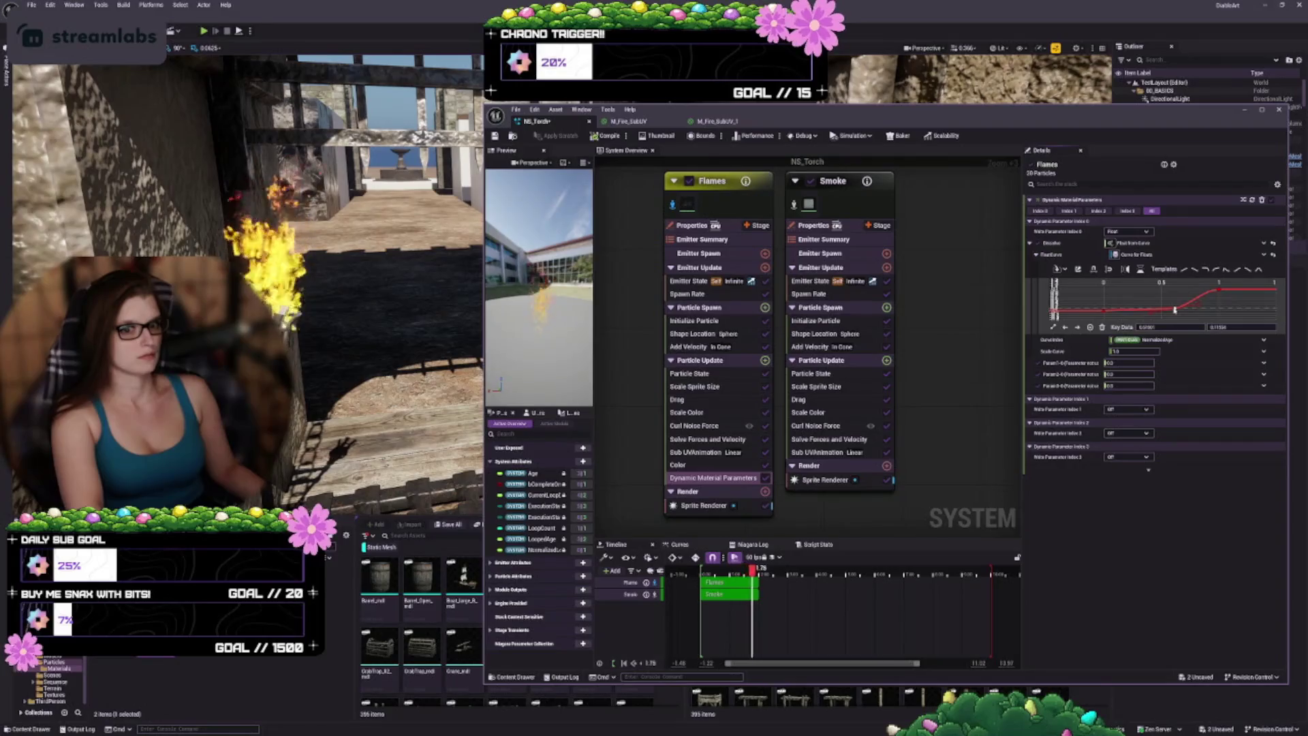
left_click_drag(1175, 310, 1199, 309)
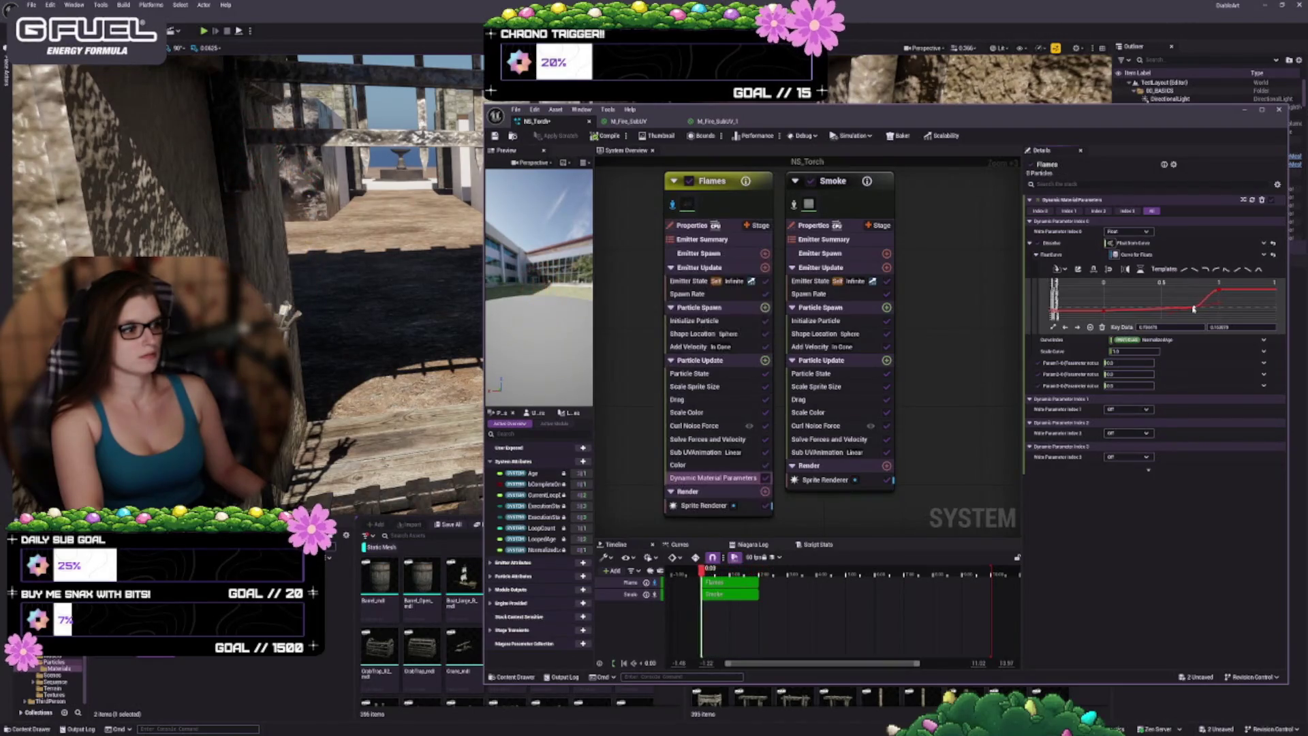
left_click_drag(1198, 308, 1194, 308)
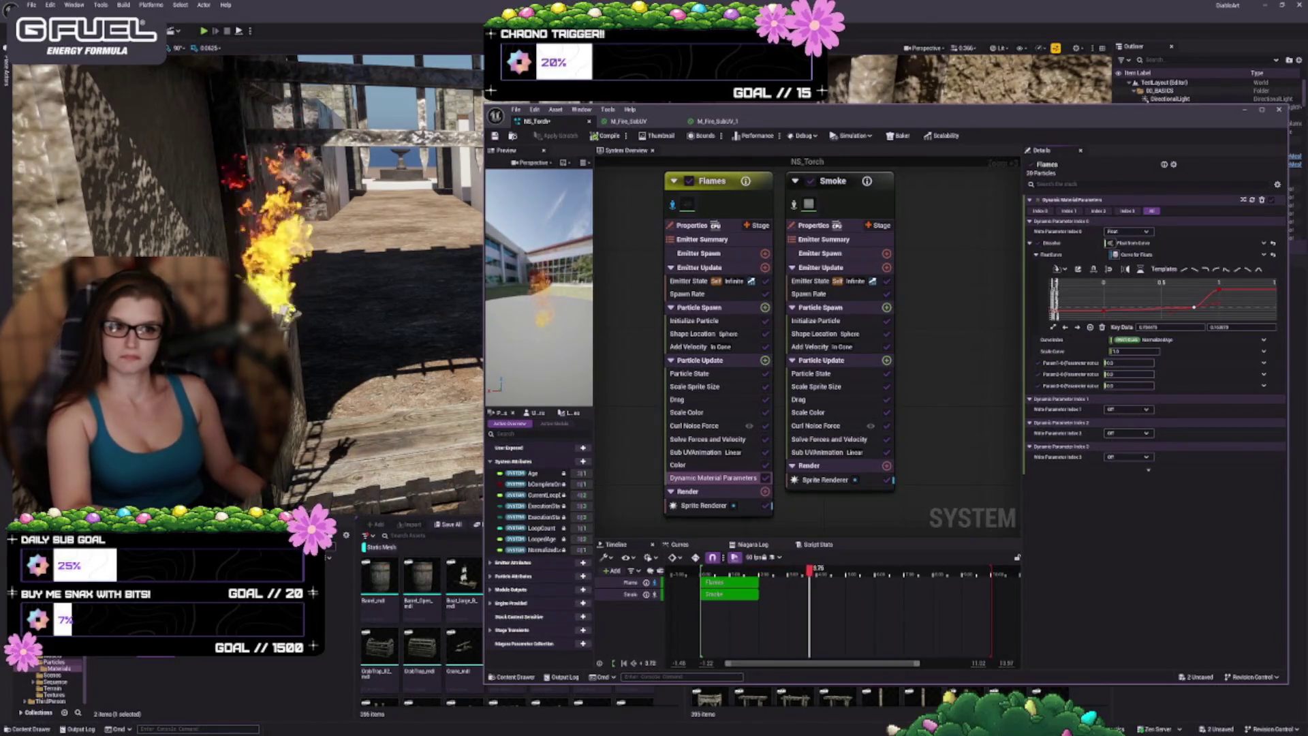
left_click(497, 137)
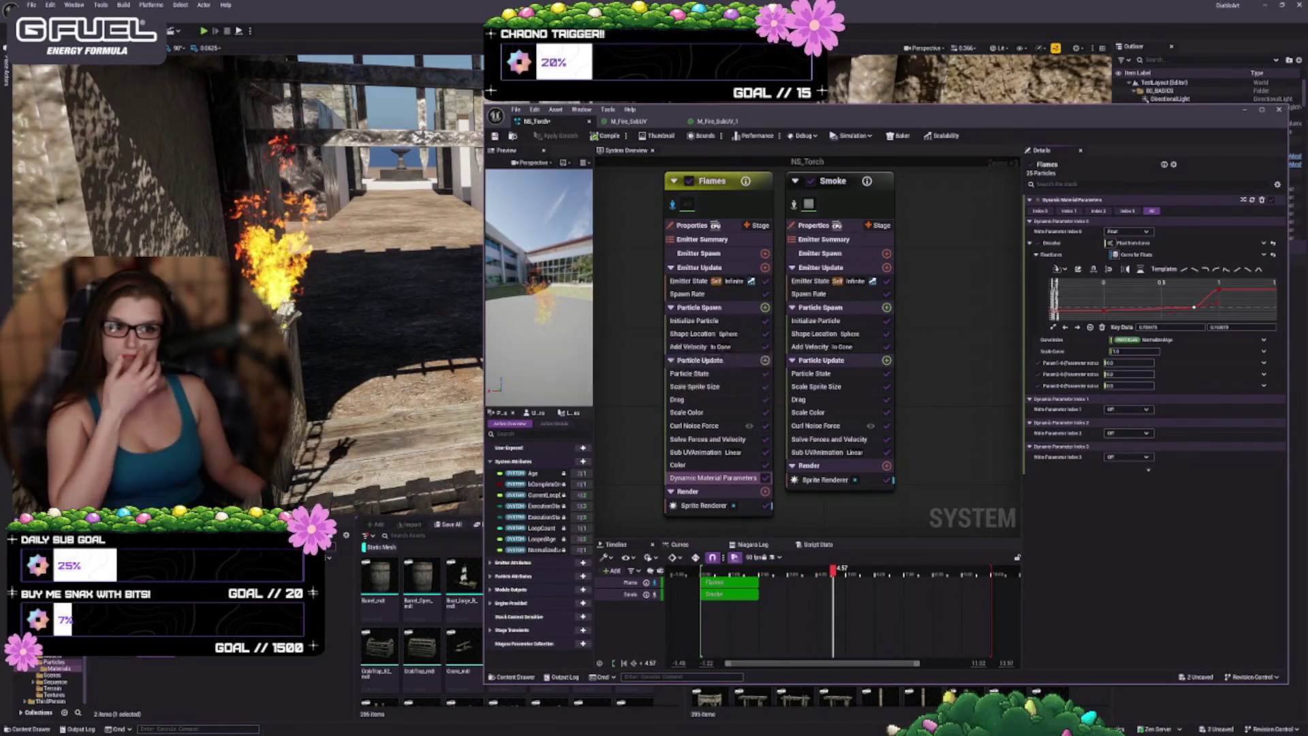
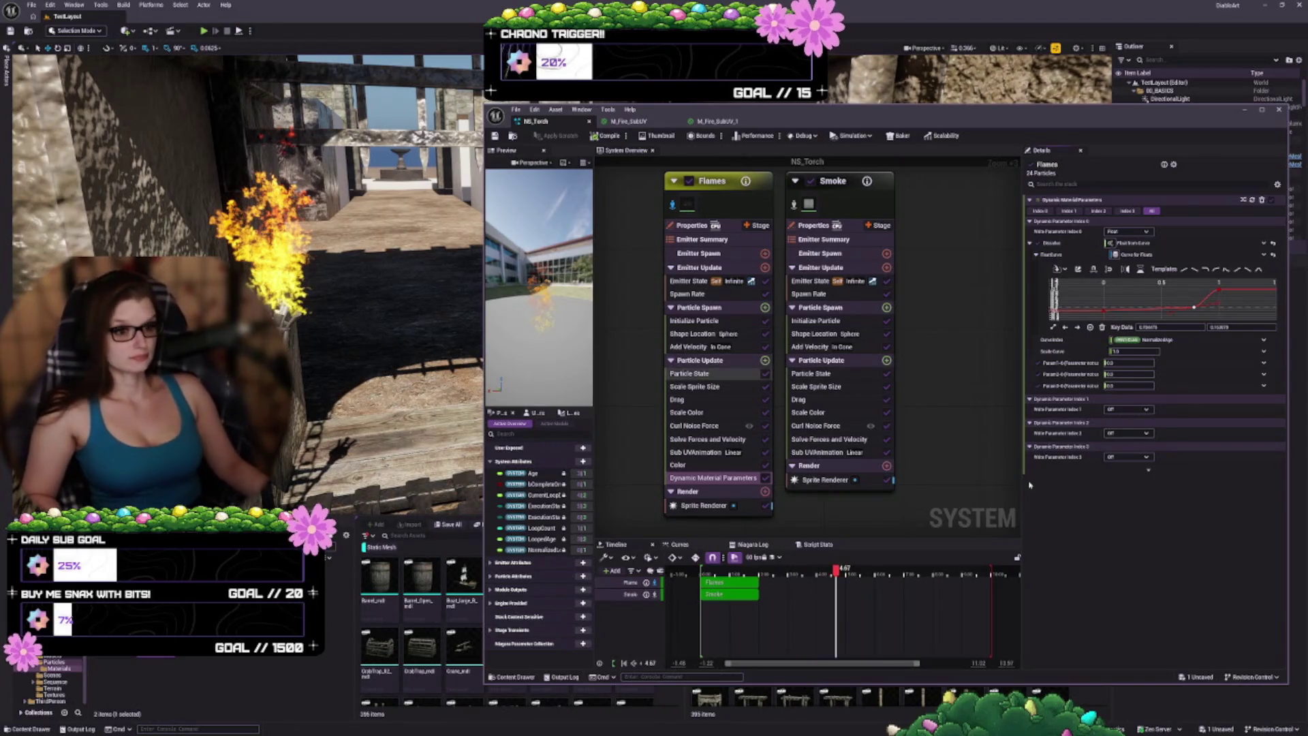
Step: In the Flames Initialize Particle module, set Uniform Sprite Size Min to 0.1
left_click_drag(967, 394, 971, 398)
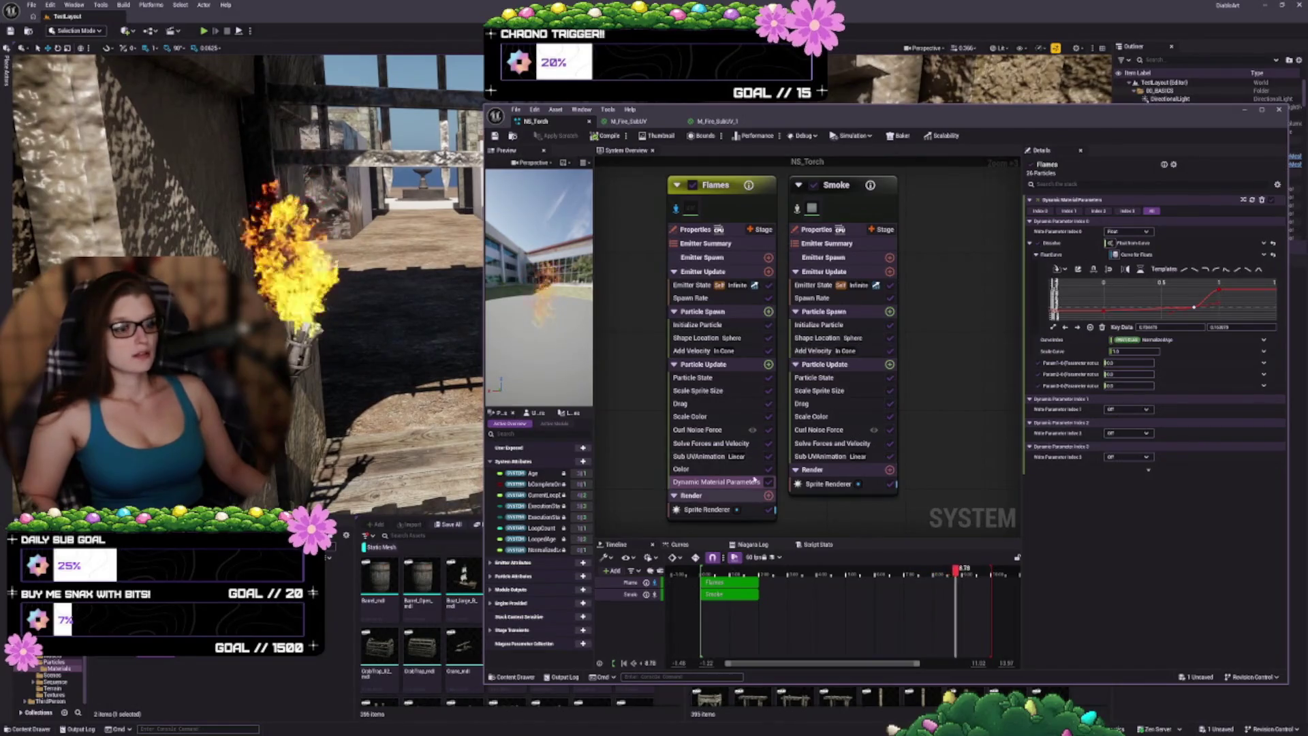
left_click(702, 299)
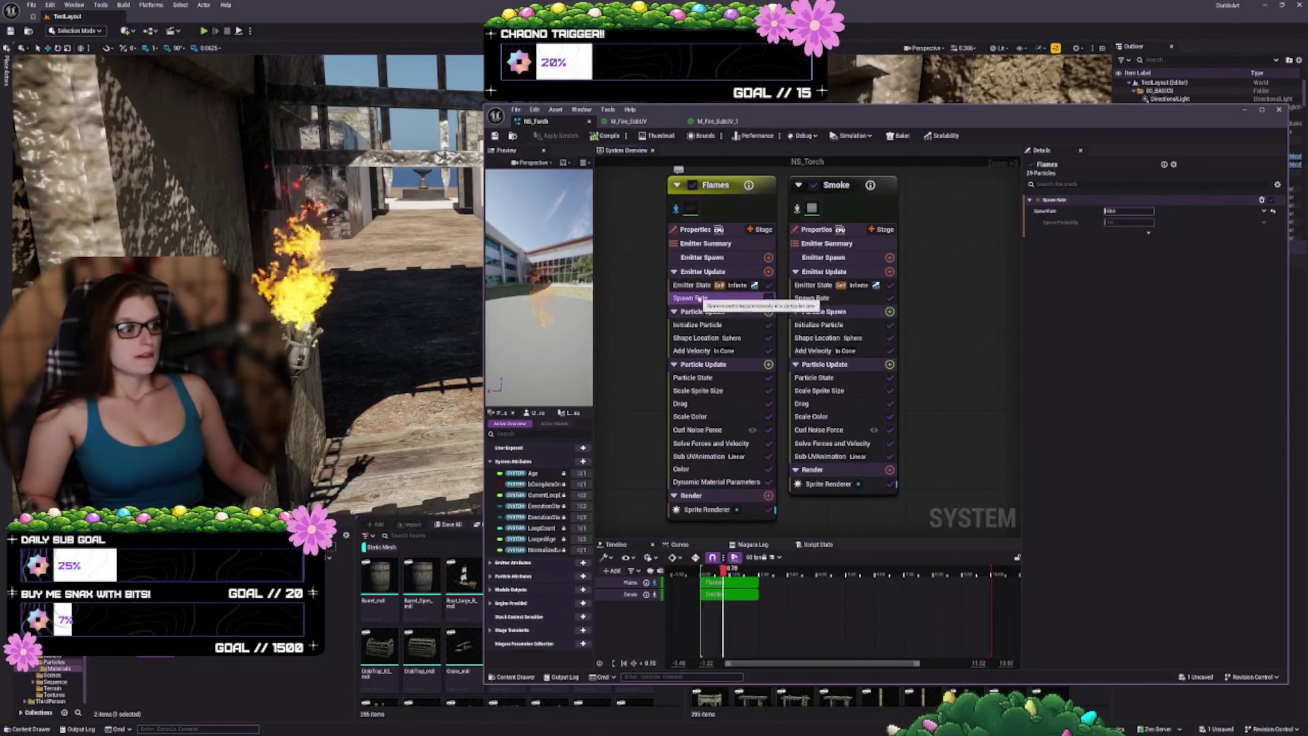
left_click(699, 325)
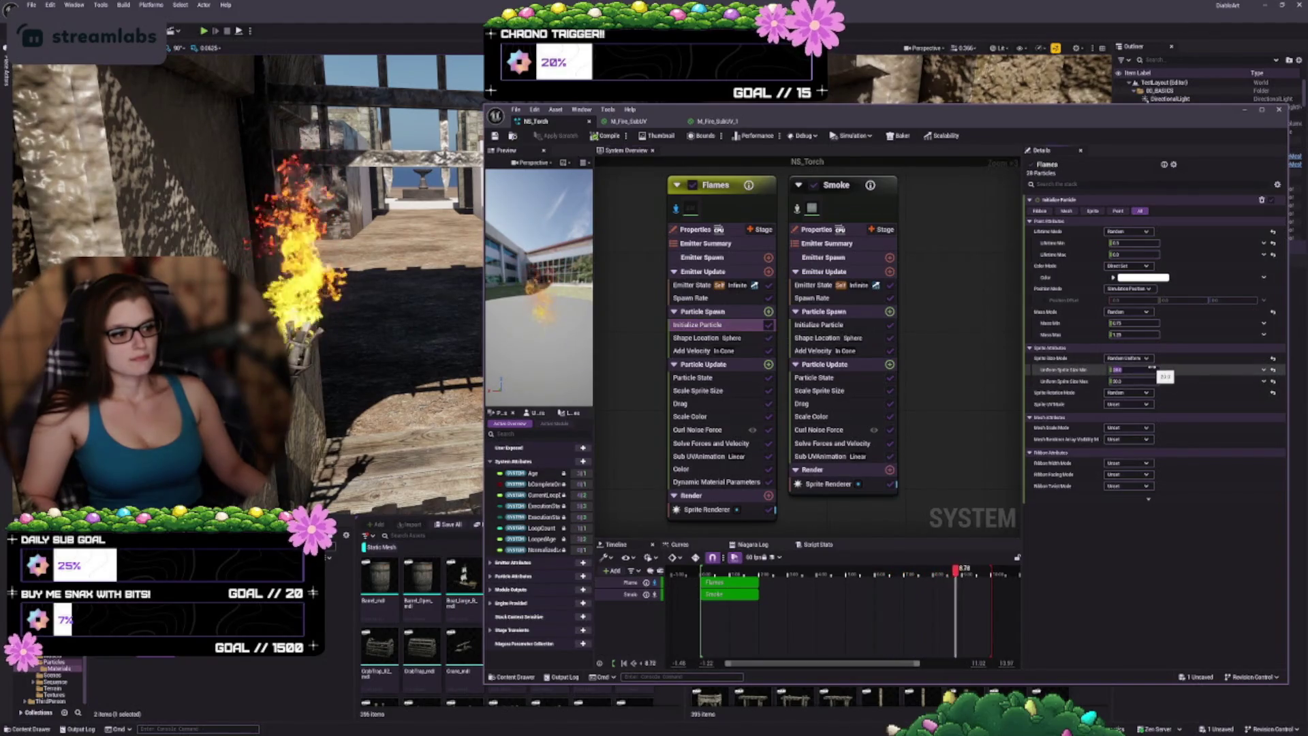
type("0.1")
key("Return")
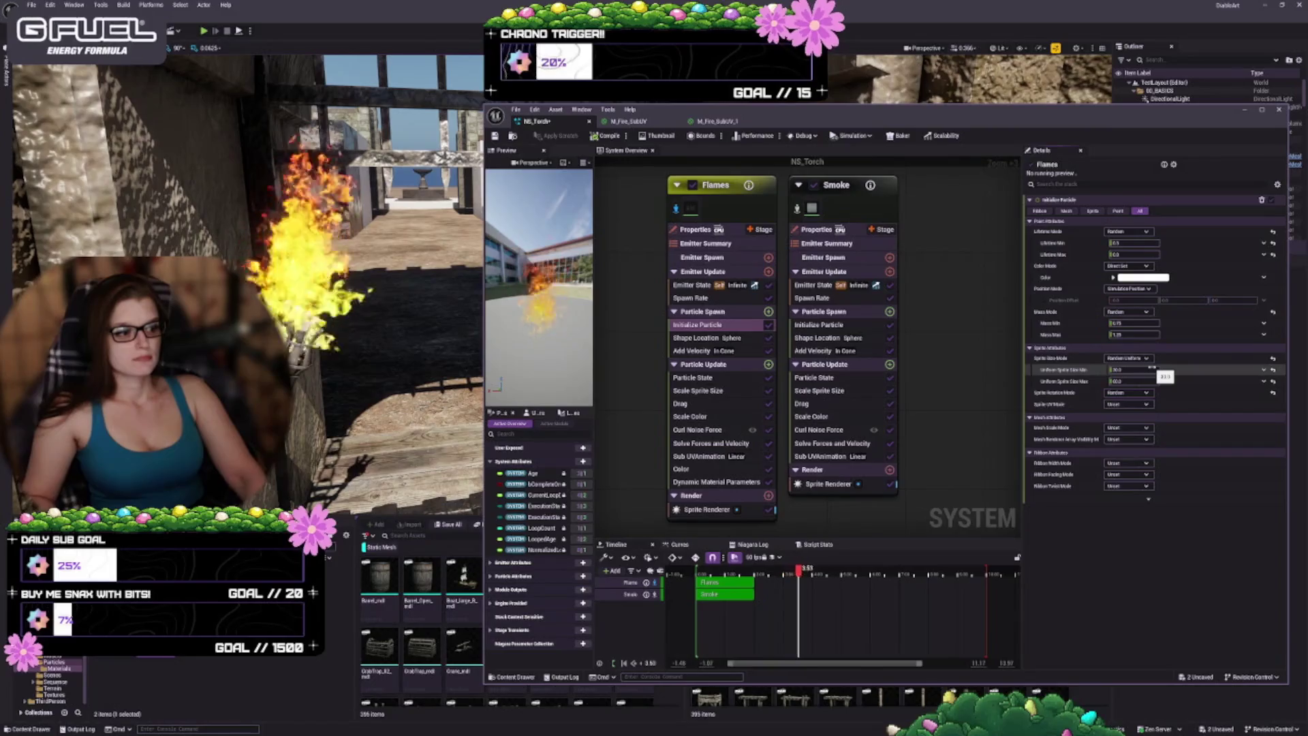
key("Tab")
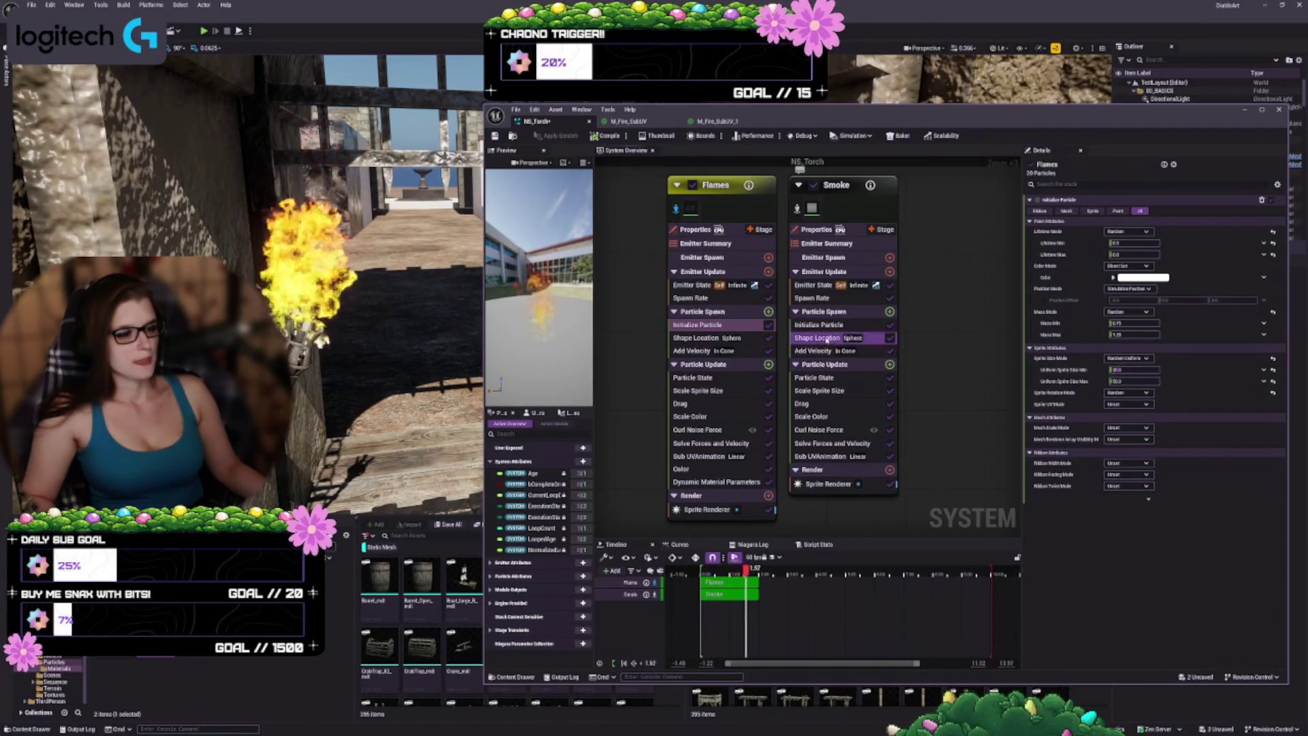
Step: Compare the Smoke and Flames shape, velocity and Initialize Particle settings, undoing then redoing the last edit
left_click(827, 339)
left_click(820, 353)
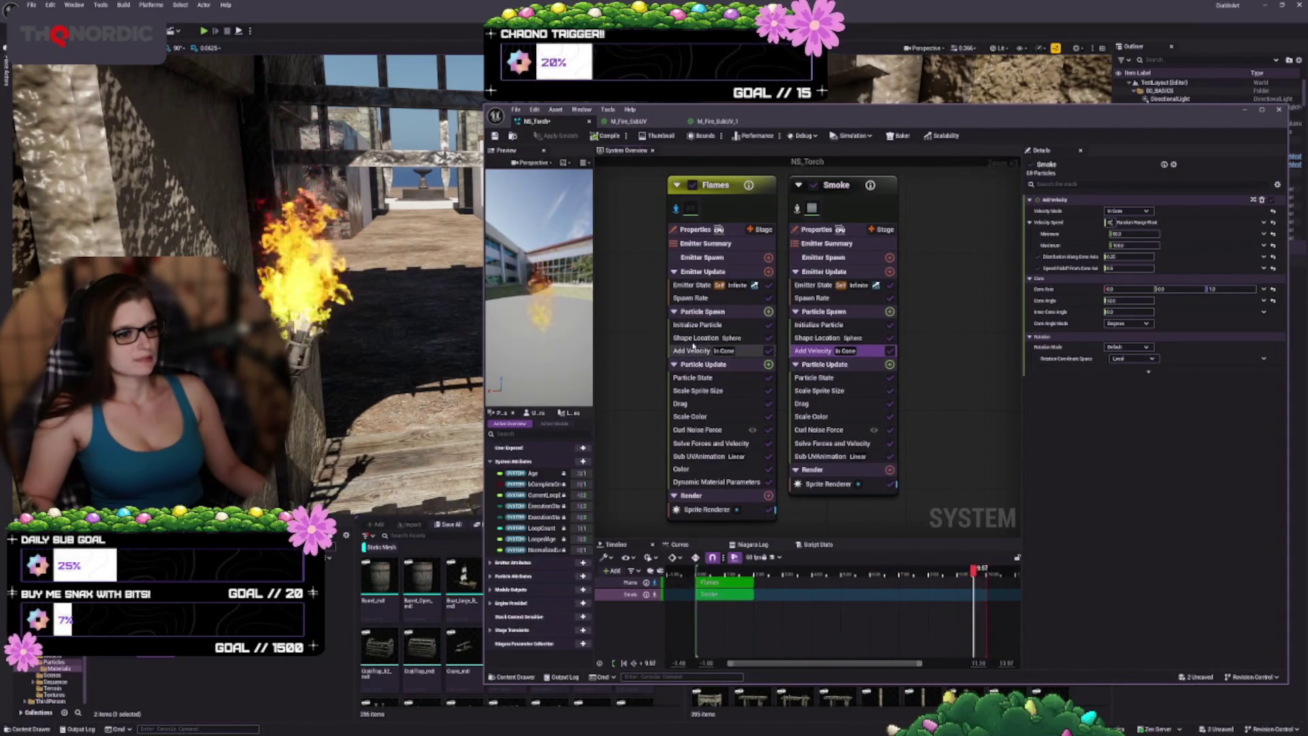
left_click(691, 351)
left_click(853, 349)
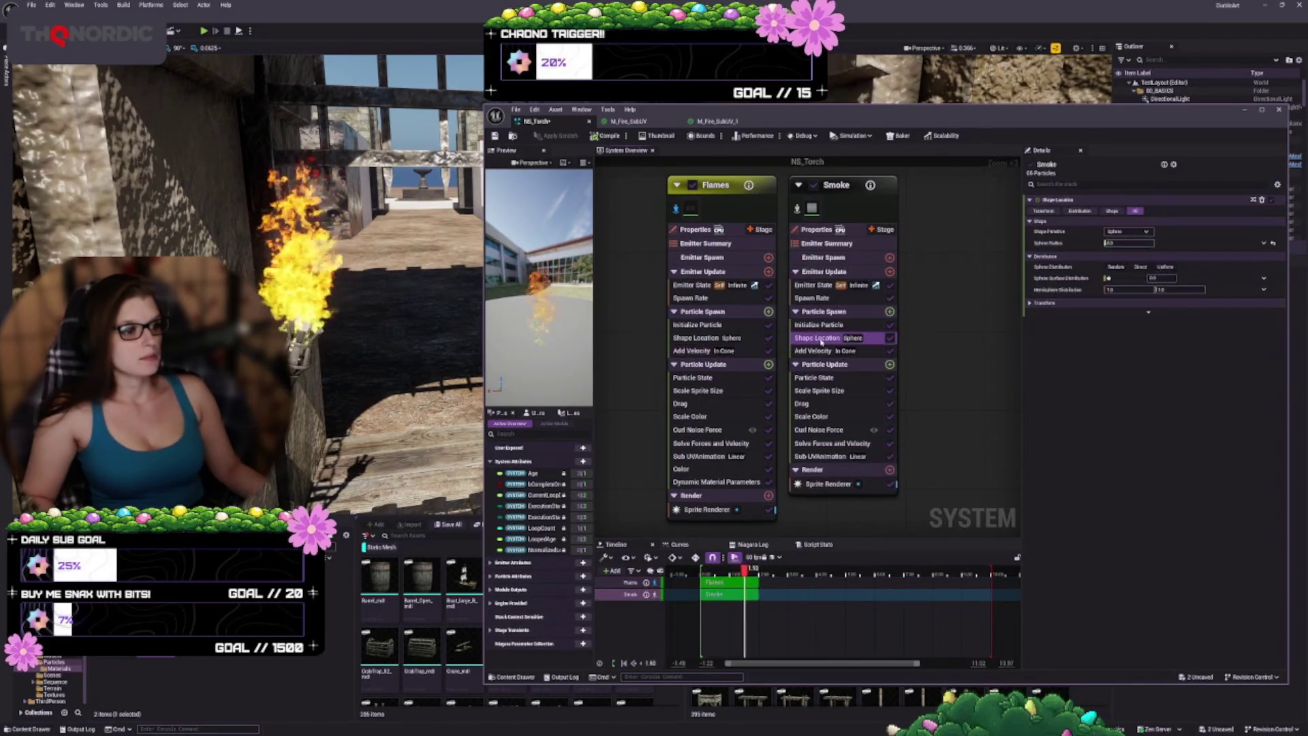
left_click(857, 326)
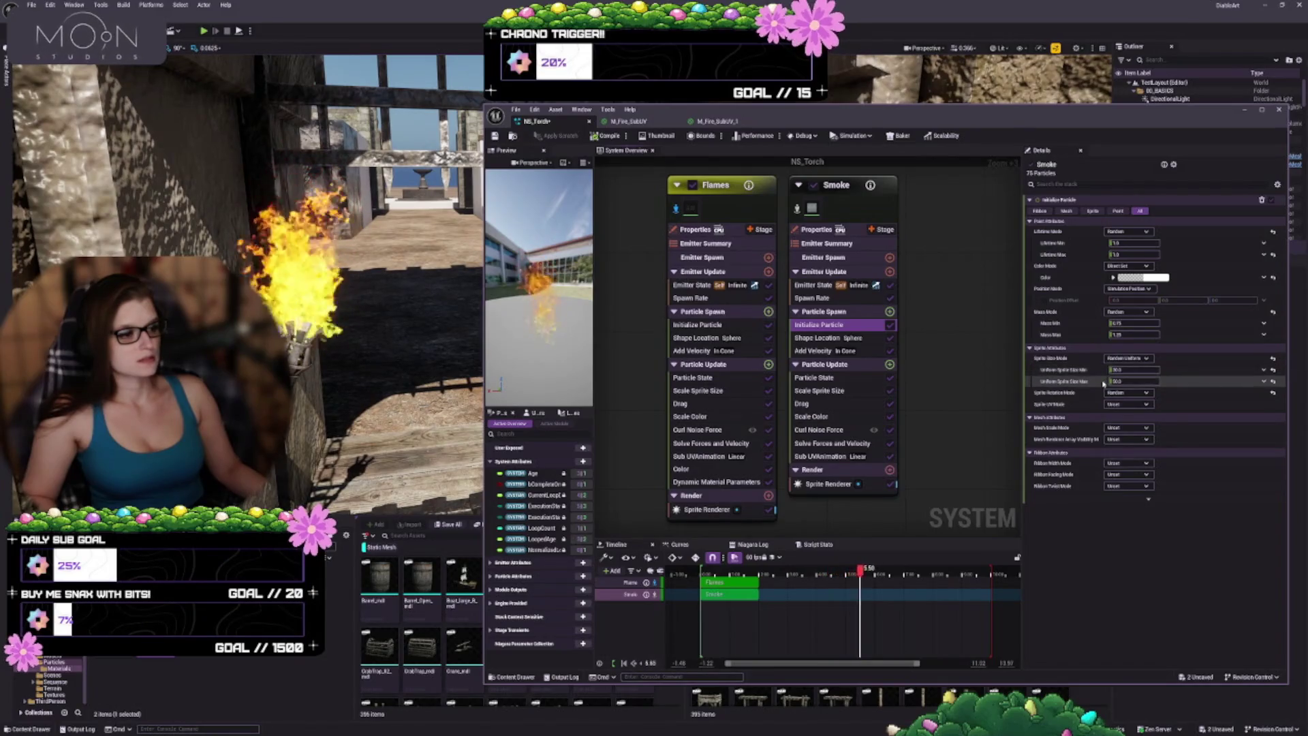
key("ctrl+z")
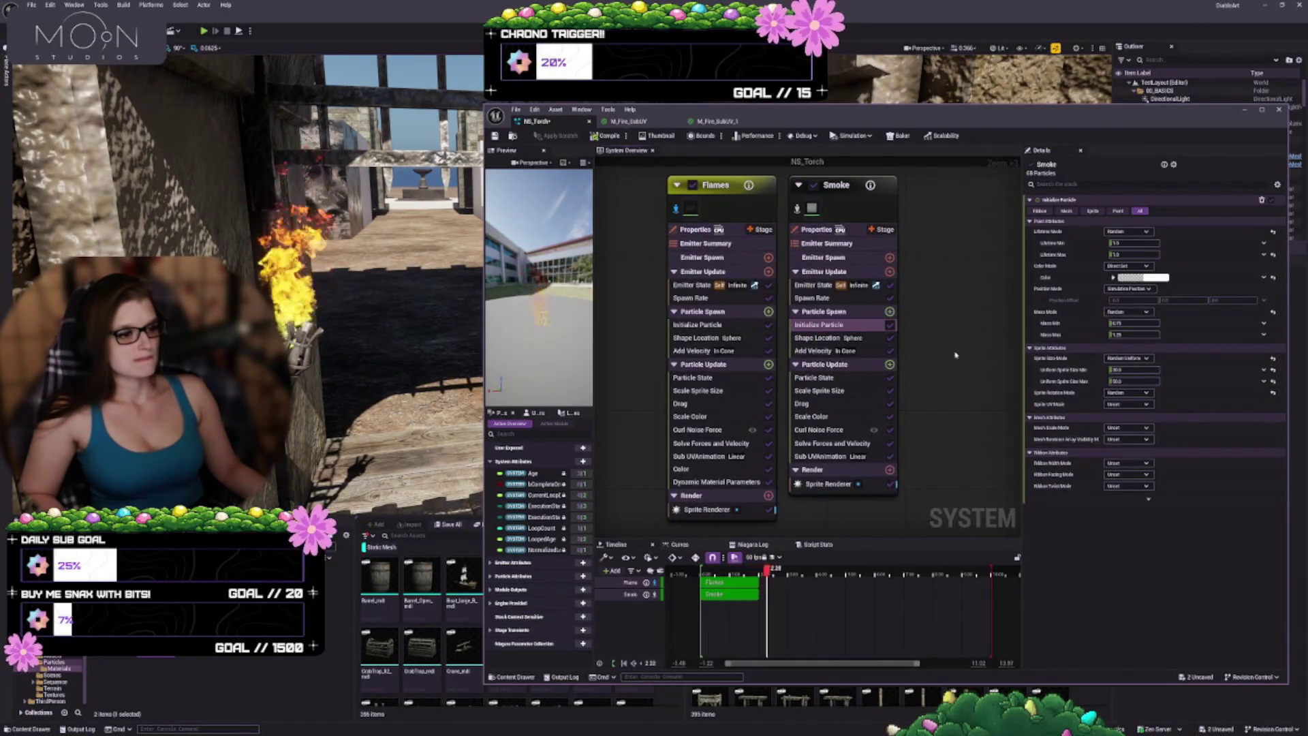
key("ctrl+y")
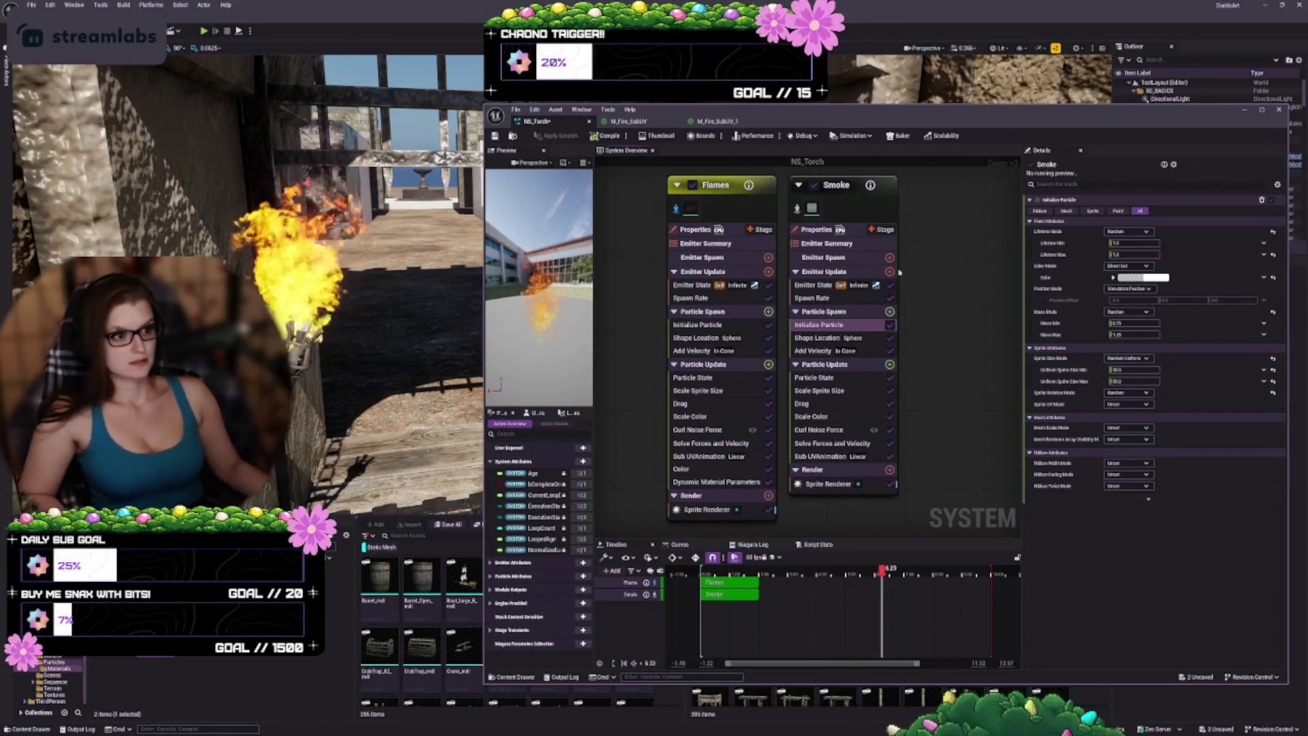
Step: Drag the Smoke emitter node far to the right and pan the system overview into view
left_click_drag(837, 187, 1018, 189)
left_click_drag(728, 222, 695, 222)
mouse_move(809, 315)
left_mouse_down()
mouse_move(879, 306)
mouse_move(876, 329)
left_mouse_up()
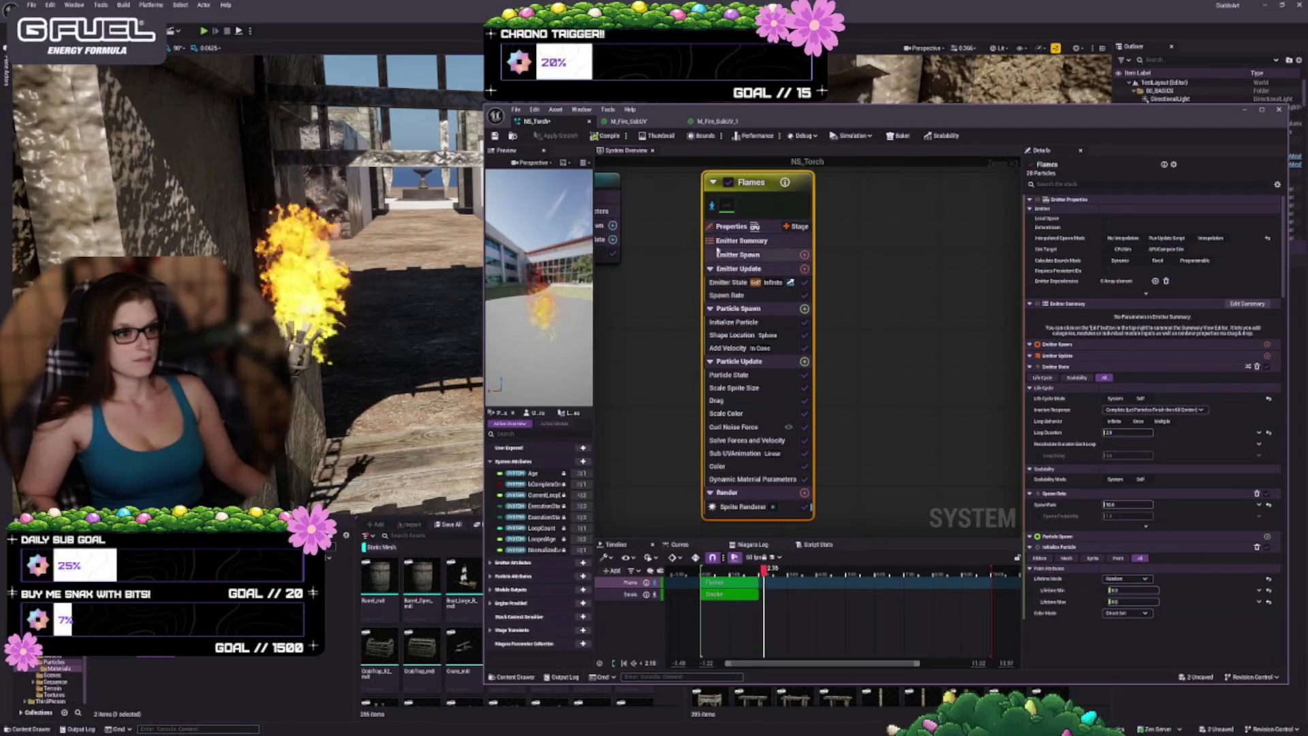
Step: Review the Flames Emitter State, Spawn Rate and Initialize Particle settings, ending on the Sphere Shape Location
left_click(729, 282)
left_click(716, 297)
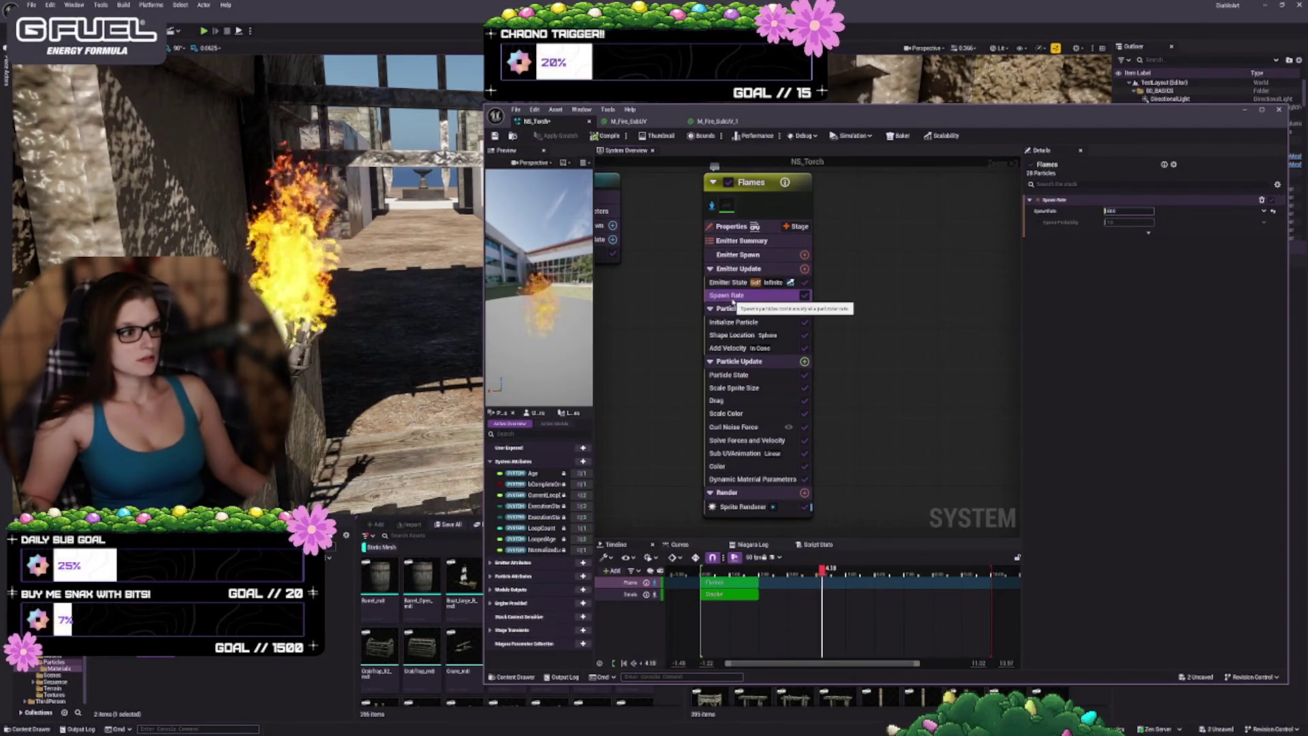
left_click(733, 322)
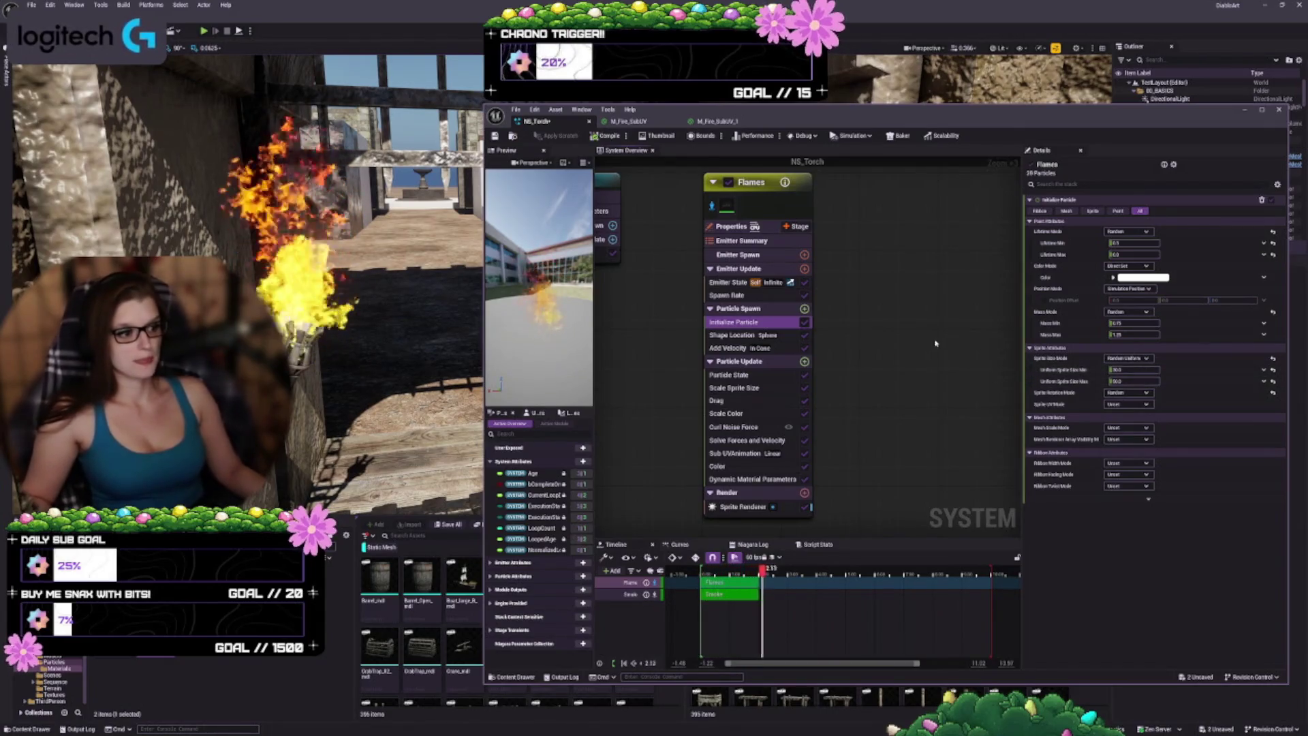
left_click(732, 334)
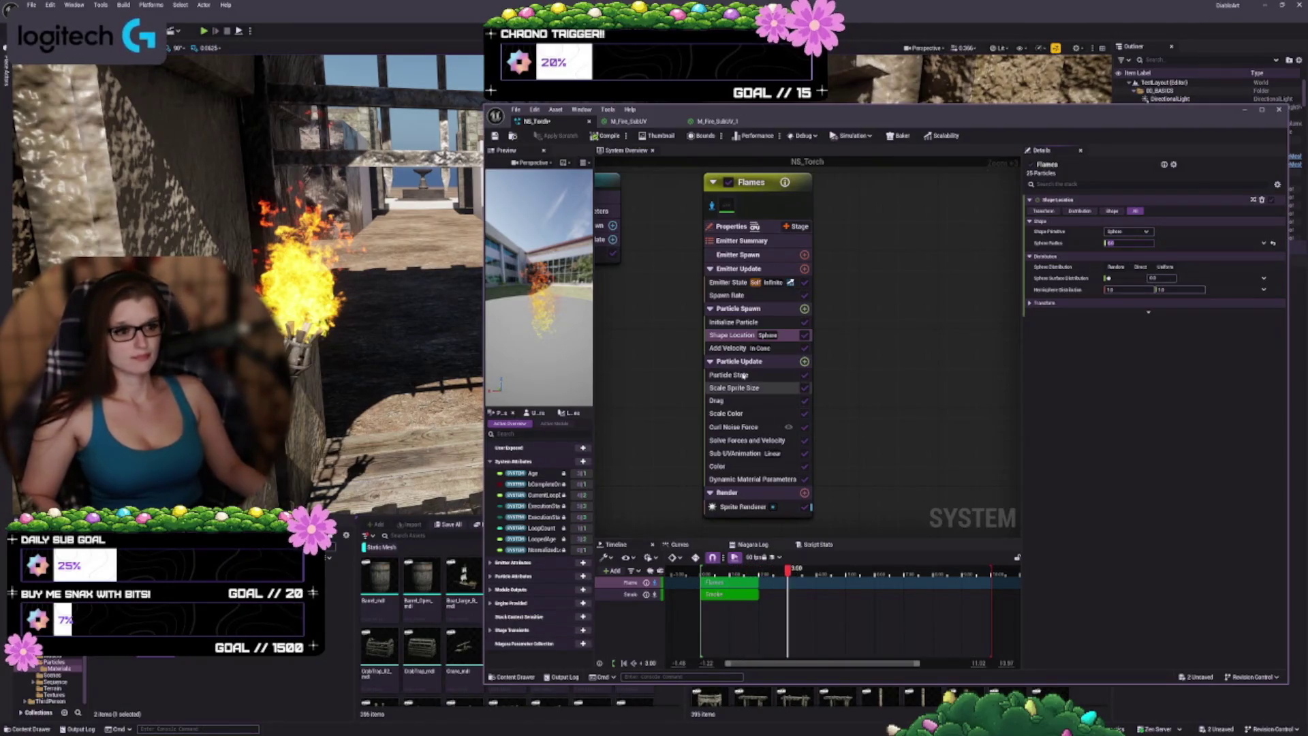
Step: Set the Flames Add Velocity speed minimum to 1 (after trying 40) and enter 1 for the maximum
left_click_drag(879, 345, 871, 340)
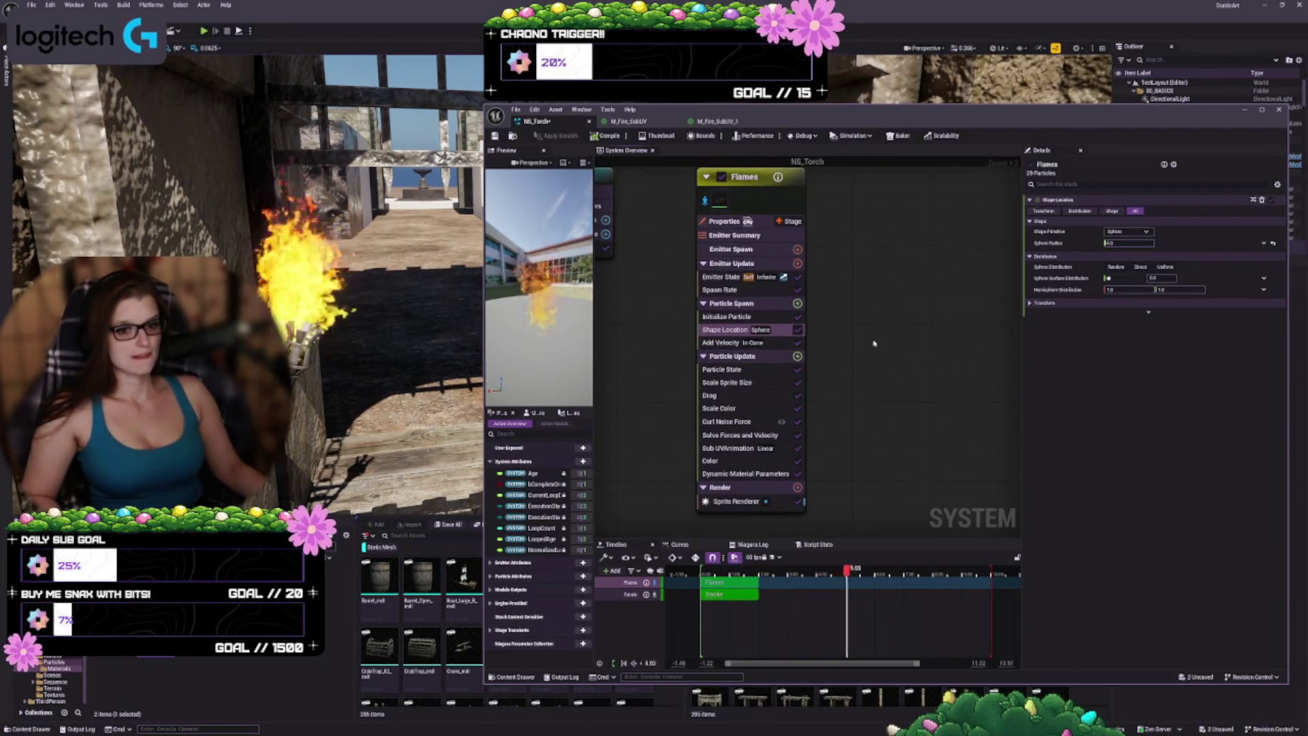
left_click(728, 343)
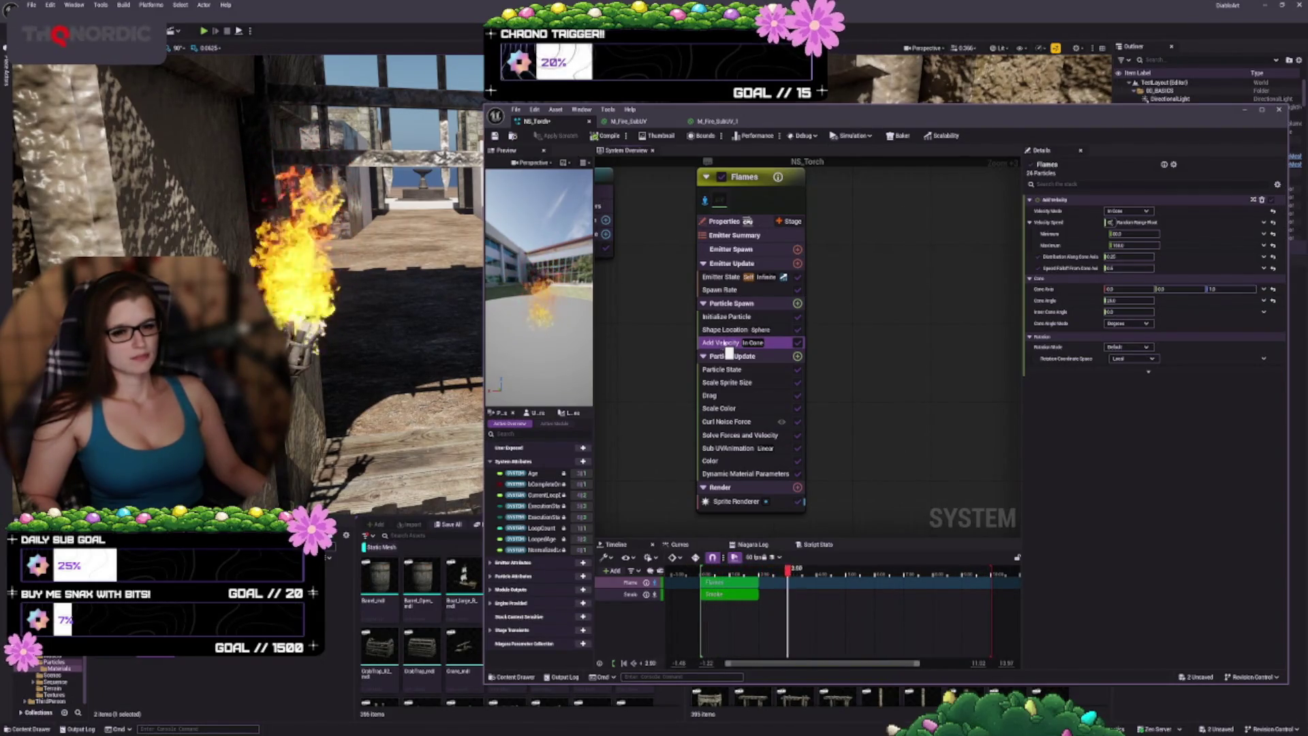
left_click(1145, 234)
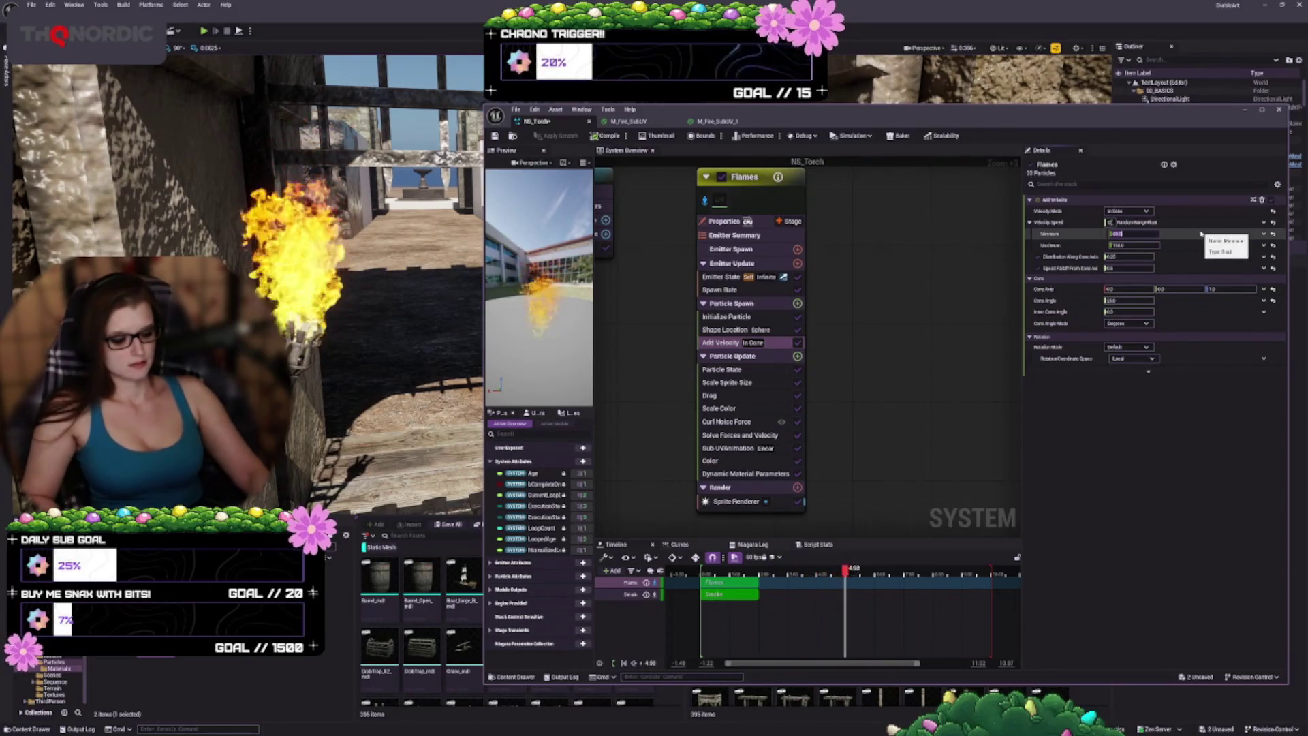
type("40")
key("Return")
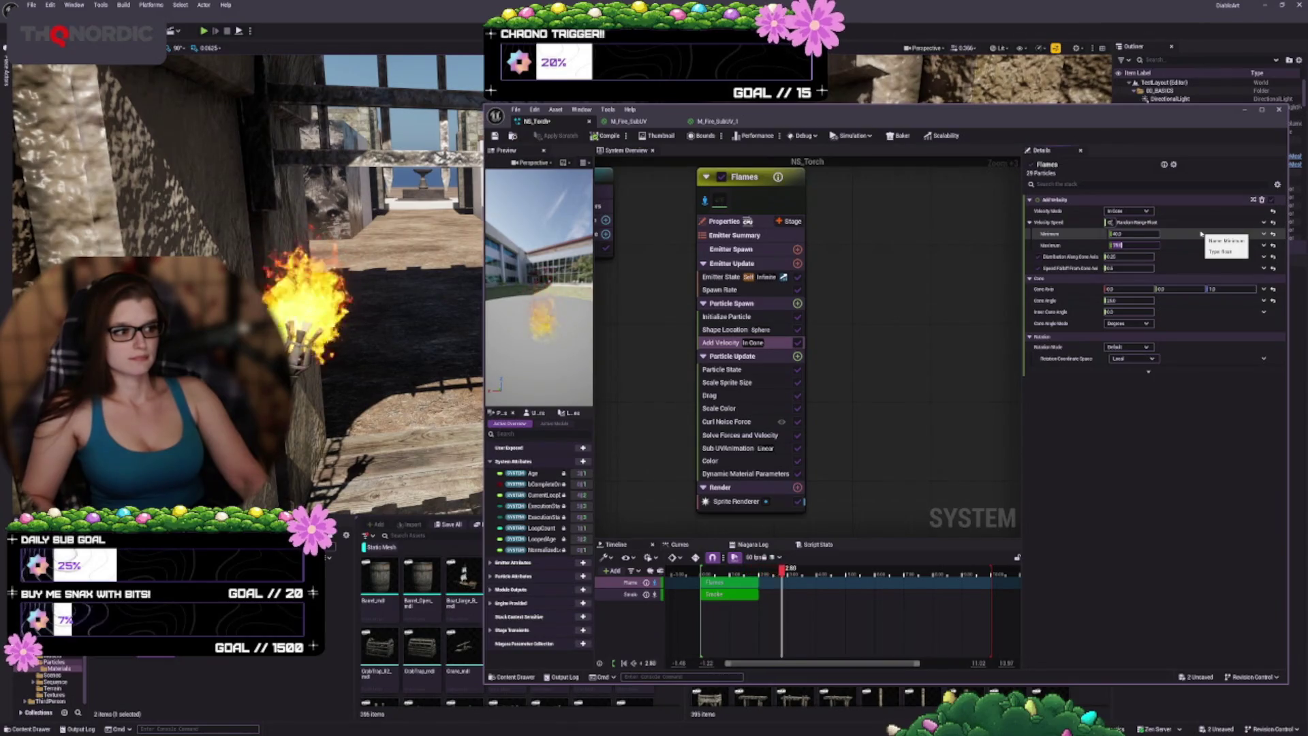
type("1")
key("Return")
key("Tab")
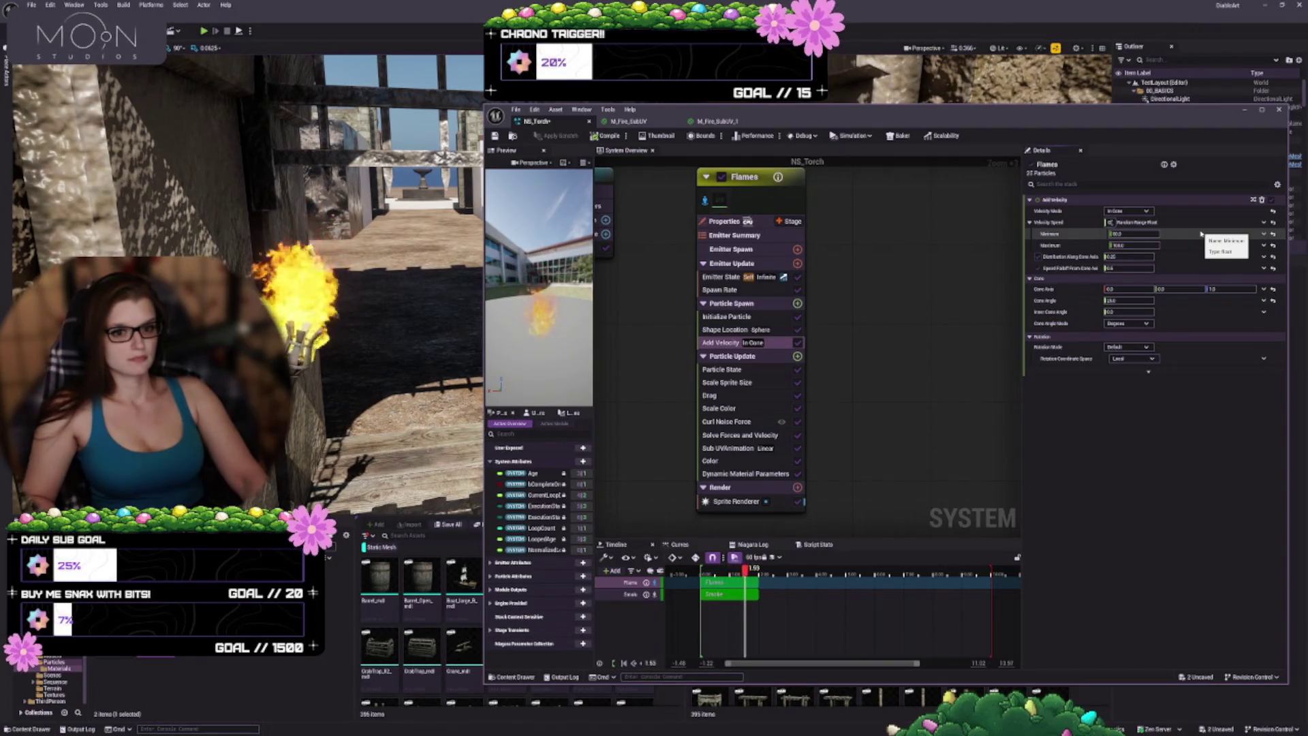
type("1")
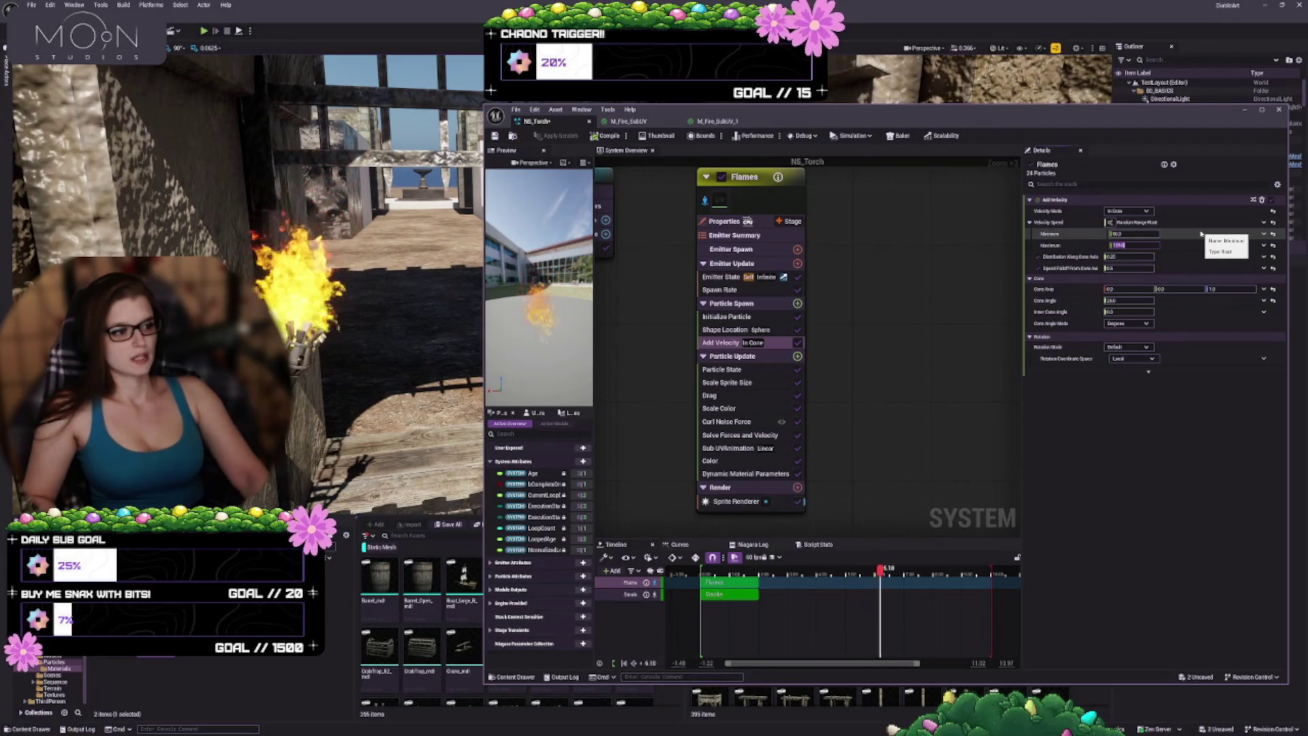
left_click(740, 371)
left_click(733, 382)
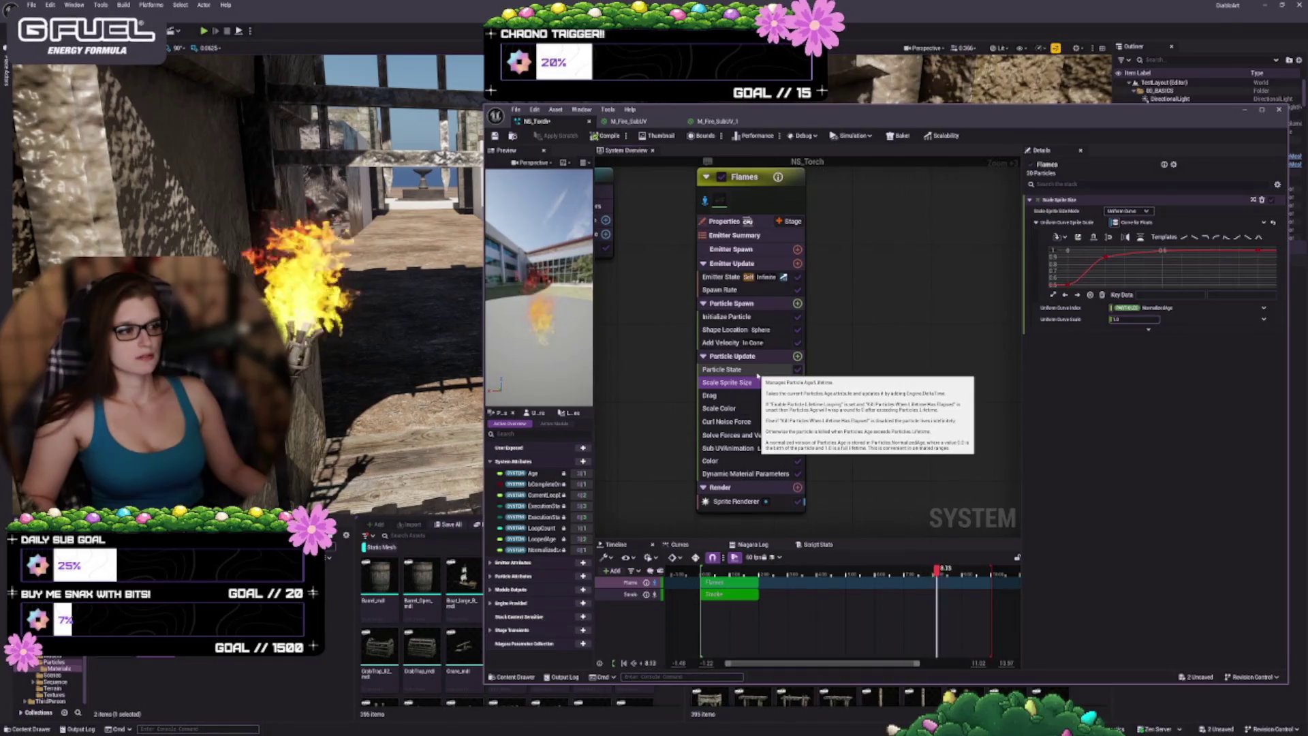
Step: Drag the early key and tangent of the Flames Scale Sprite Size curve, undoing the final tangent drag
left_click(1106, 258)
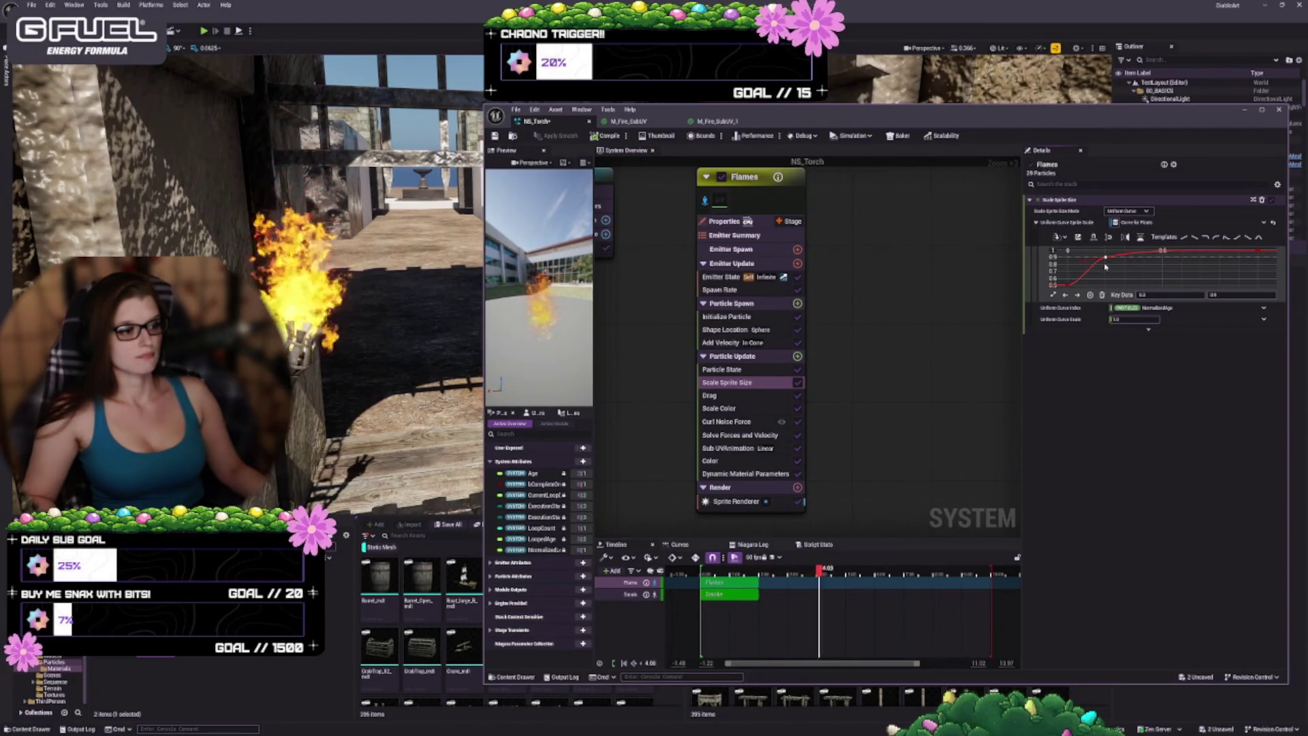
mouse_move(1084, 264)
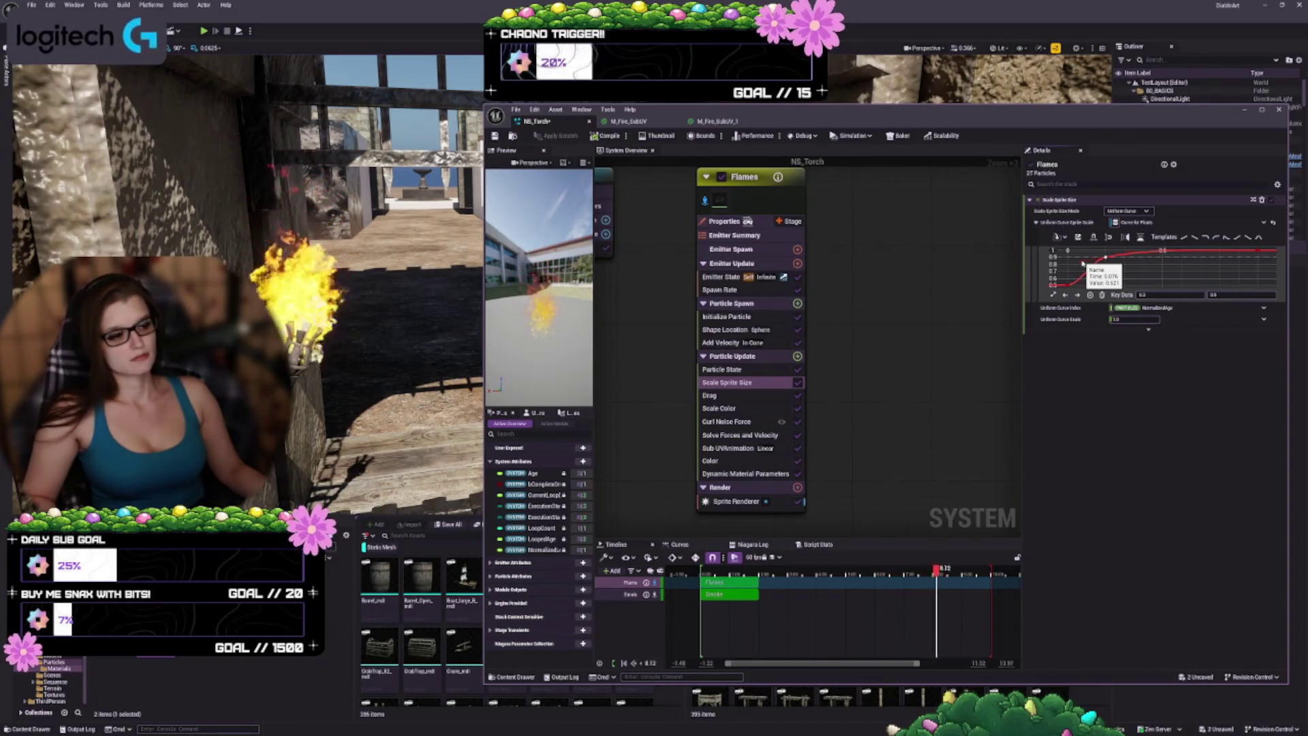
left_click_drag(1084, 263, 1088, 267)
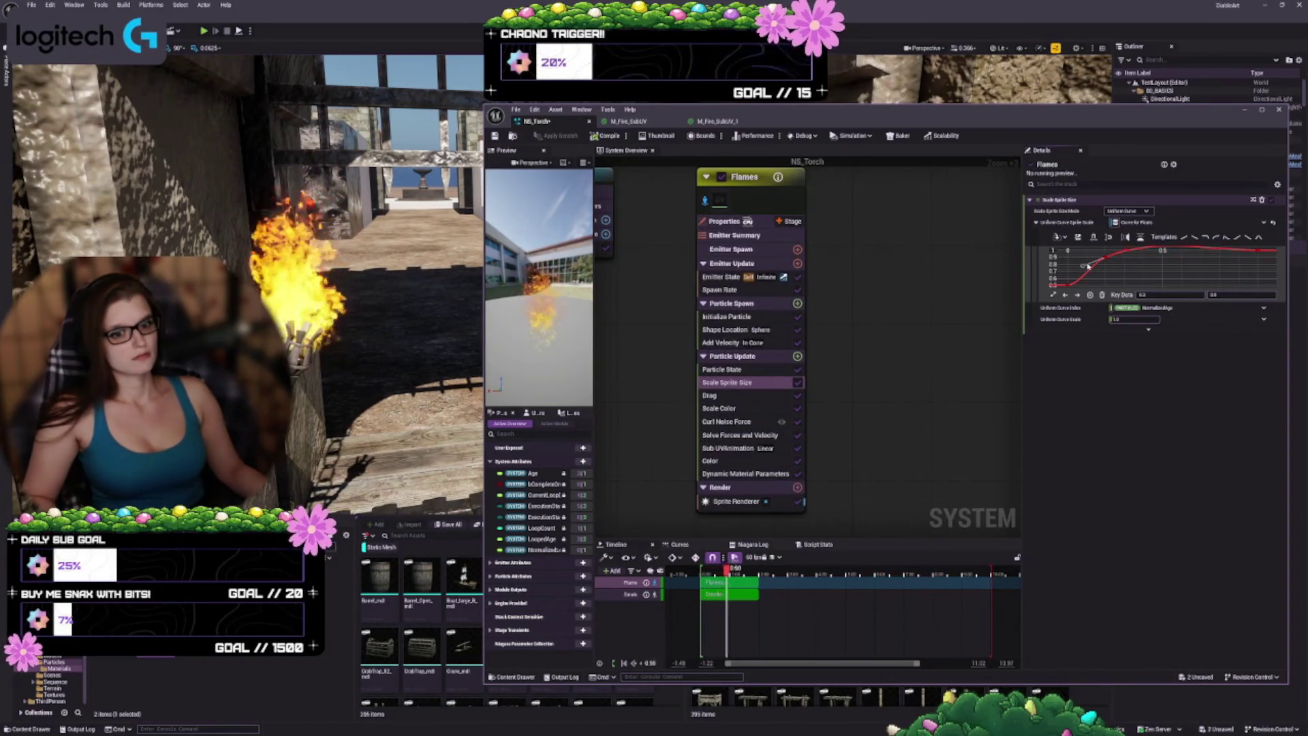
left_click_drag(1088, 266, 1089, 259)
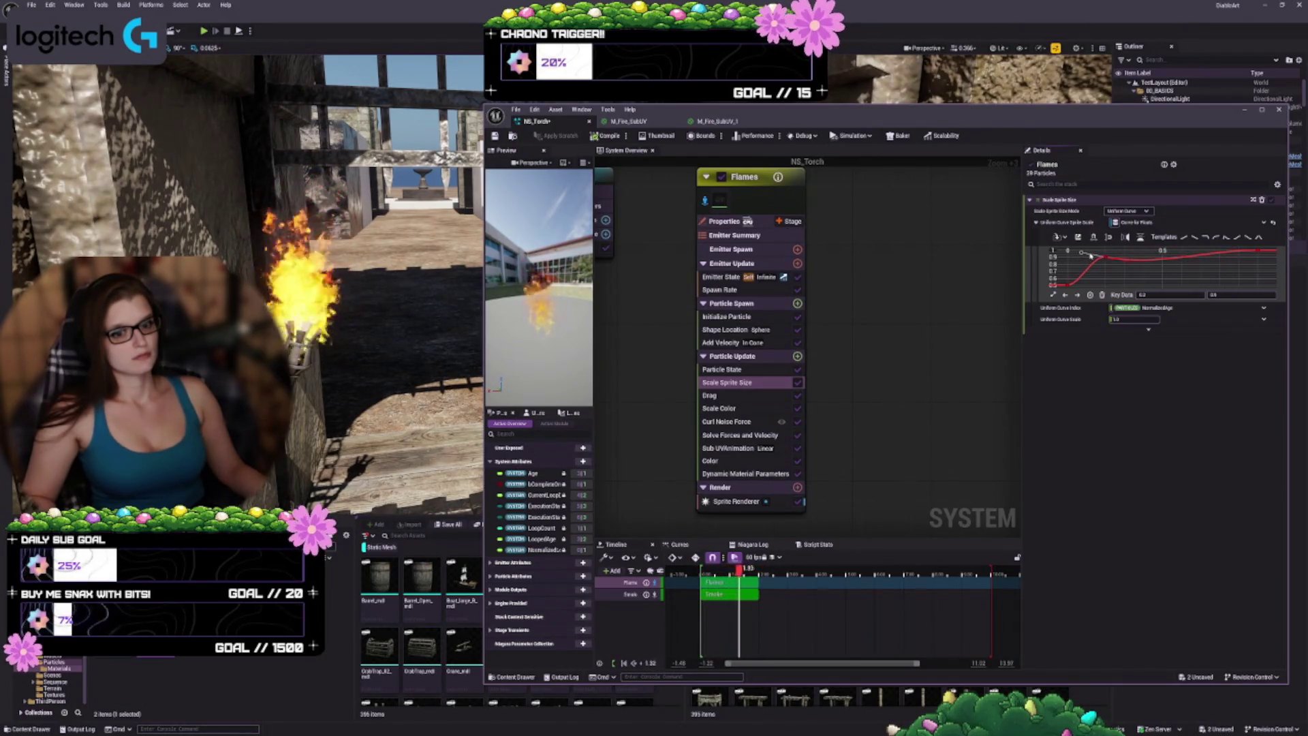
left_click_drag(1091, 256, 1098, 263)
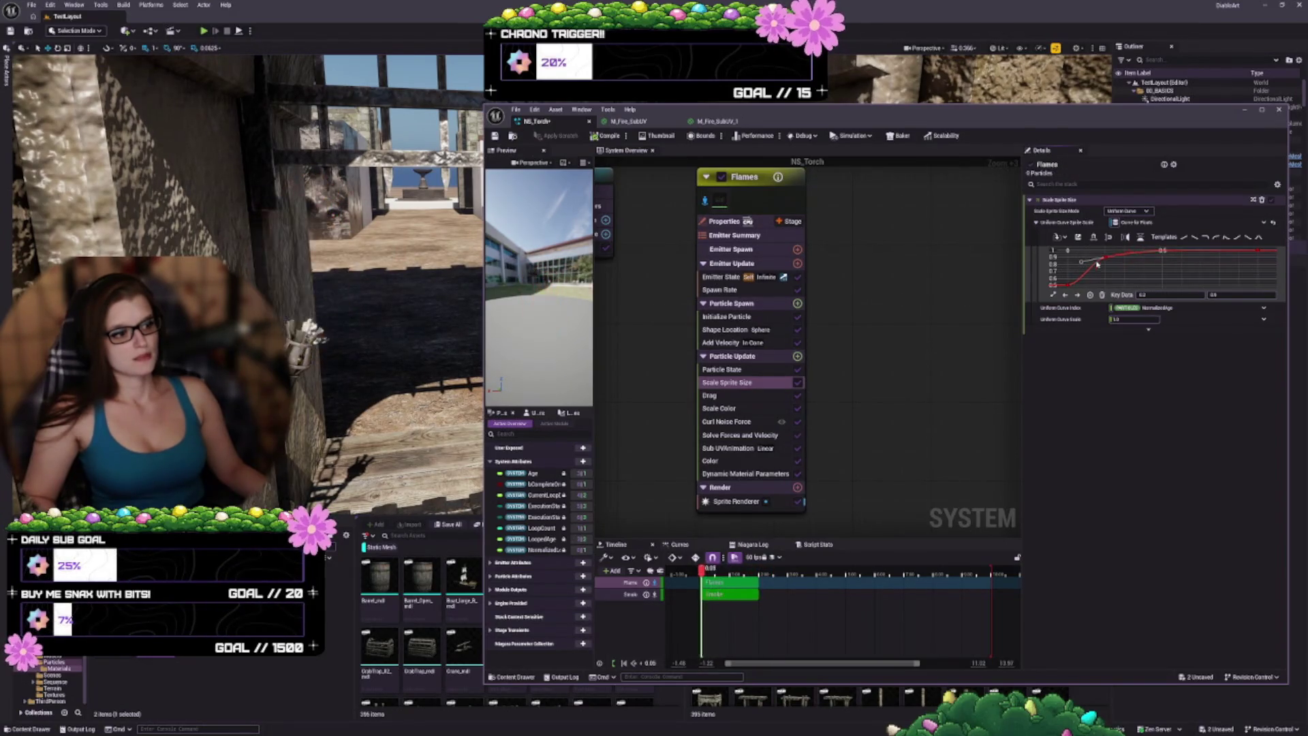
key("ctrl+z")
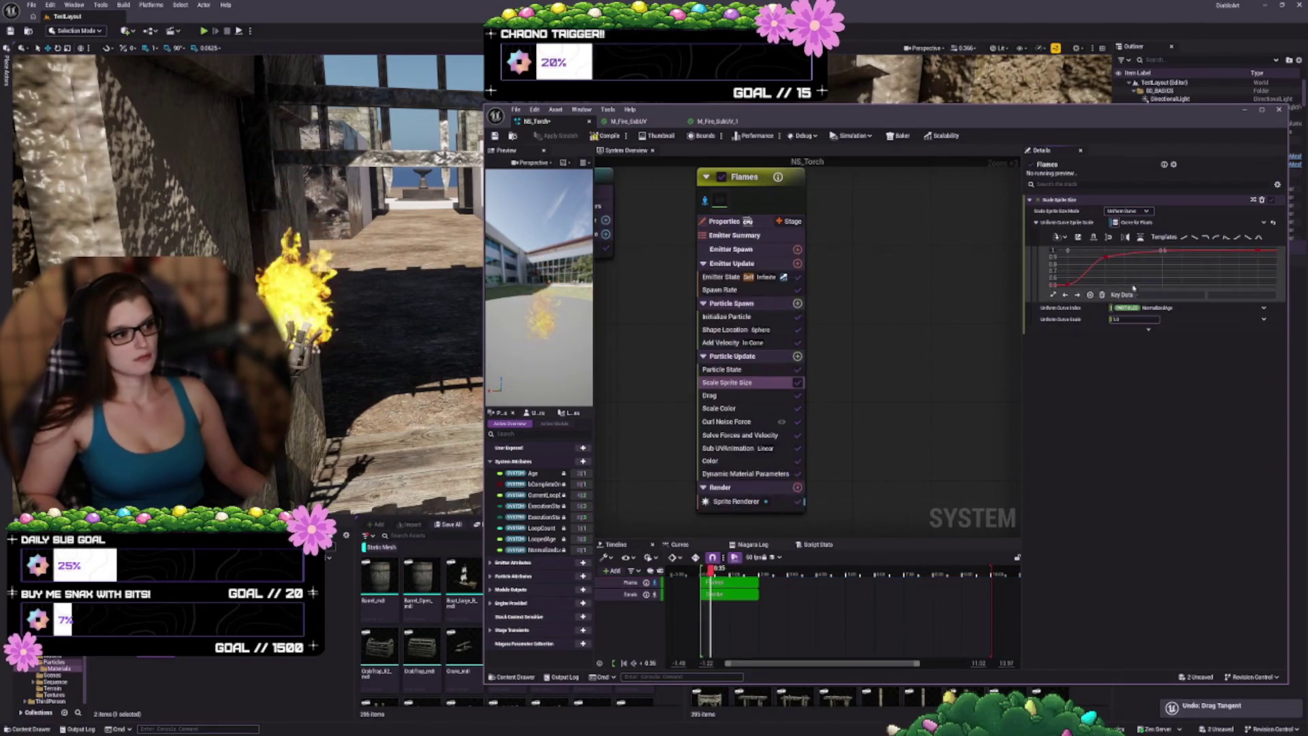
left_click(722, 396)
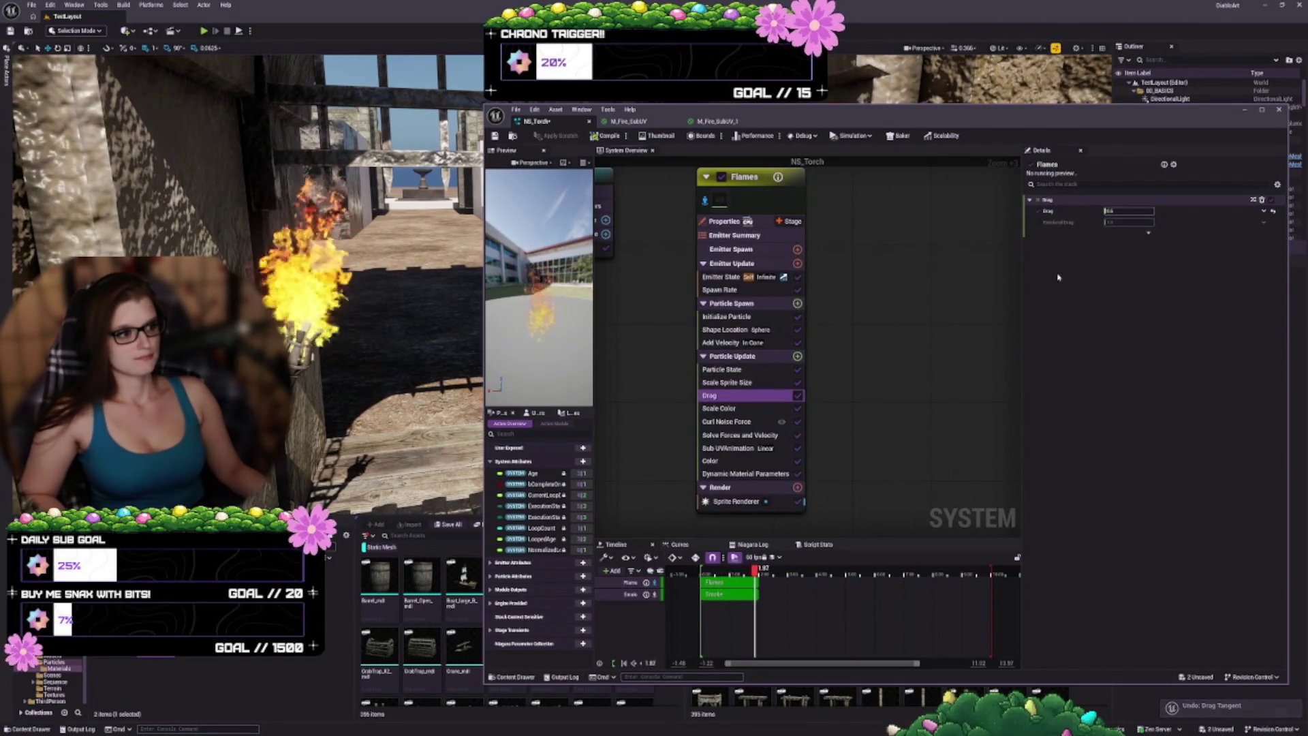
Step: Enter 66 as the Flames Drag module's drag amount
left_click(1120, 210)
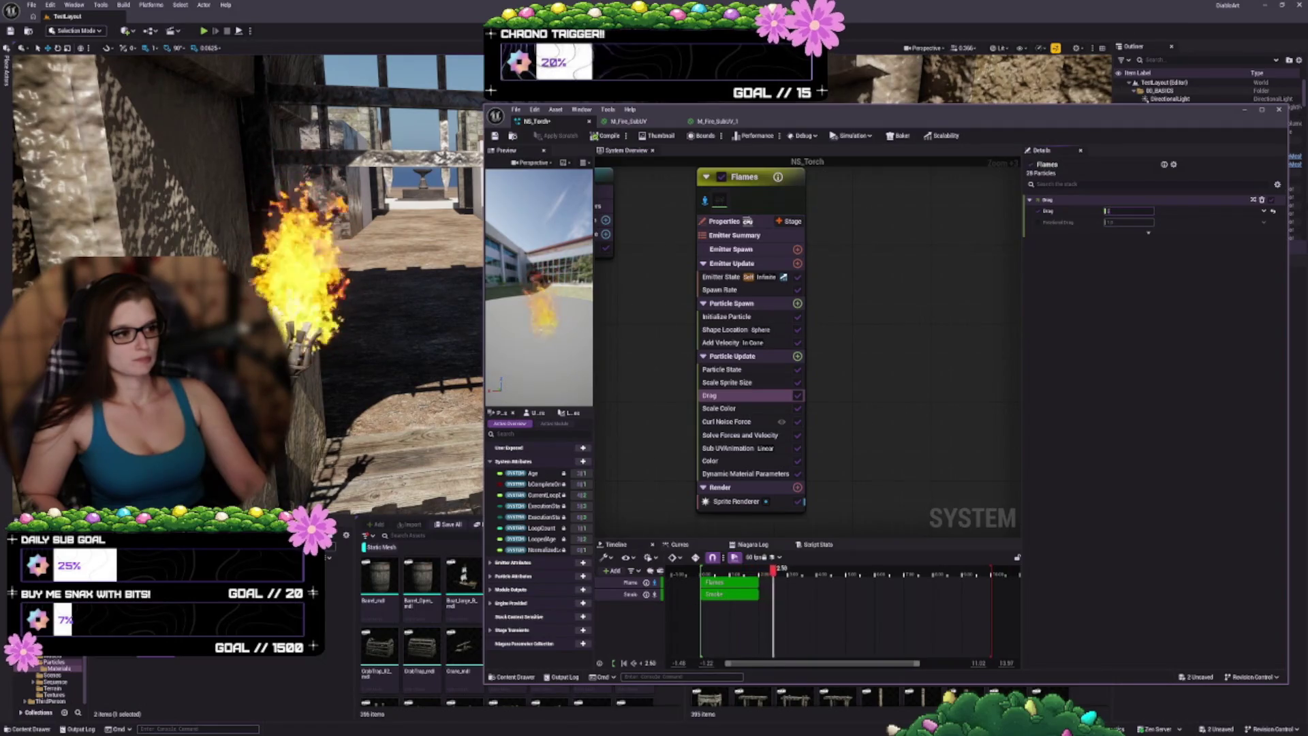
type("66")
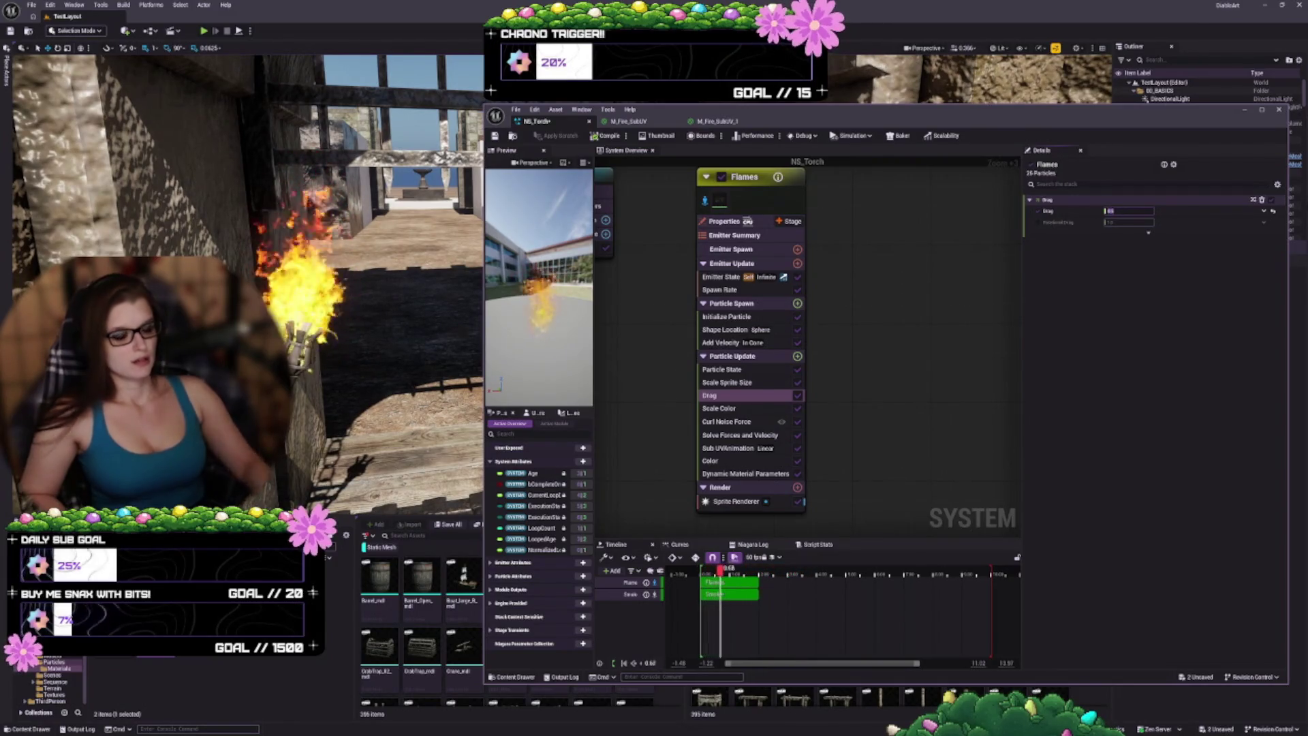
left_click(719, 408)
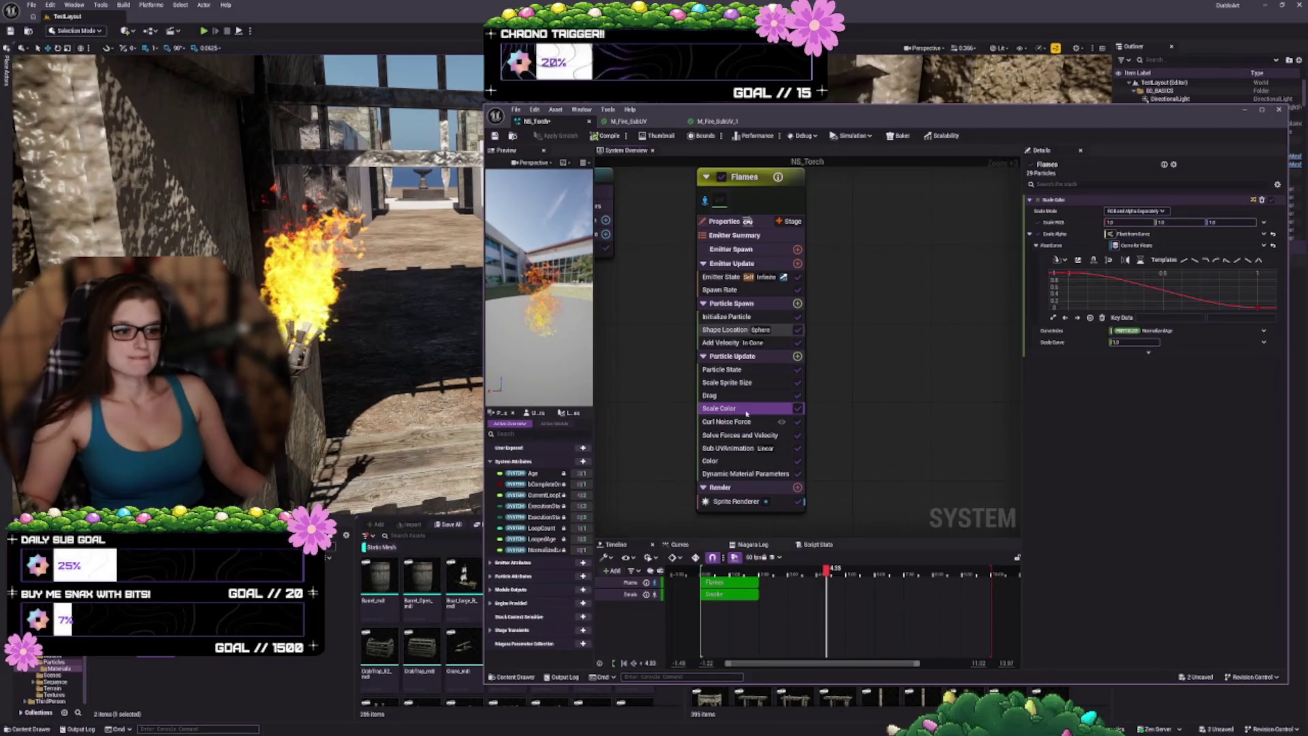
Step: Toggle the Flames Scale Color module off, then undo to switch it back on
left_click_drag(841, 398, 834, 374)
left_click(792, 386)
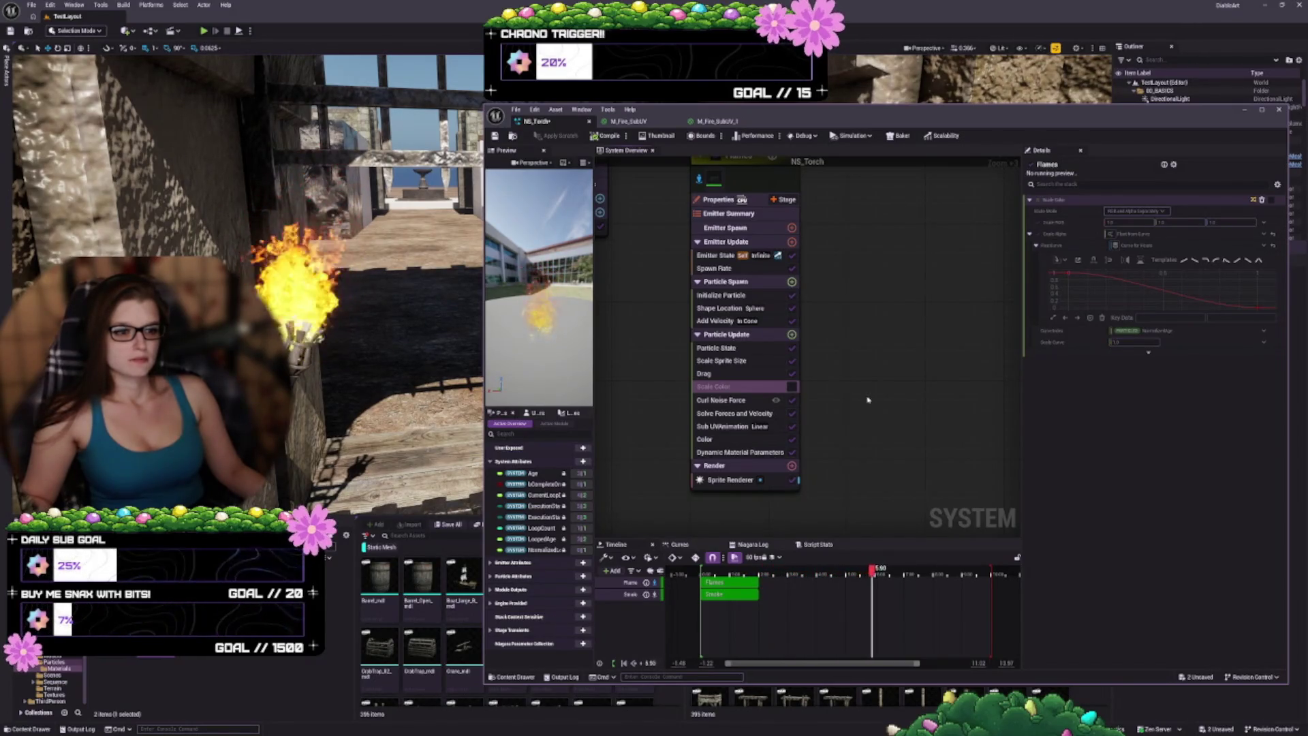
key("ctrl+z")
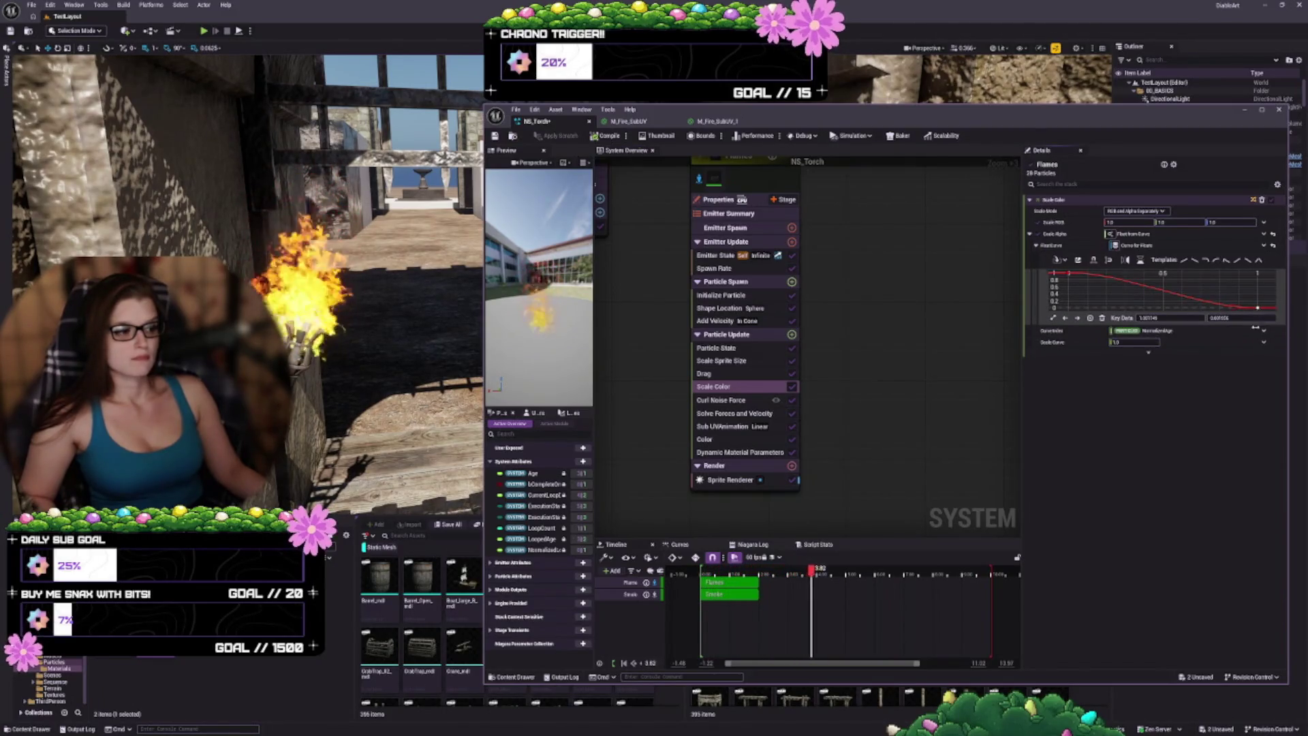
Step: Set the Scale Color curve's end key to time 1.0 and value 0 in Key Data
left_click(1258, 309)
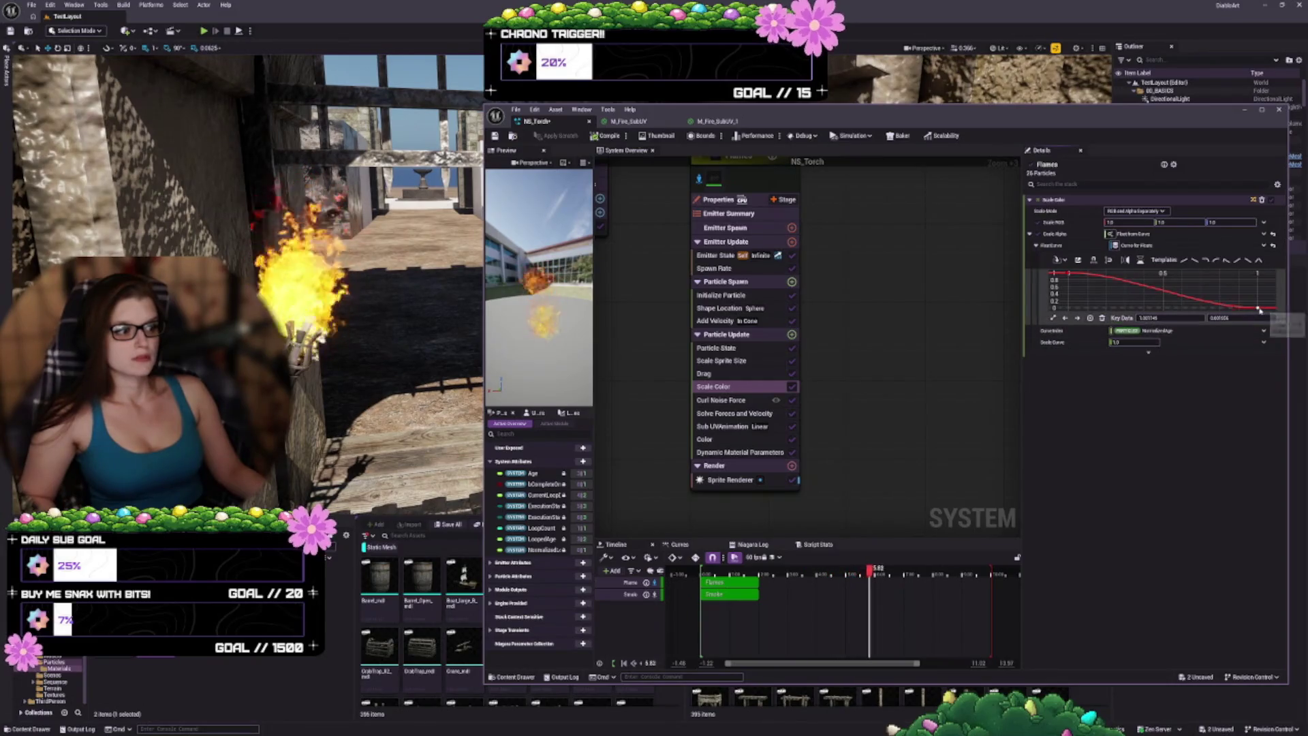
mouse_move(1259, 310)
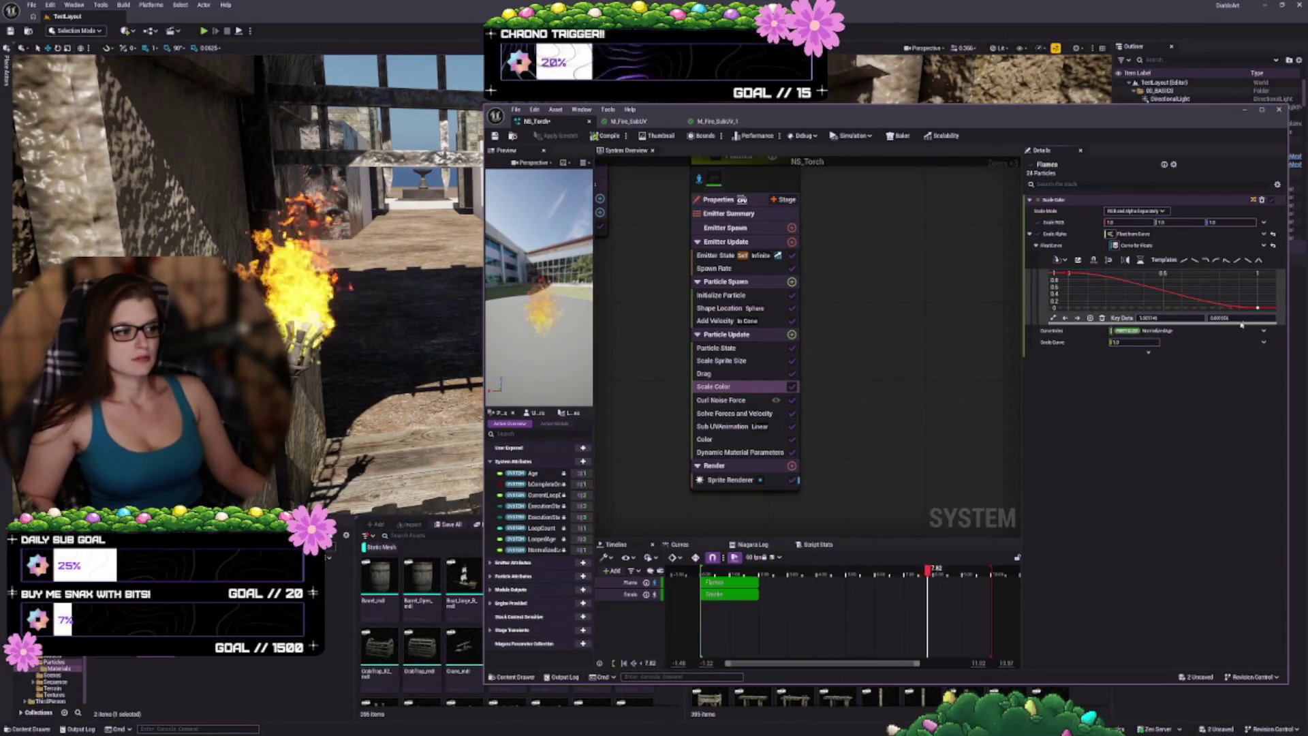
left_click(1167, 316)
type("1")
key("Tab")
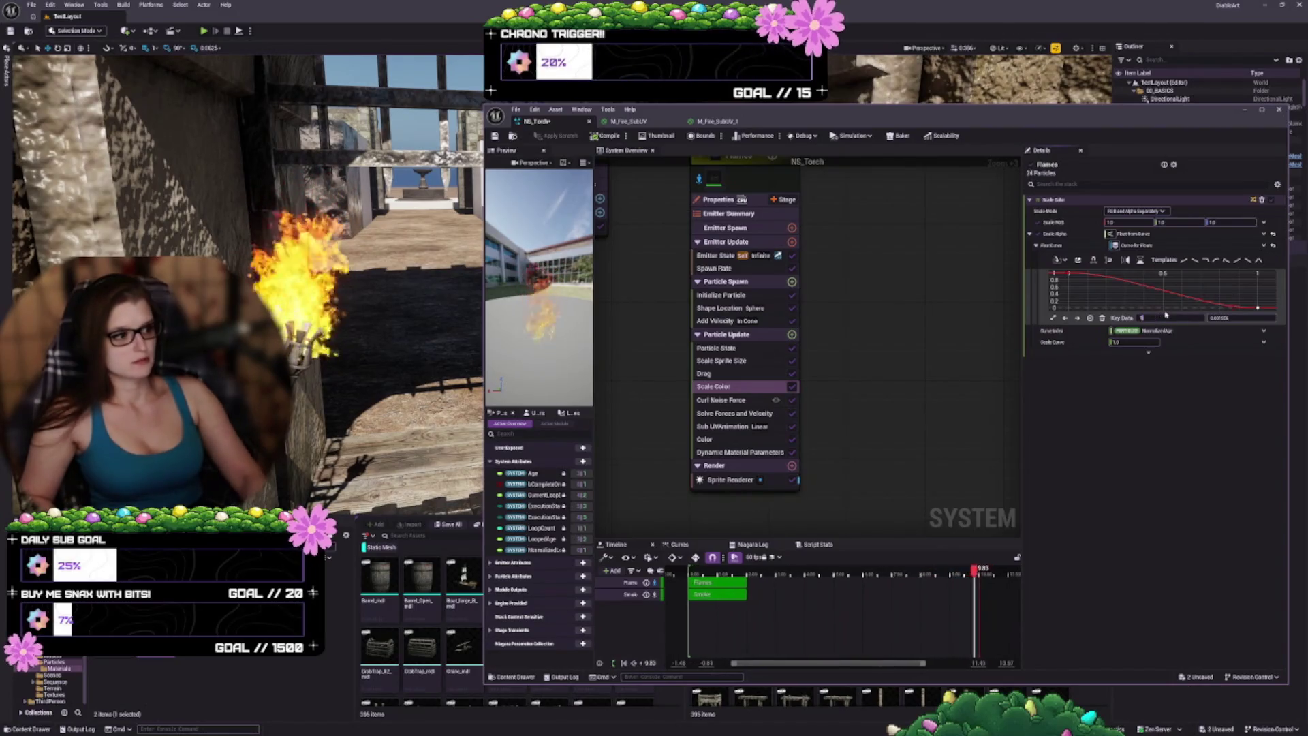
type("0")
key("Return")
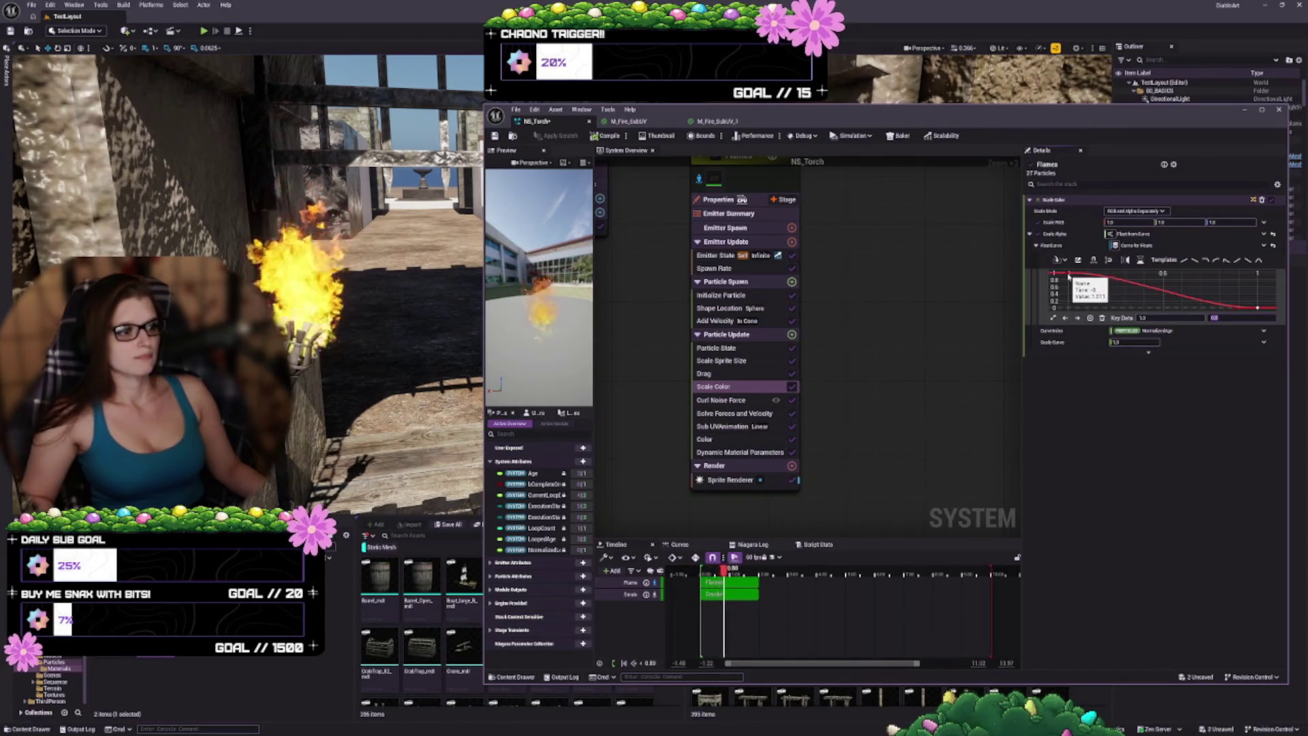
Step: Replace the Scale Color curve with the Linear Ramp Up template and frame it in the graph
left_click(1070, 275)
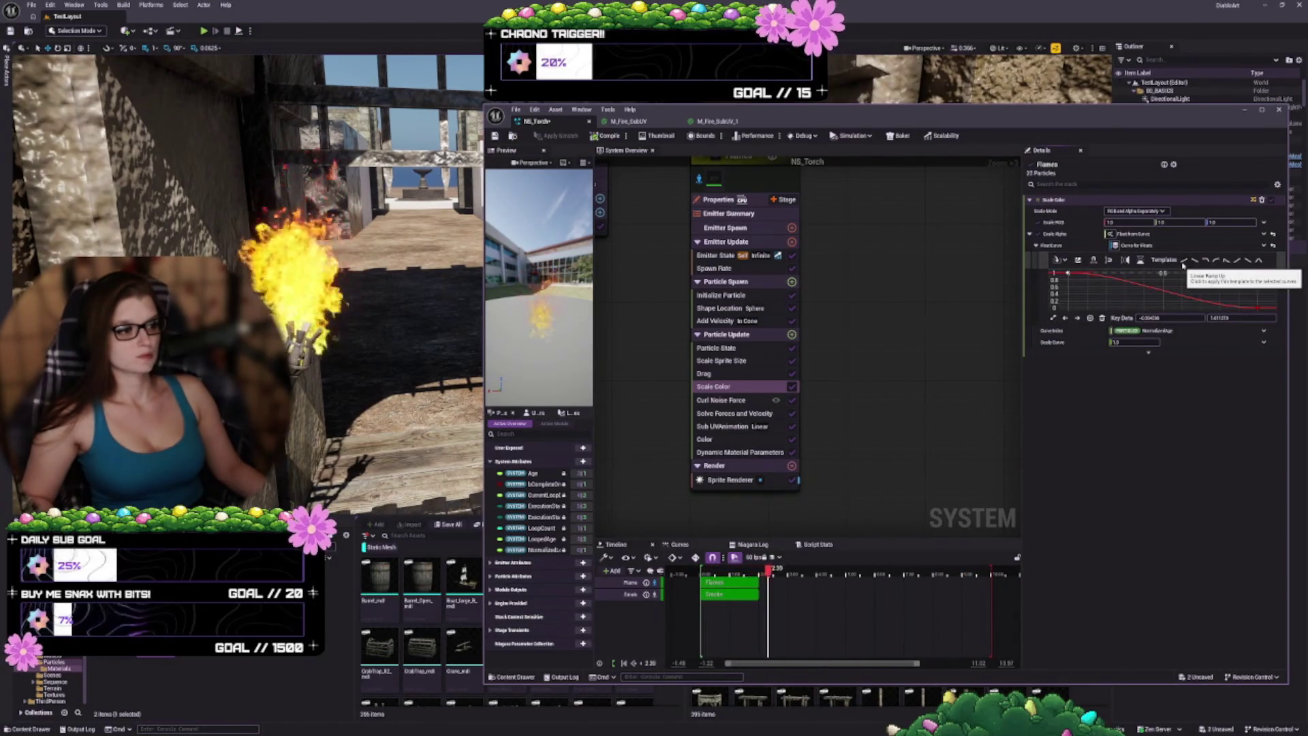
left_click(1184, 262)
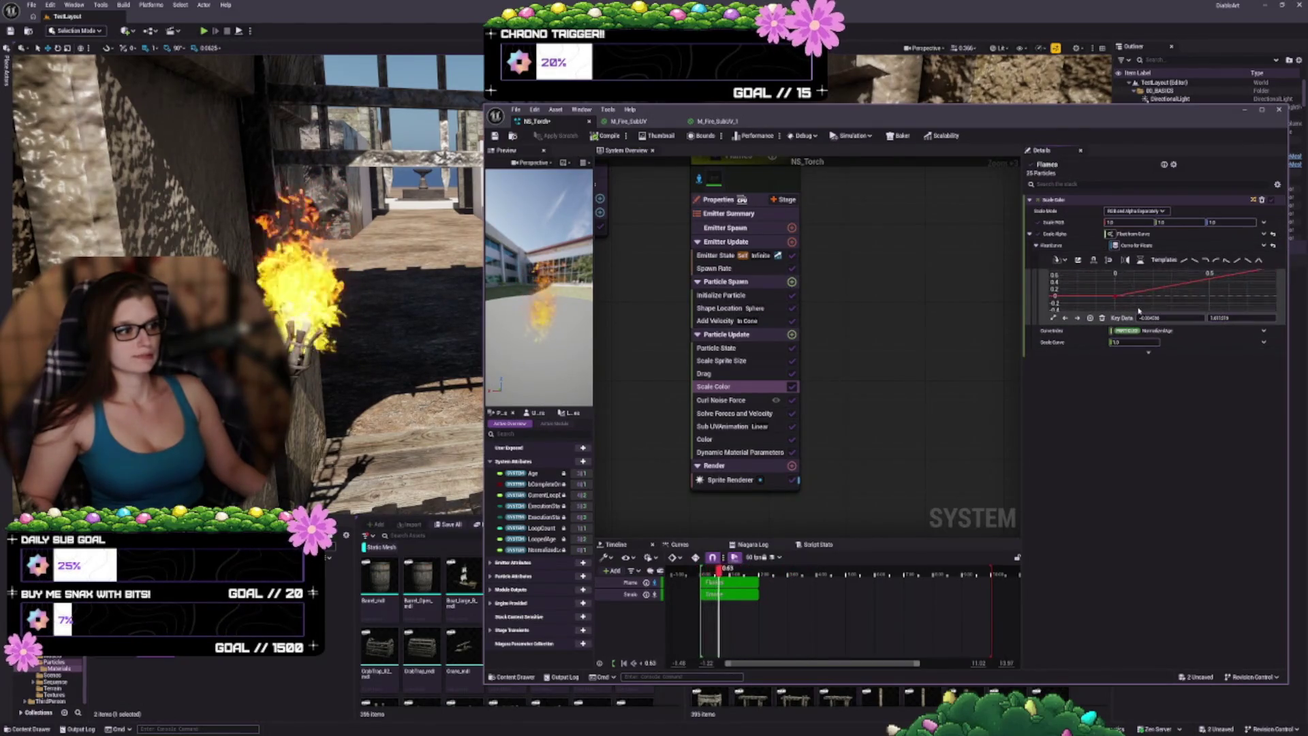
left_click(1051, 318)
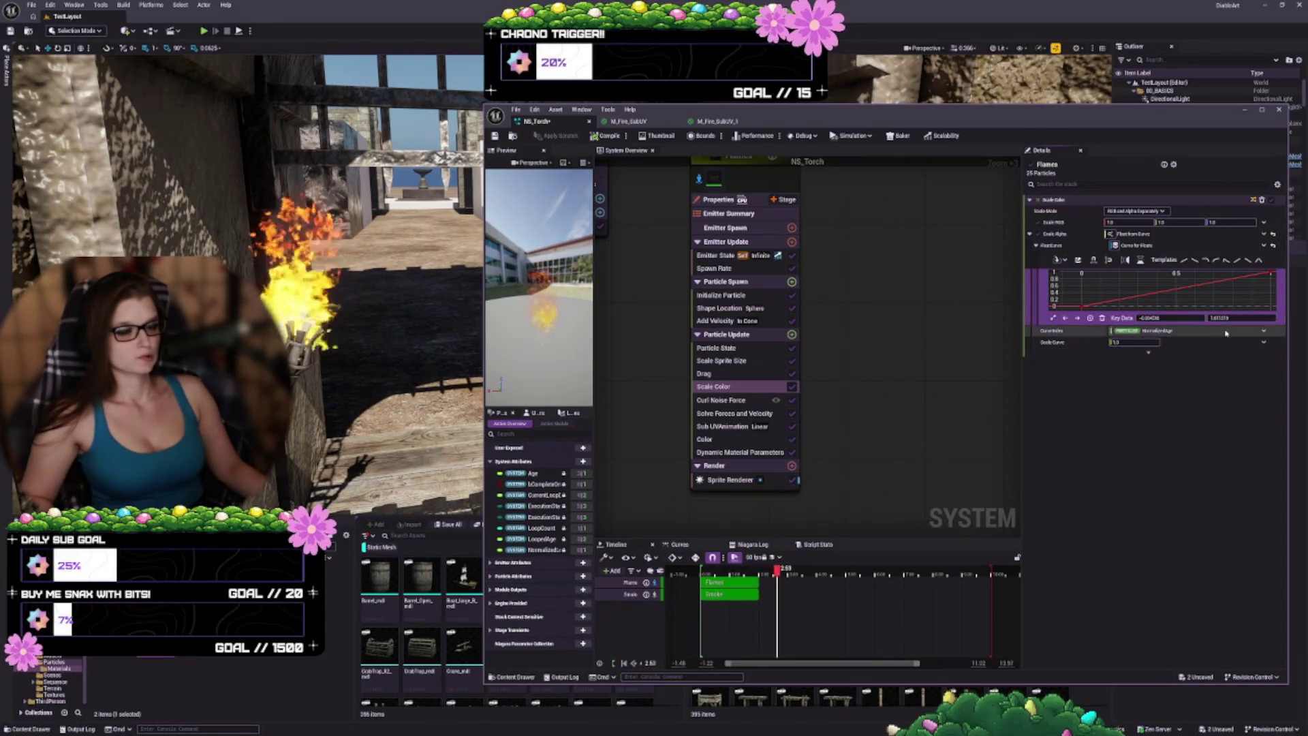
scroll(1204, 300, "down", 1)
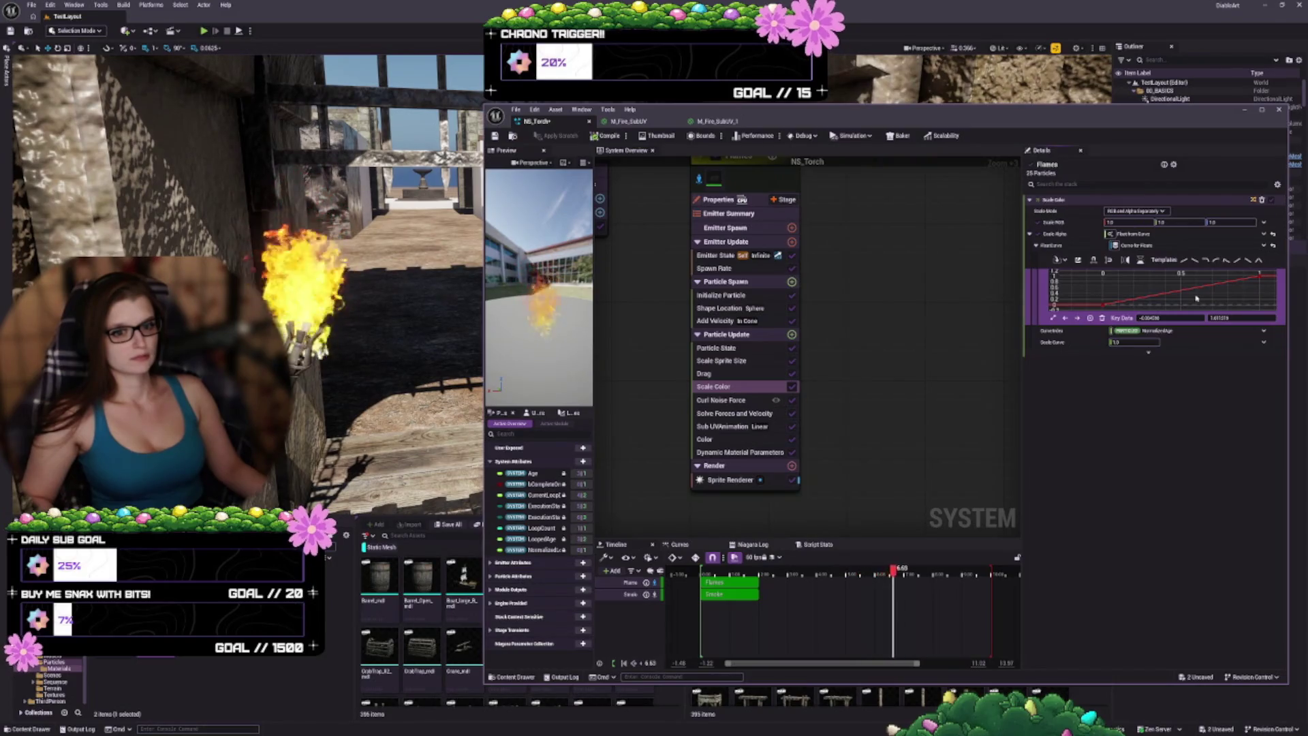
scroll(1193, 301, "down", 1)
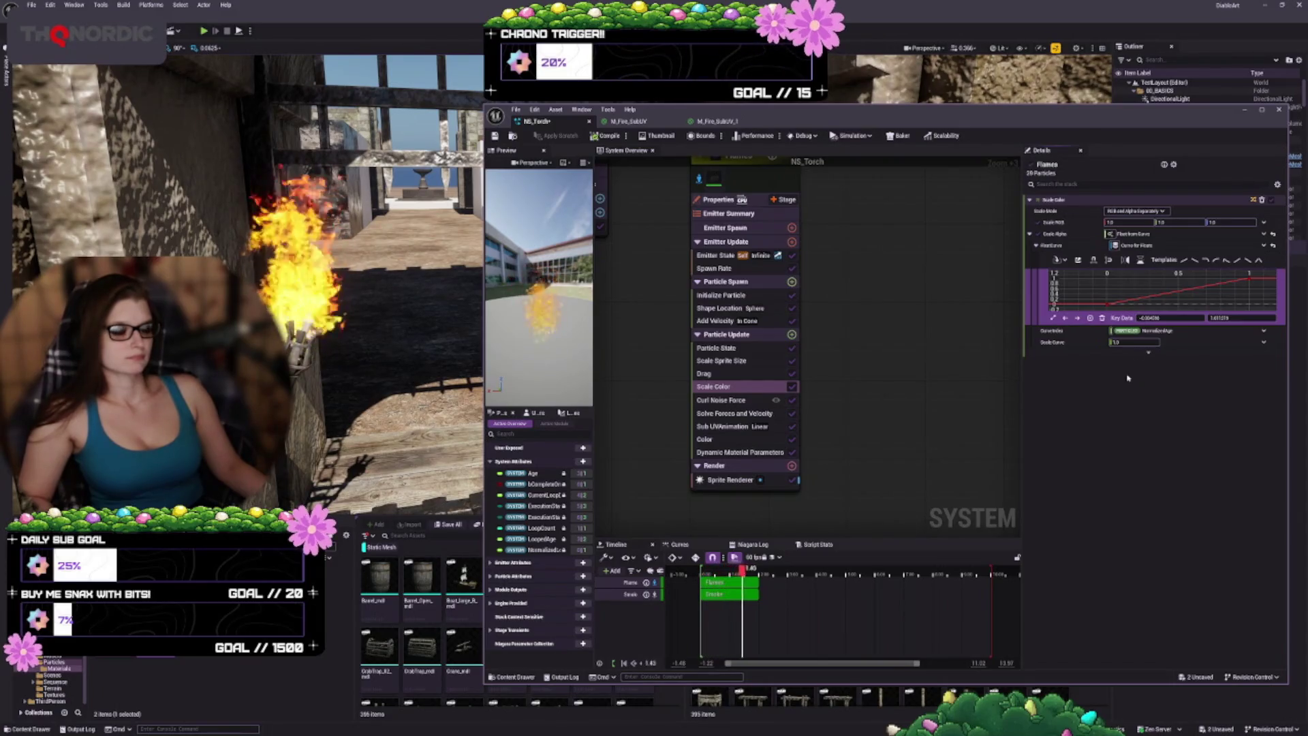
Step: Set a Scale Color curve key's interpolation to Auto
right_click(1108, 305)
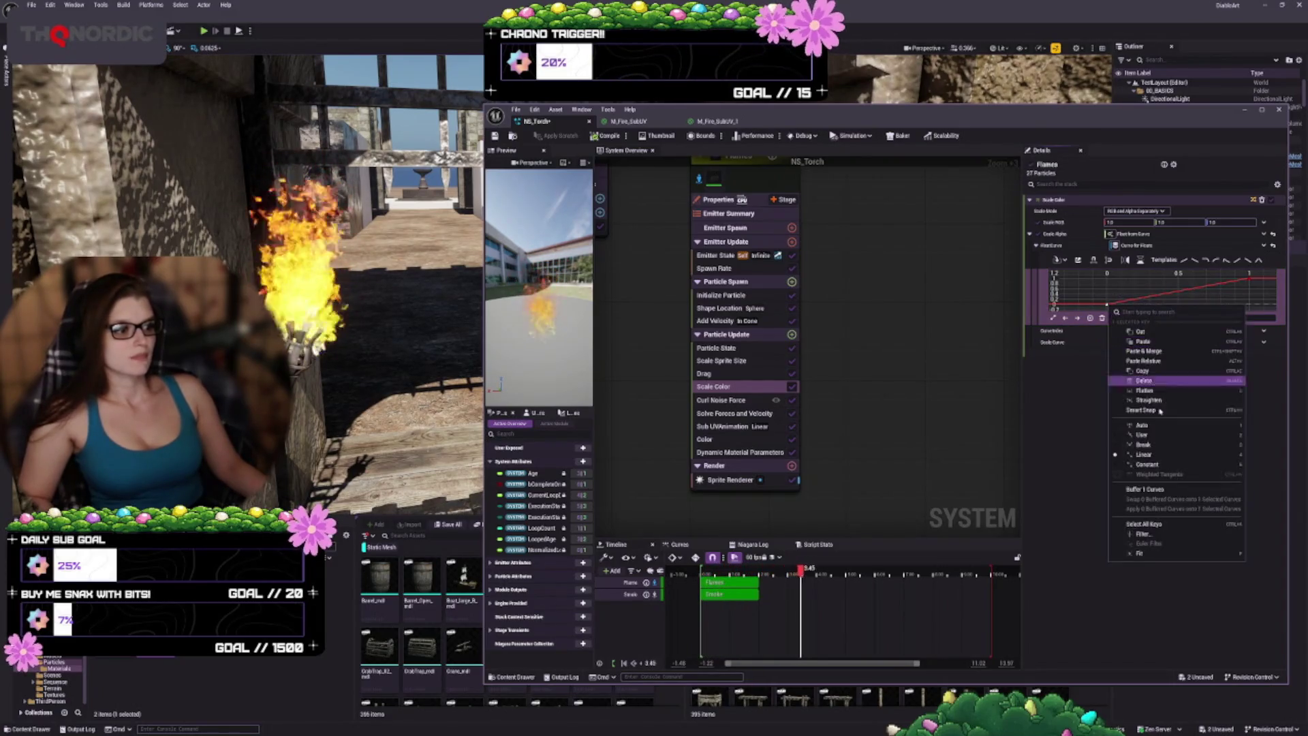
left_click(1164, 427)
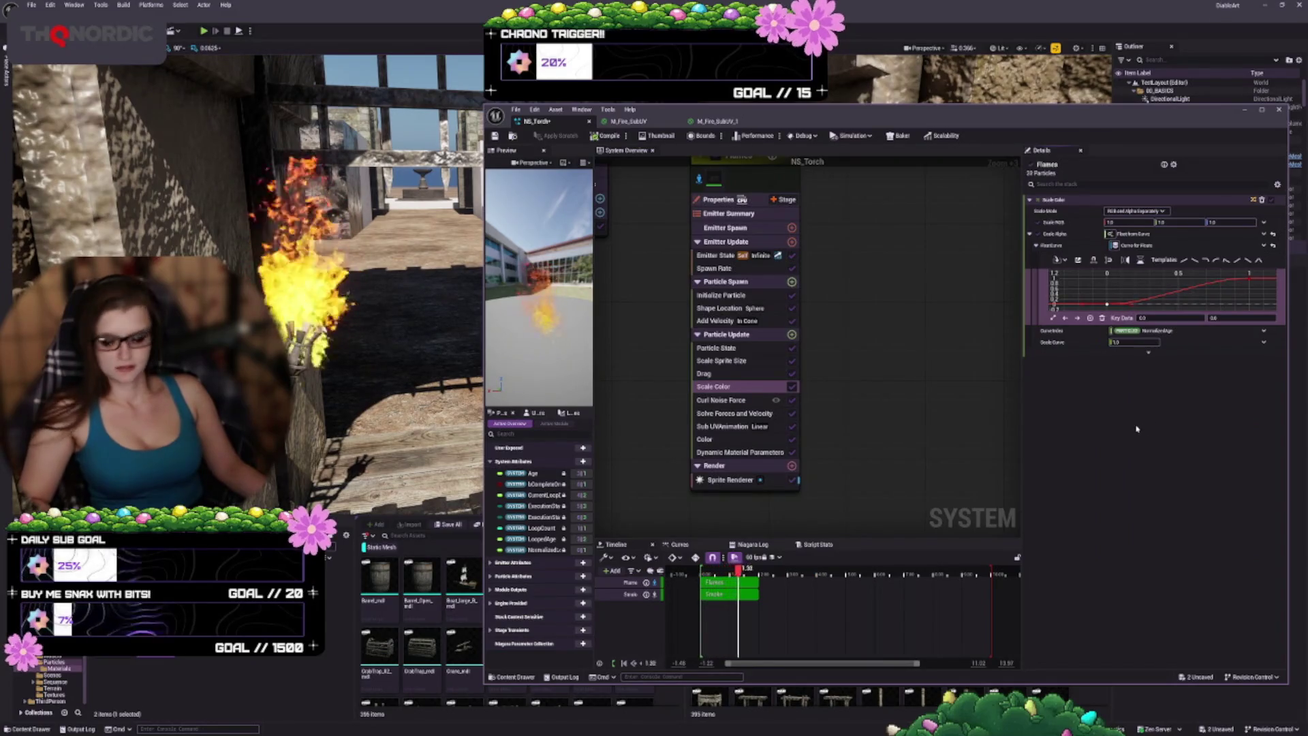
mouse_move(1250, 279)
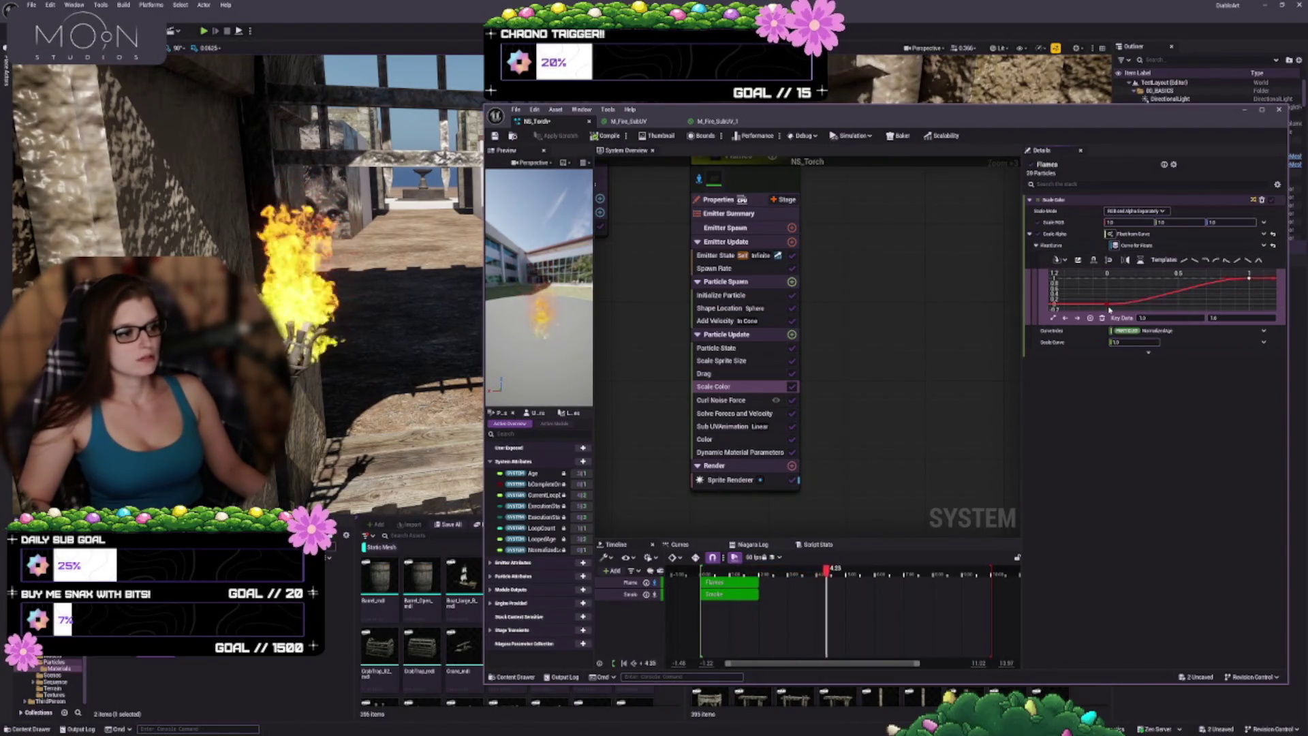
Step: Drag the Scale Color keys to ease the rise, undo the last two moves, and close M_Fire_SubUV
left_click(1143, 303)
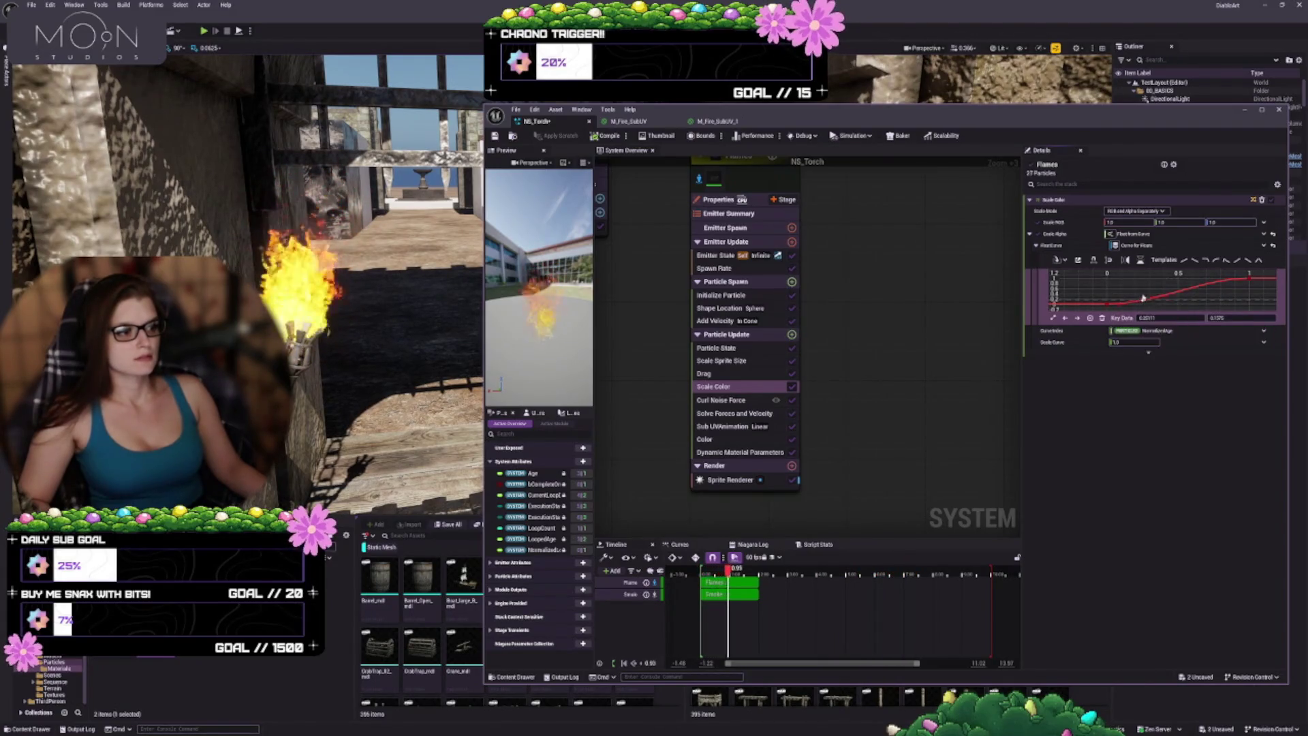
mouse_move(1141, 302)
left_mouse_down()
mouse_move(1145, 284)
mouse_move(1131, 284)
mouse_move(1156, 281)
left_mouse_up()
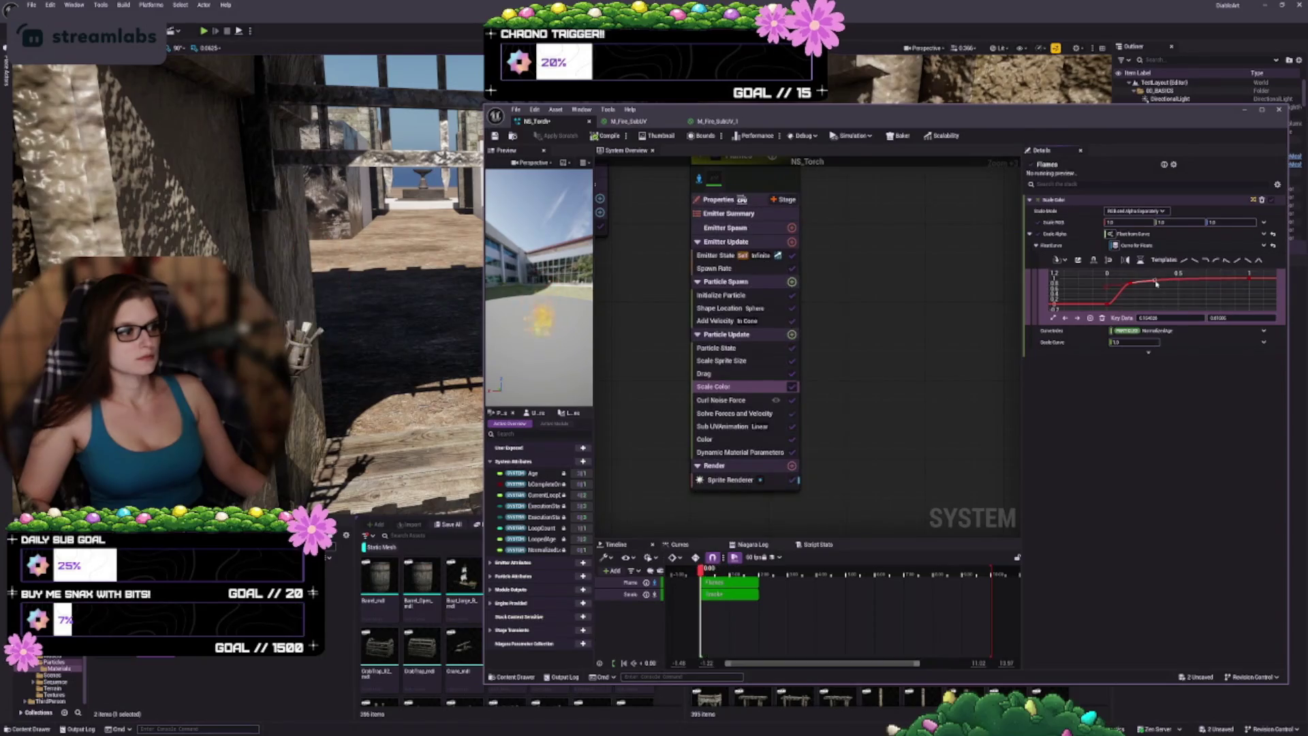
left_click_drag(1154, 281, 1132, 284)
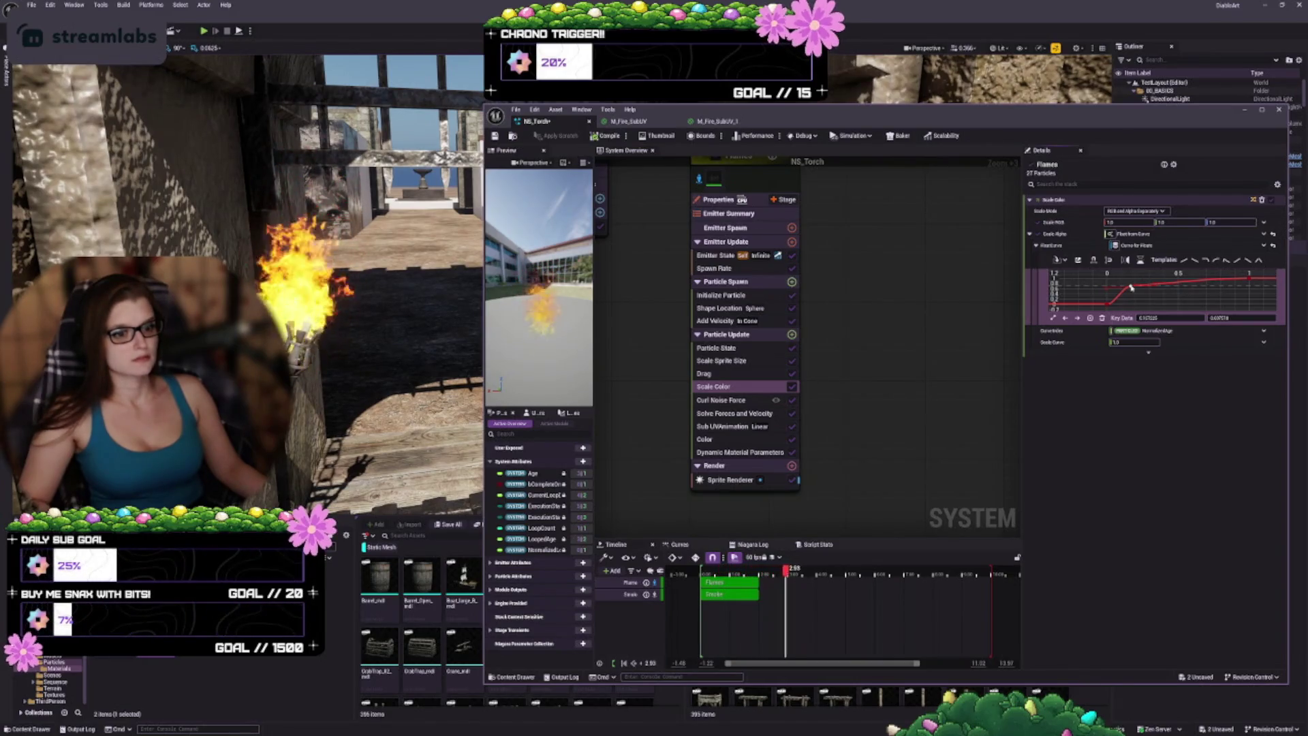
left_click_drag(1131, 287, 1128, 302)
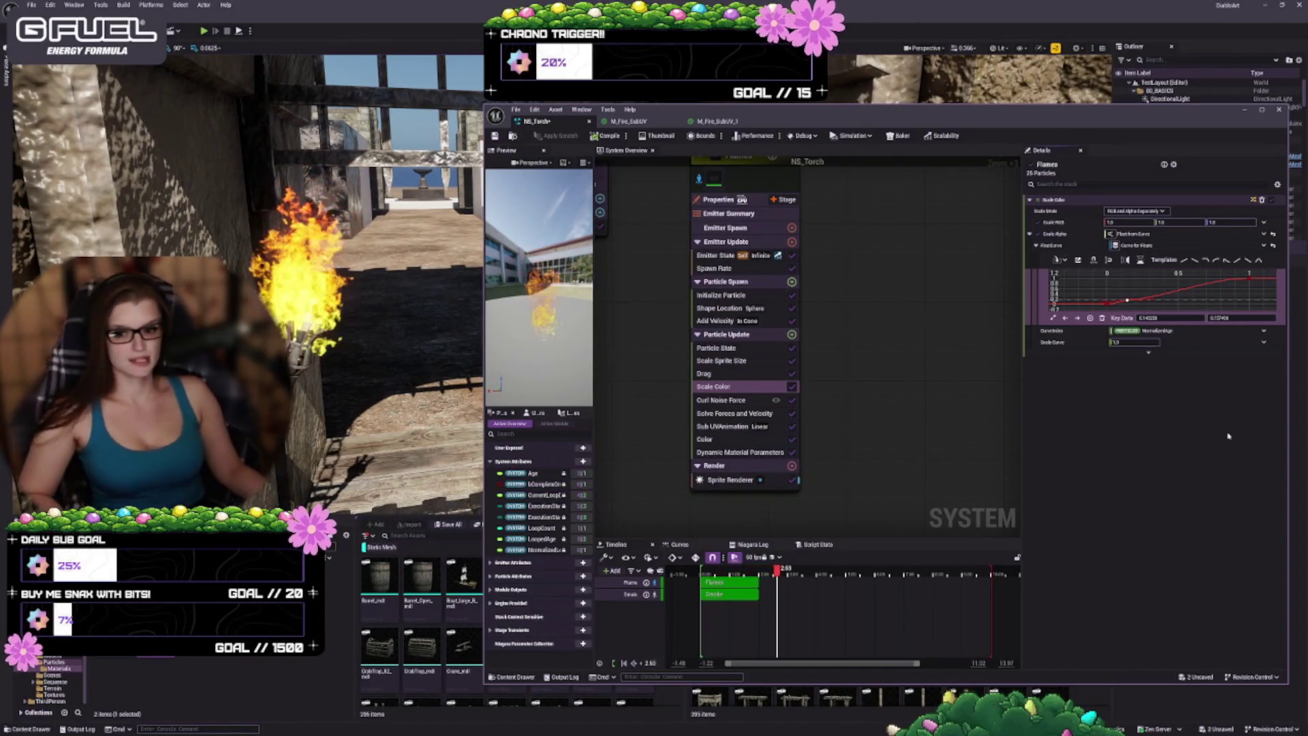
key("ctrl+z")
key("ctrl+z")
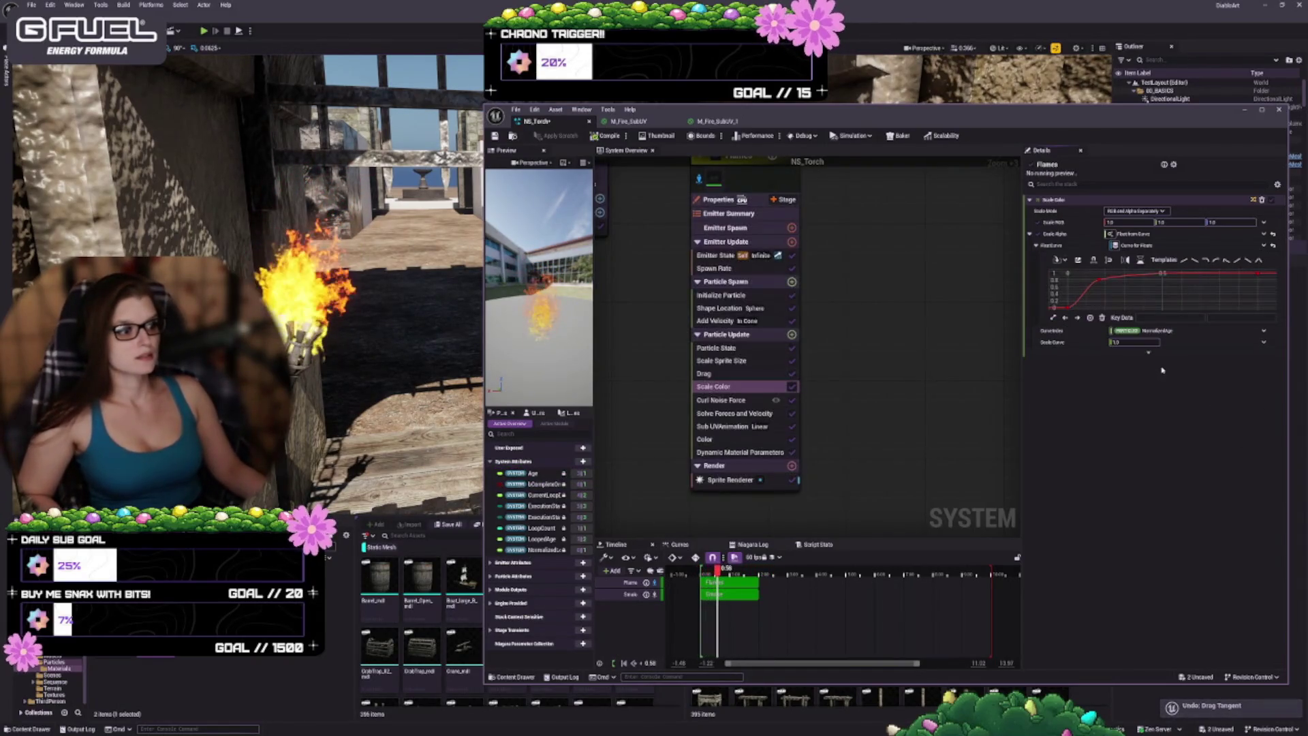
key("ctrl+z")
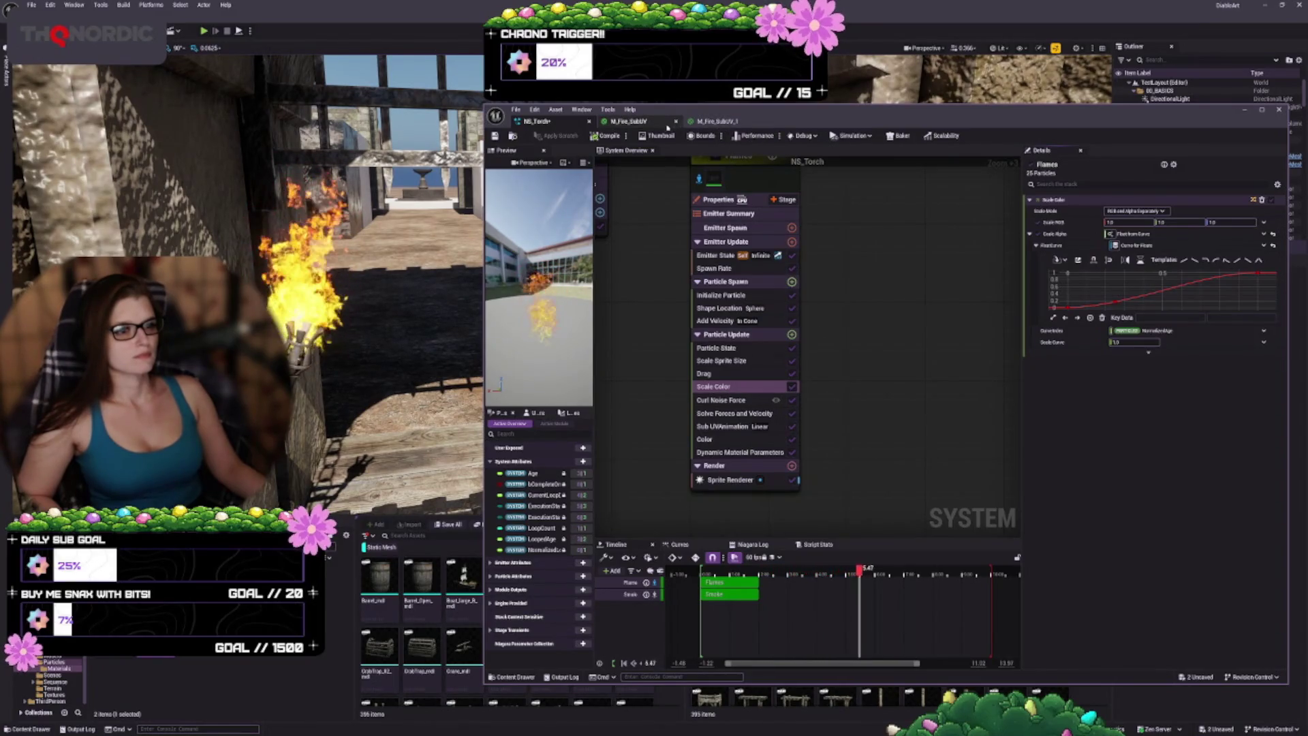
left_click(676, 121)
Step: In M_Fire_SubUV_1, expand the Subtract node preview, nudge a Multiply node and select the Texture Sample
mouse_move(1039, 536)
left_mouse_down()
mouse_move(1043, 546)
mouse_move(958, 520)
left_mouse_up()
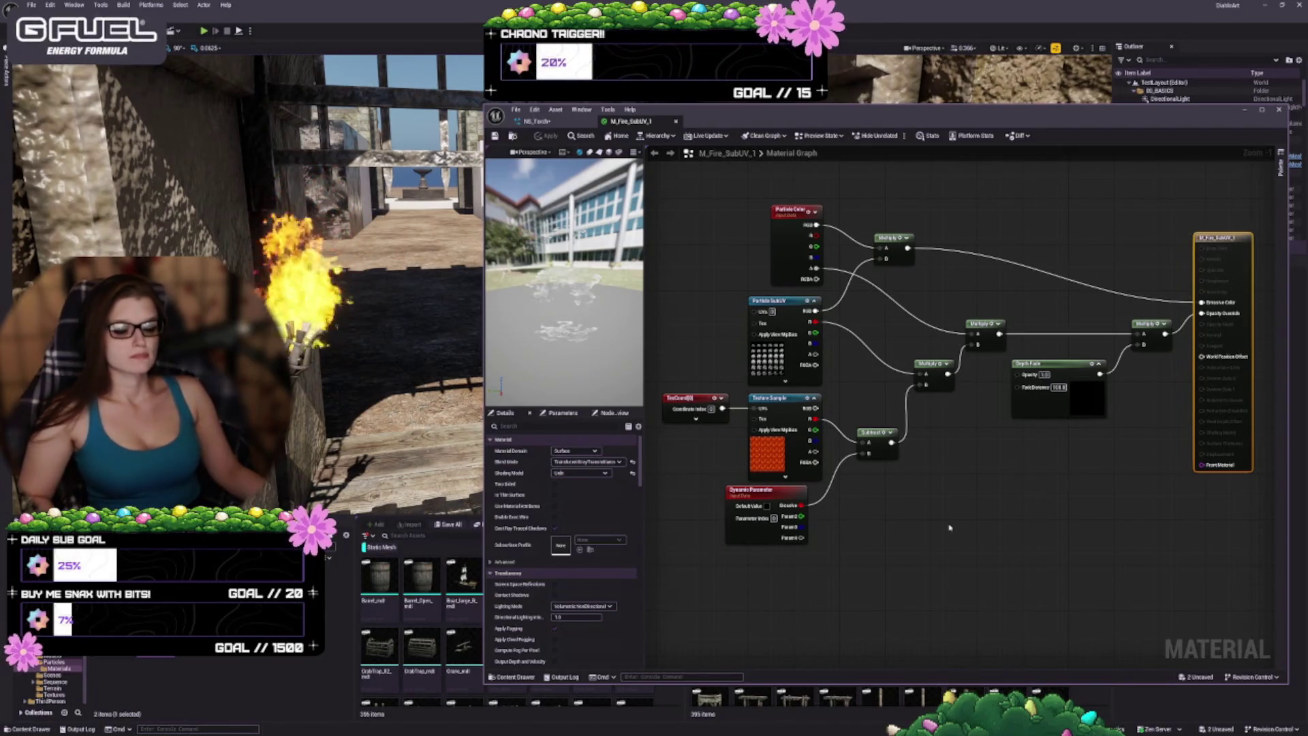
left_click(890, 432)
scroll(918, 501, "up", 1)
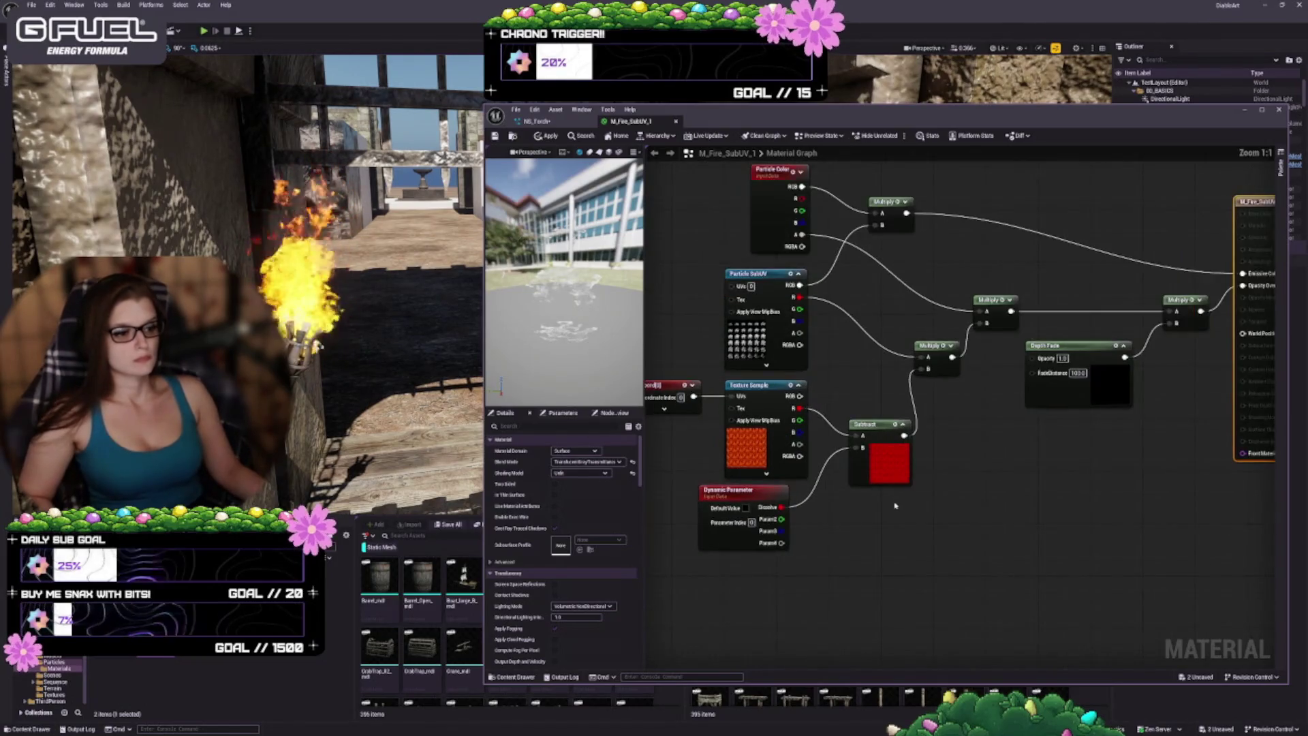
scroll(893, 518, "down", 2)
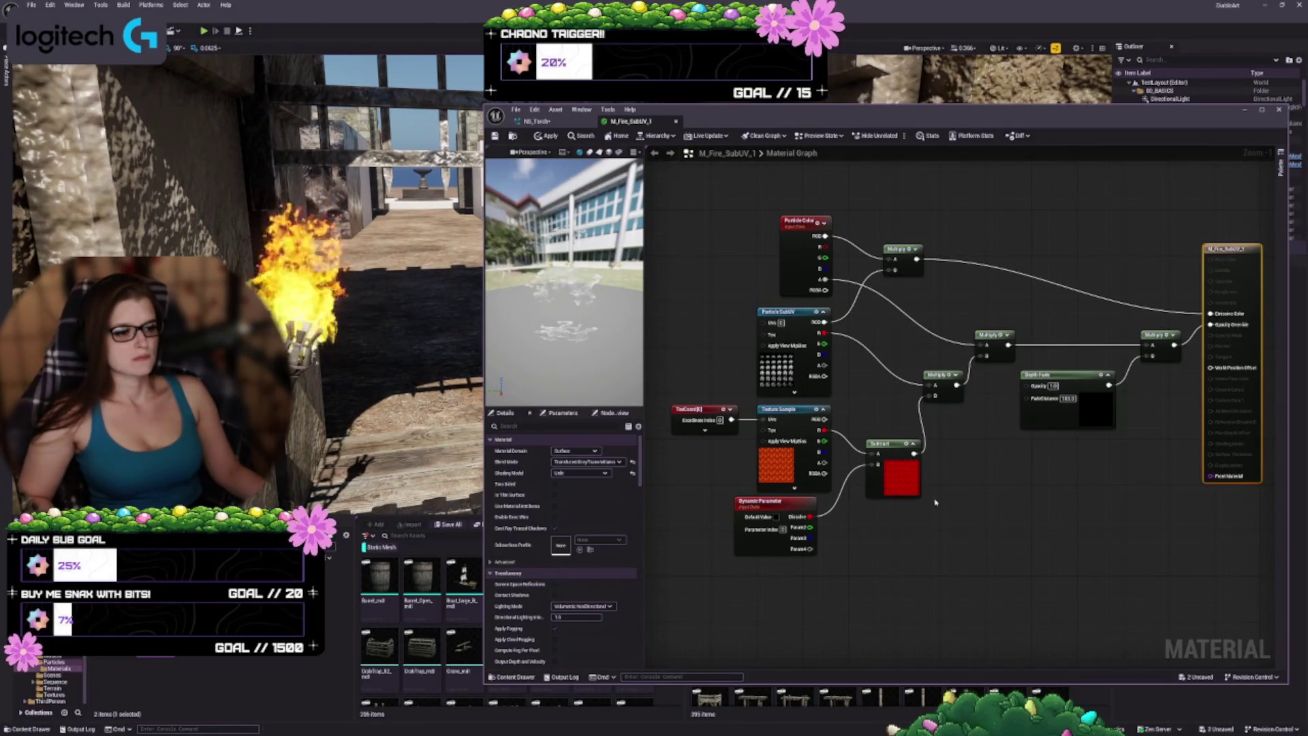
left_click_drag(946, 394, 989, 360)
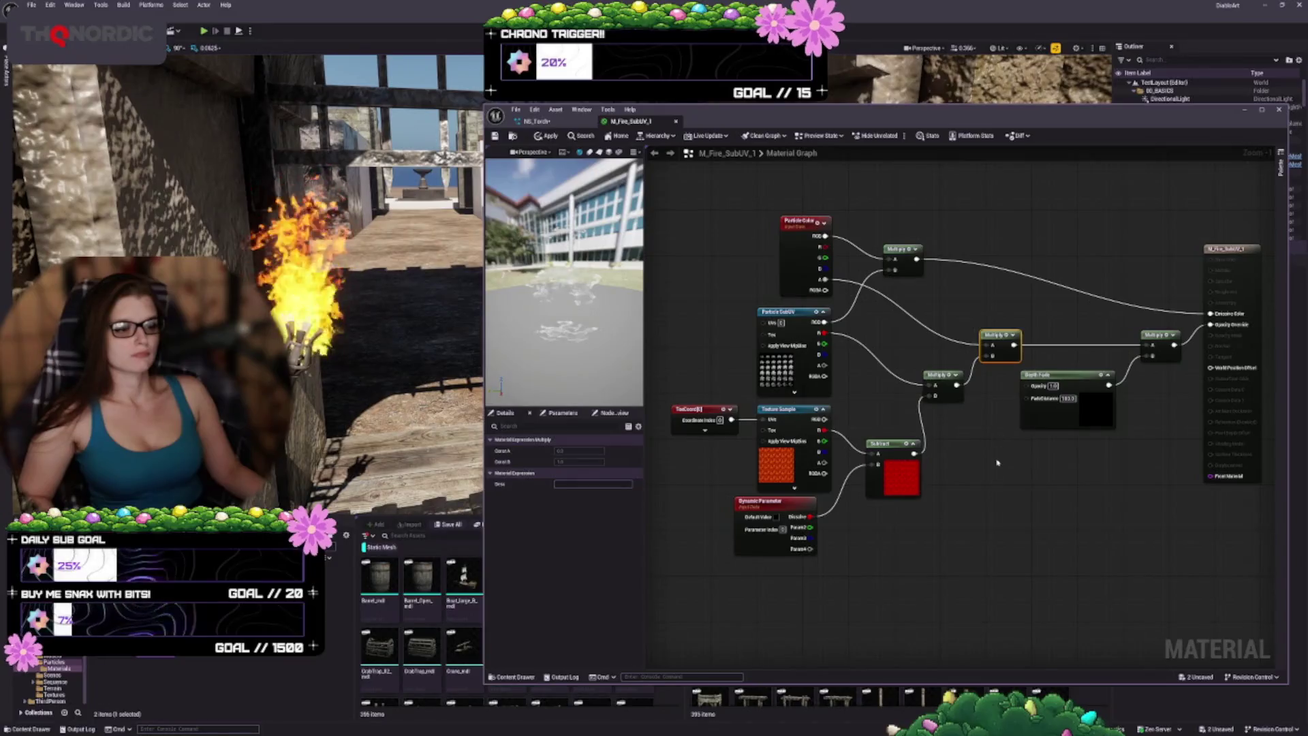
scroll(999, 491, "up", 1)
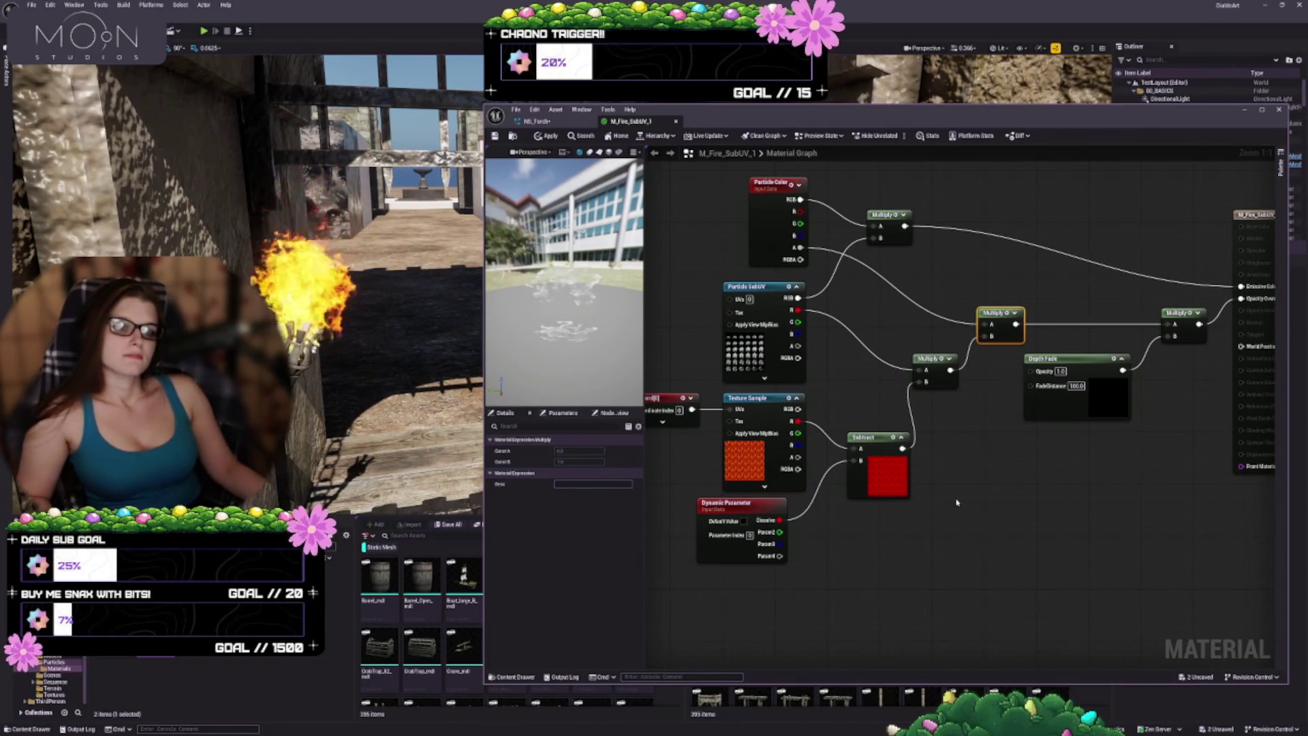
left_click(748, 457)
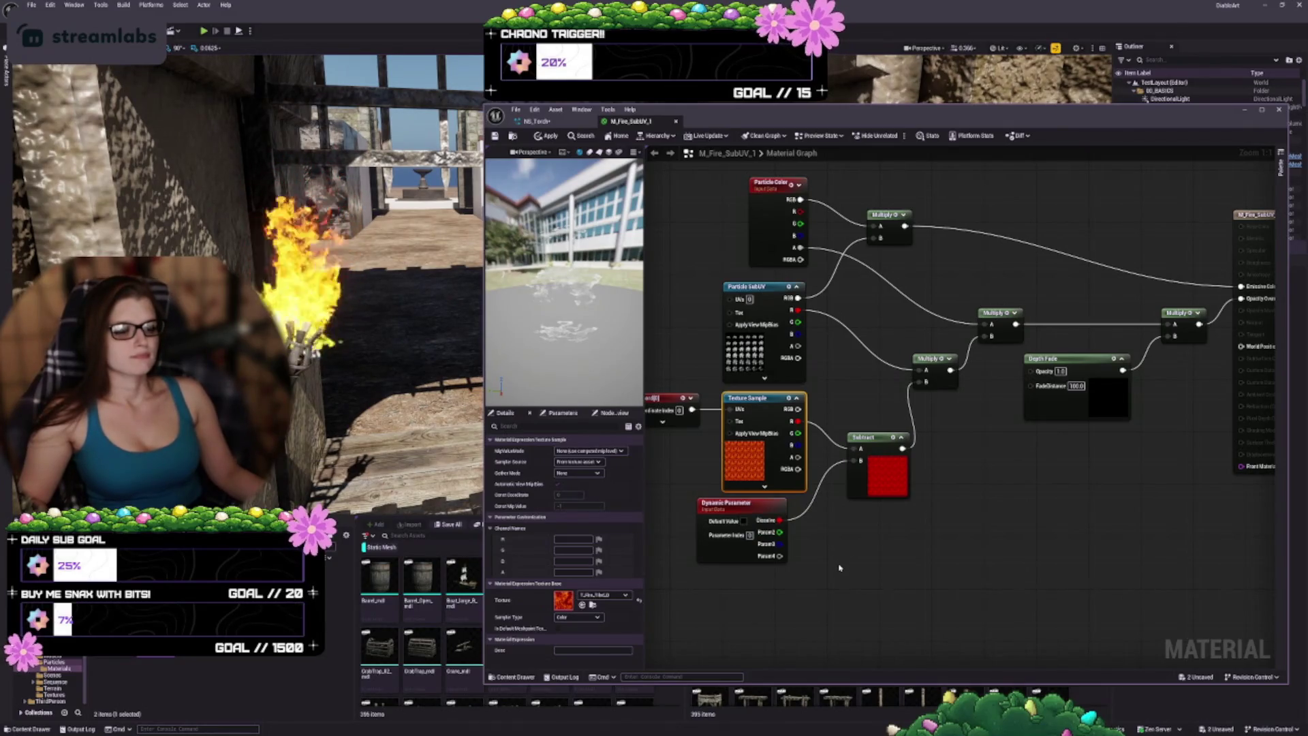
mouse_move(840, 568)
left_mouse_down()
mouse_move(868, 544)
mouse_move(920, 569)
mouse_move(824, 586)
left_mouse_up()
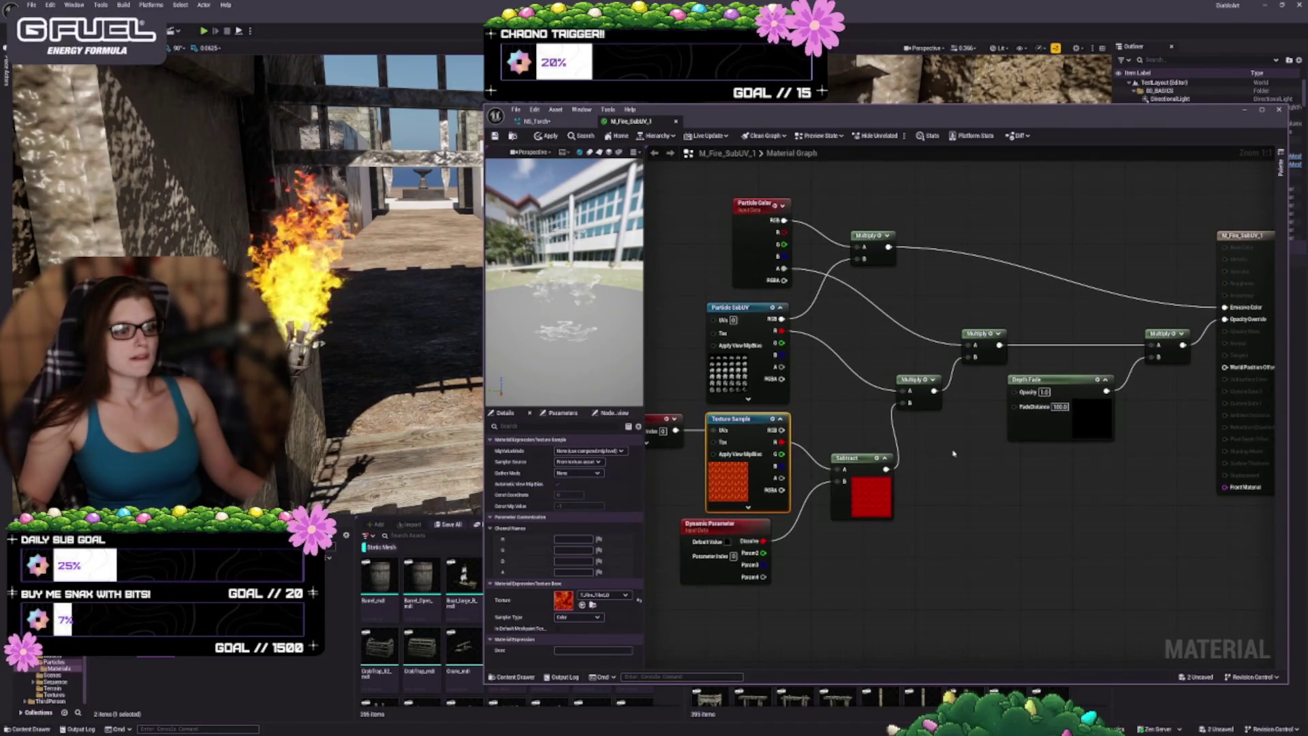
Step: Expand previews on the lower and upper Multiply nodes, collapse the Subtract preview, and recentre the graph
left_click(920, 392)
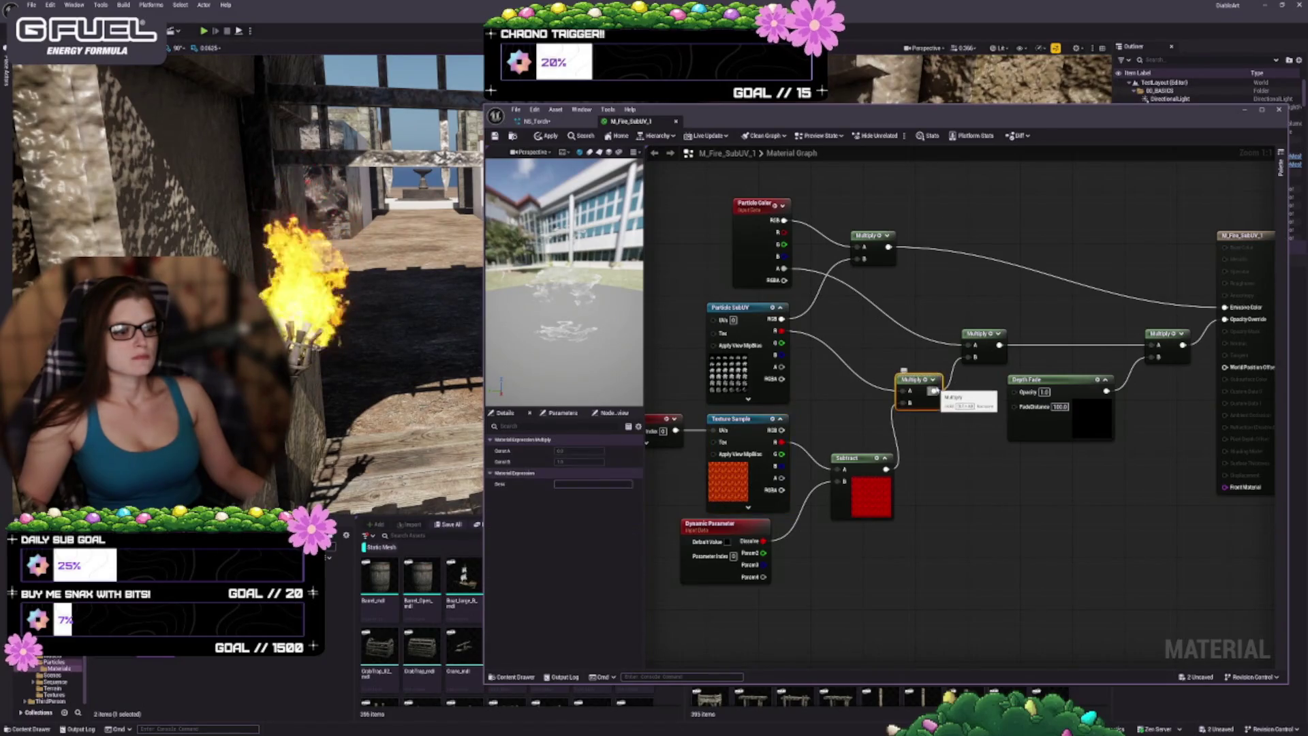
left_click(932, 380)
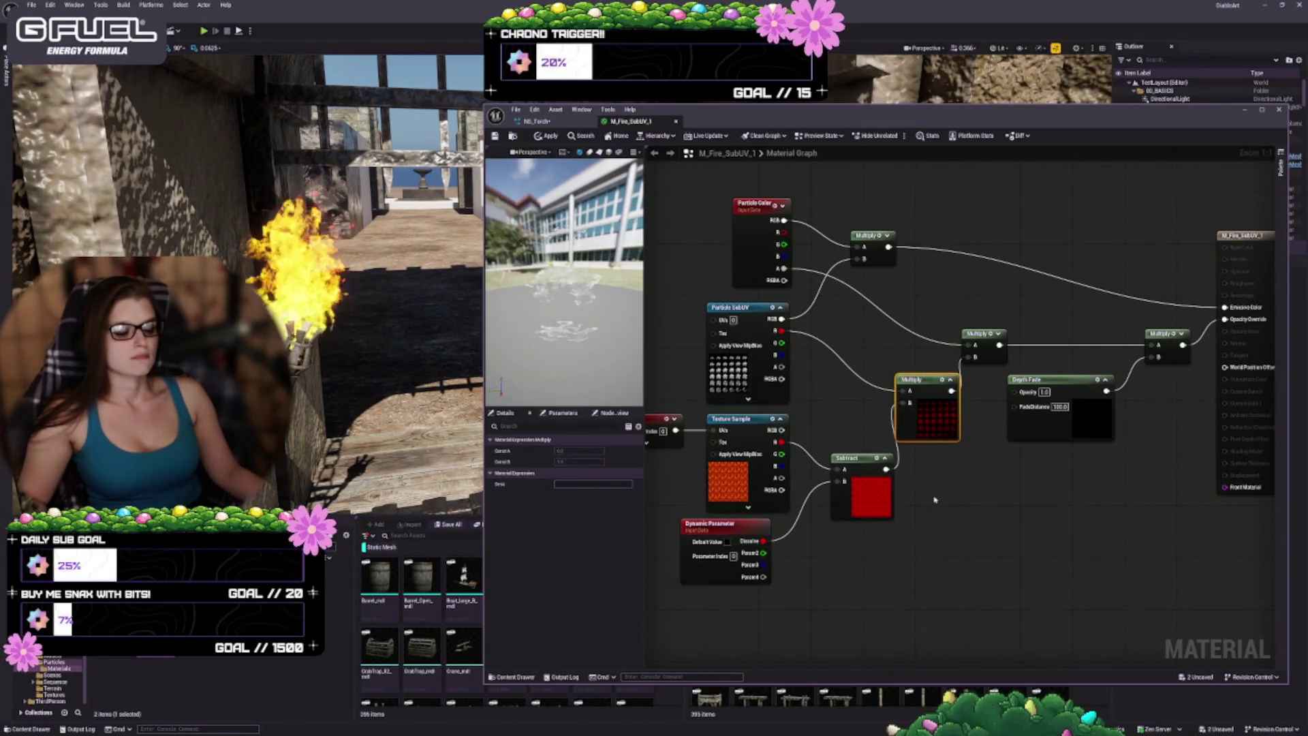
left_click(884, 458)
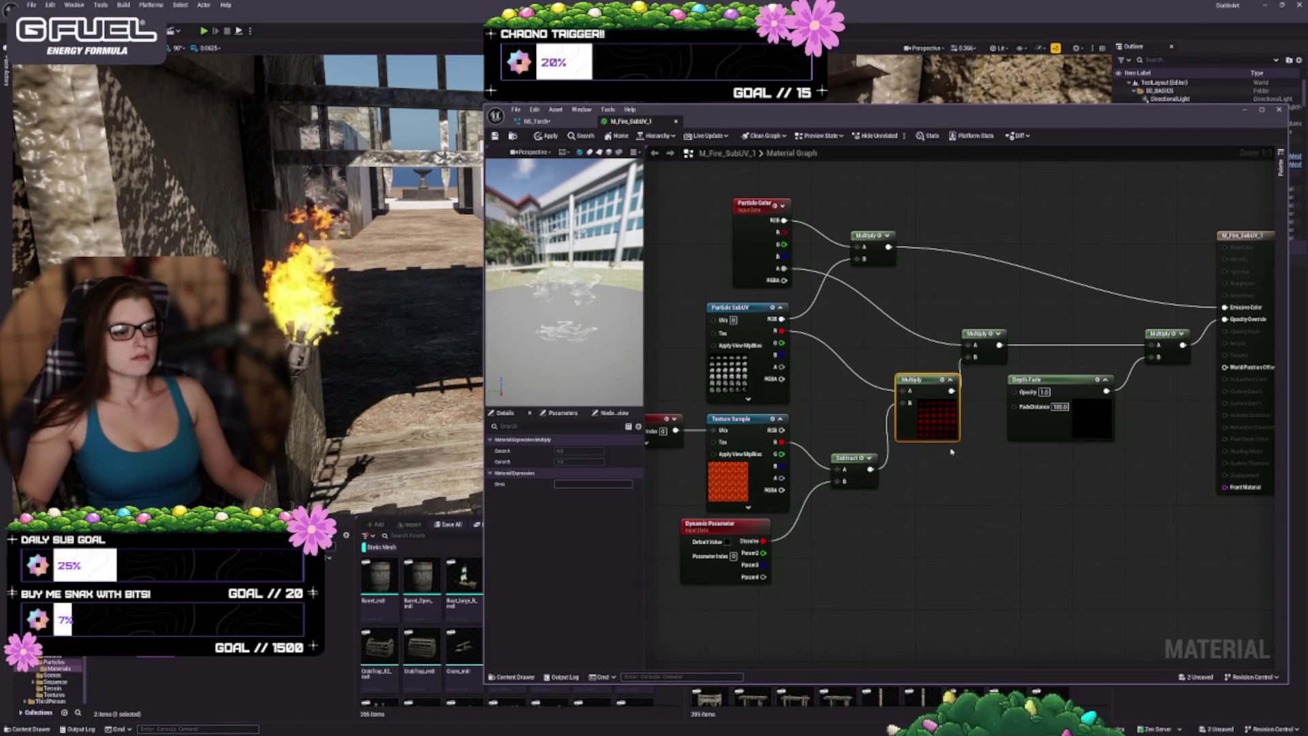
left_click_drag(879, 336, 888, 315)
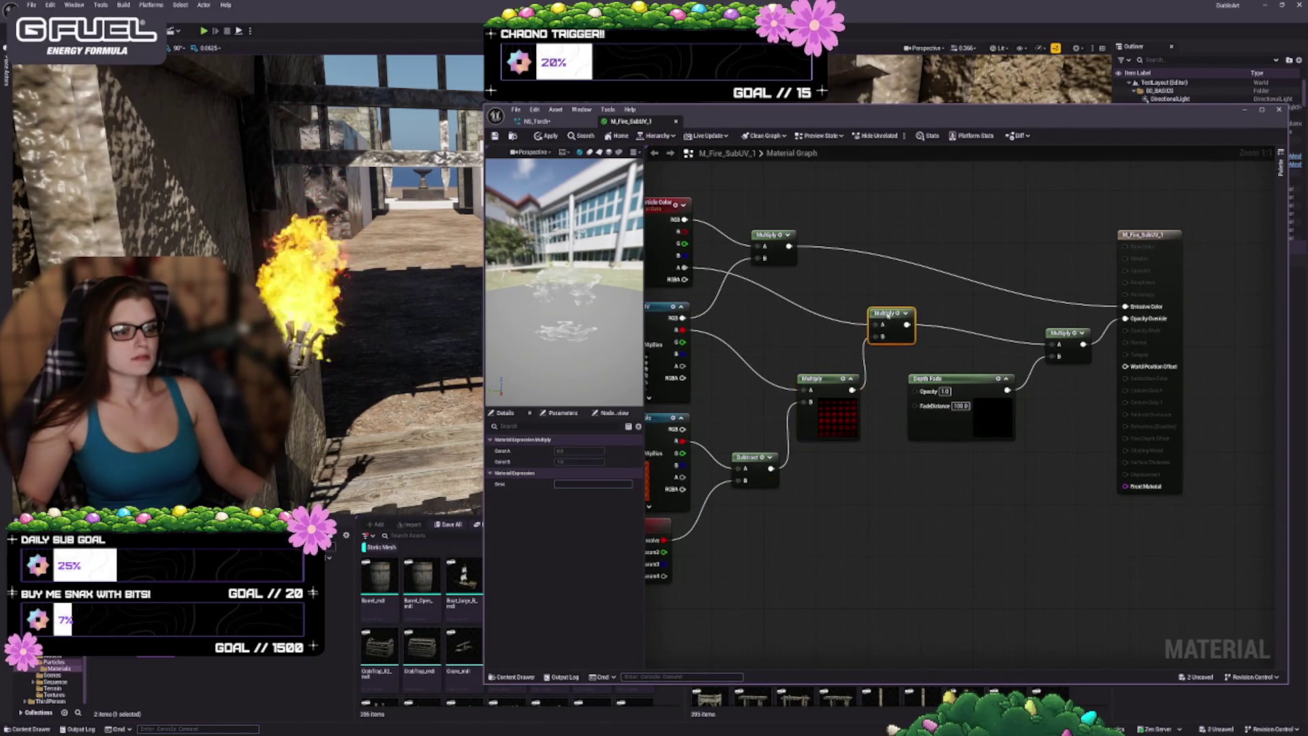
left_click(906, 313)
left_click_drag(883, 438, 982, 479)
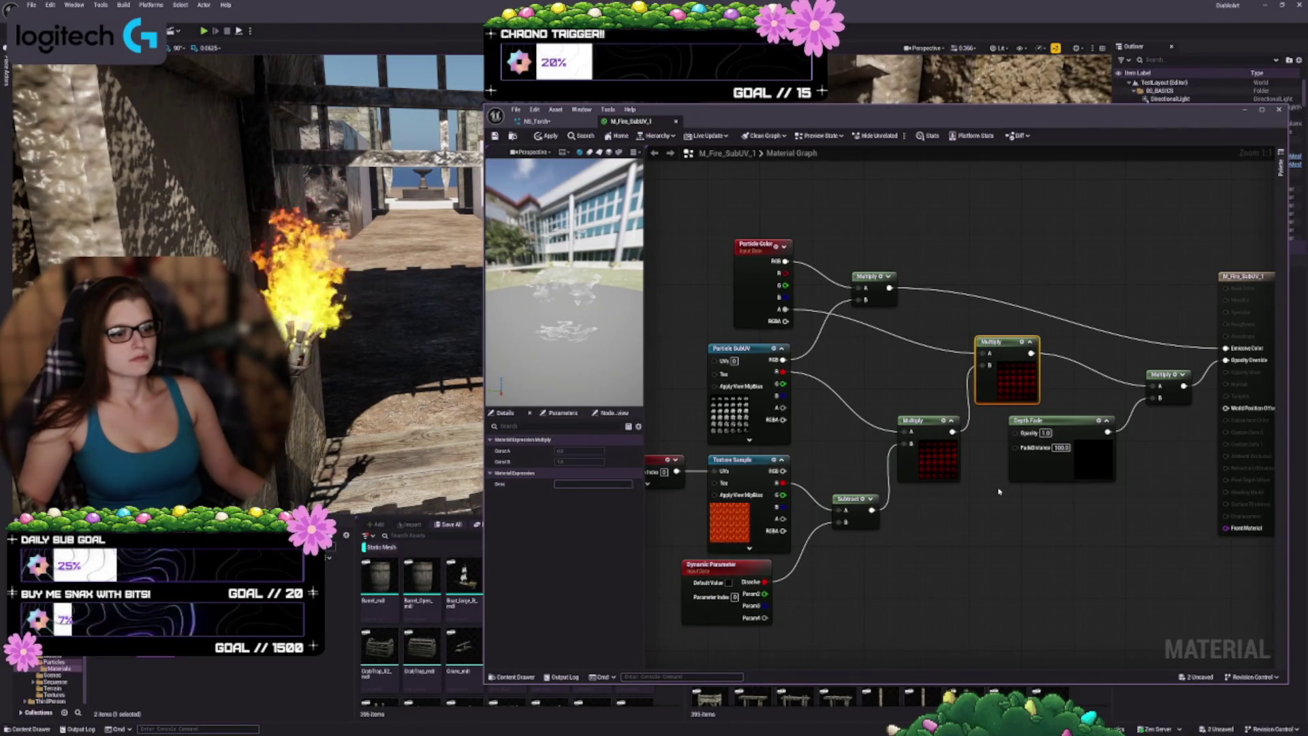
left_click_drag(999, 491, 966, 536)
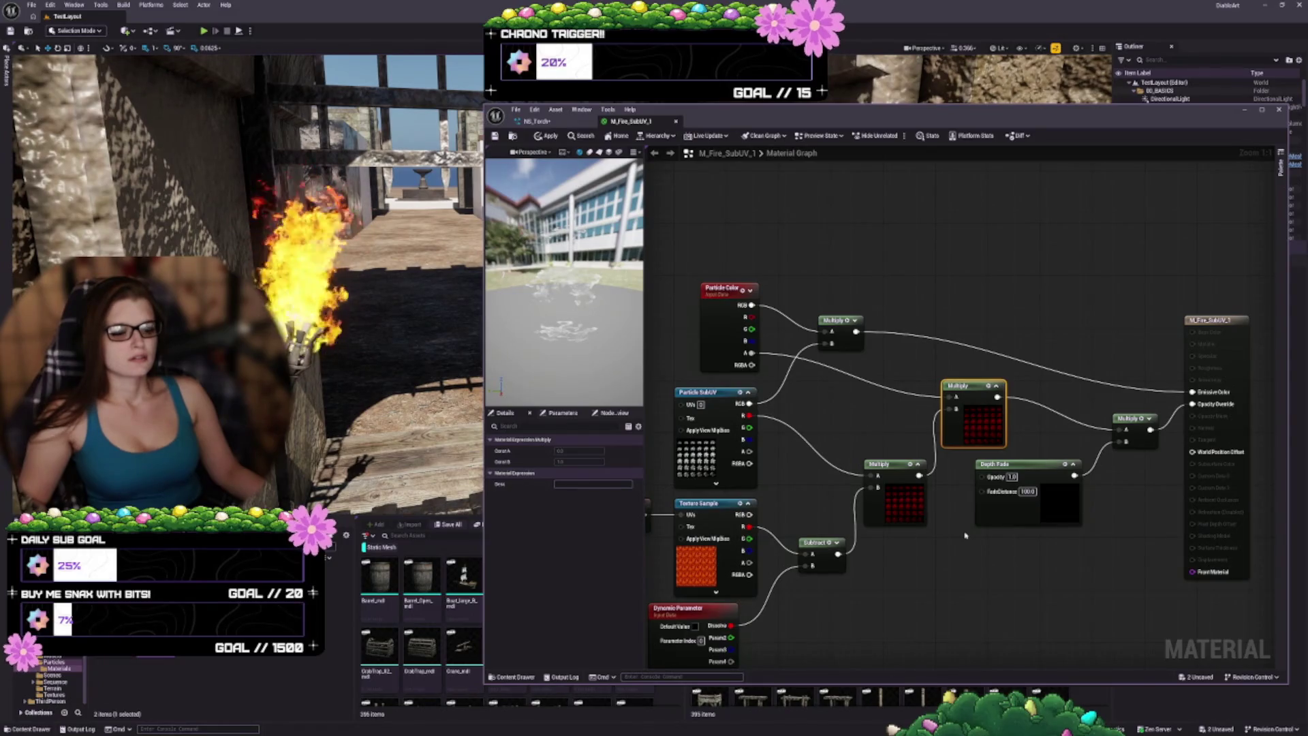
left_click(694, 571)
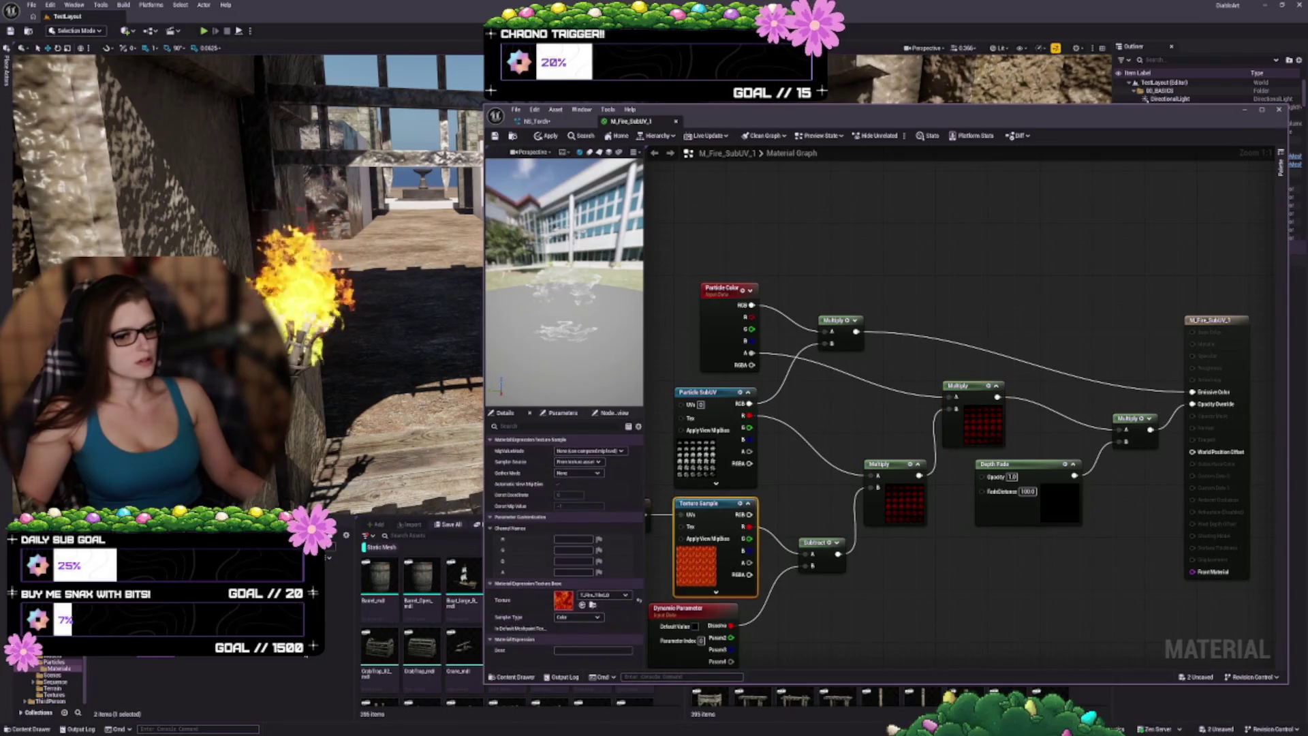
left_click(593, 605)
double_click(114, 681)
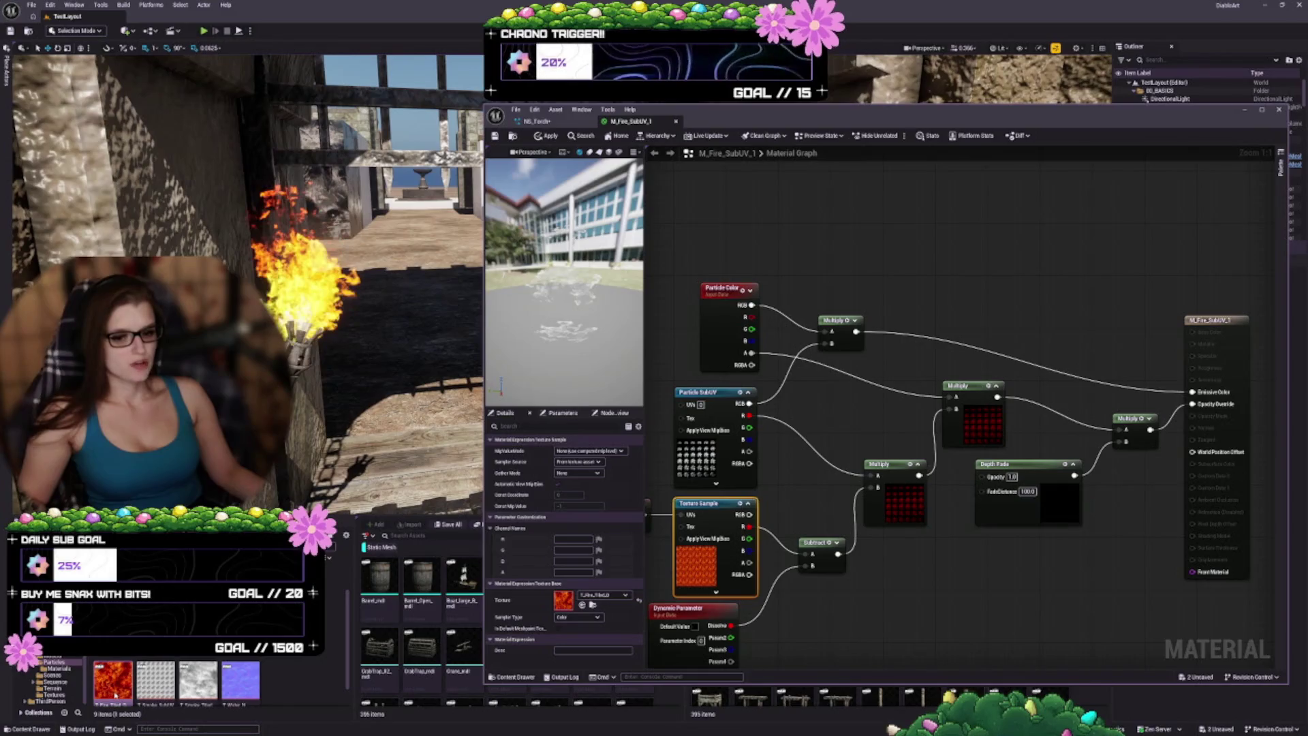
scroll(819, 462, "up", 2)
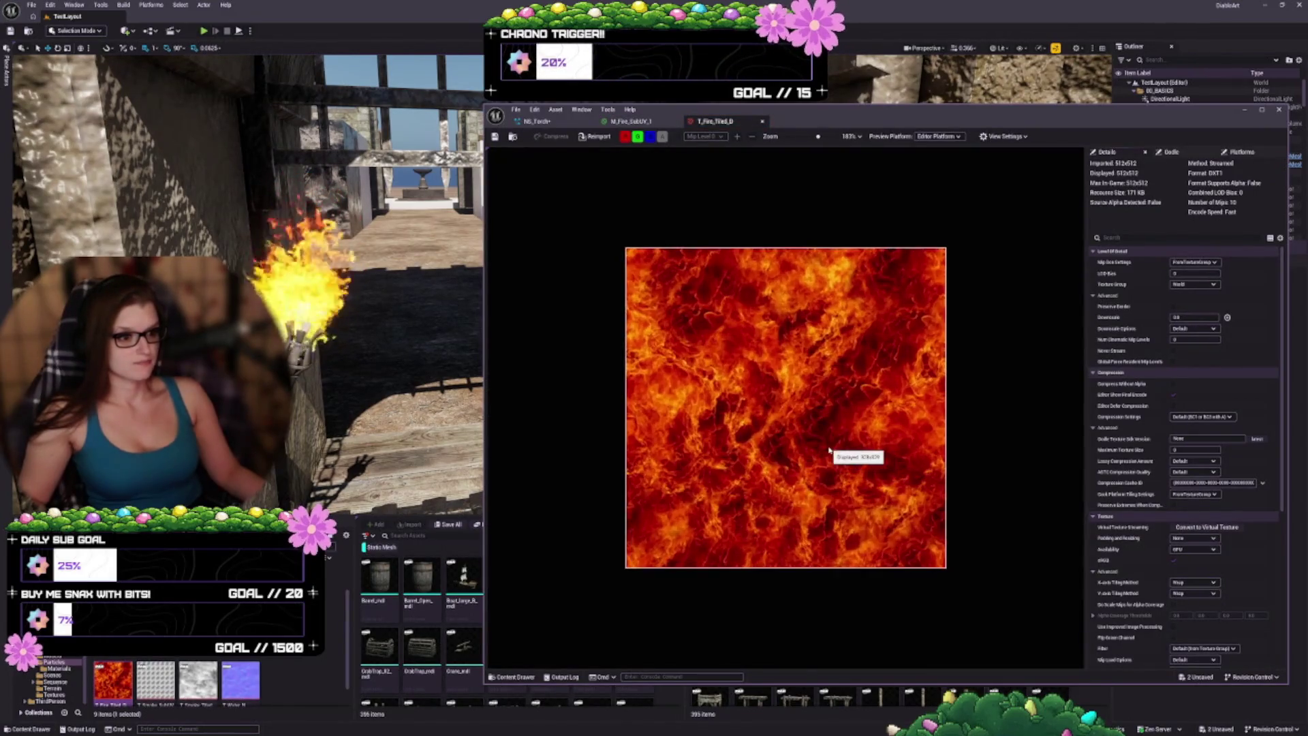
left_click(762, 123)
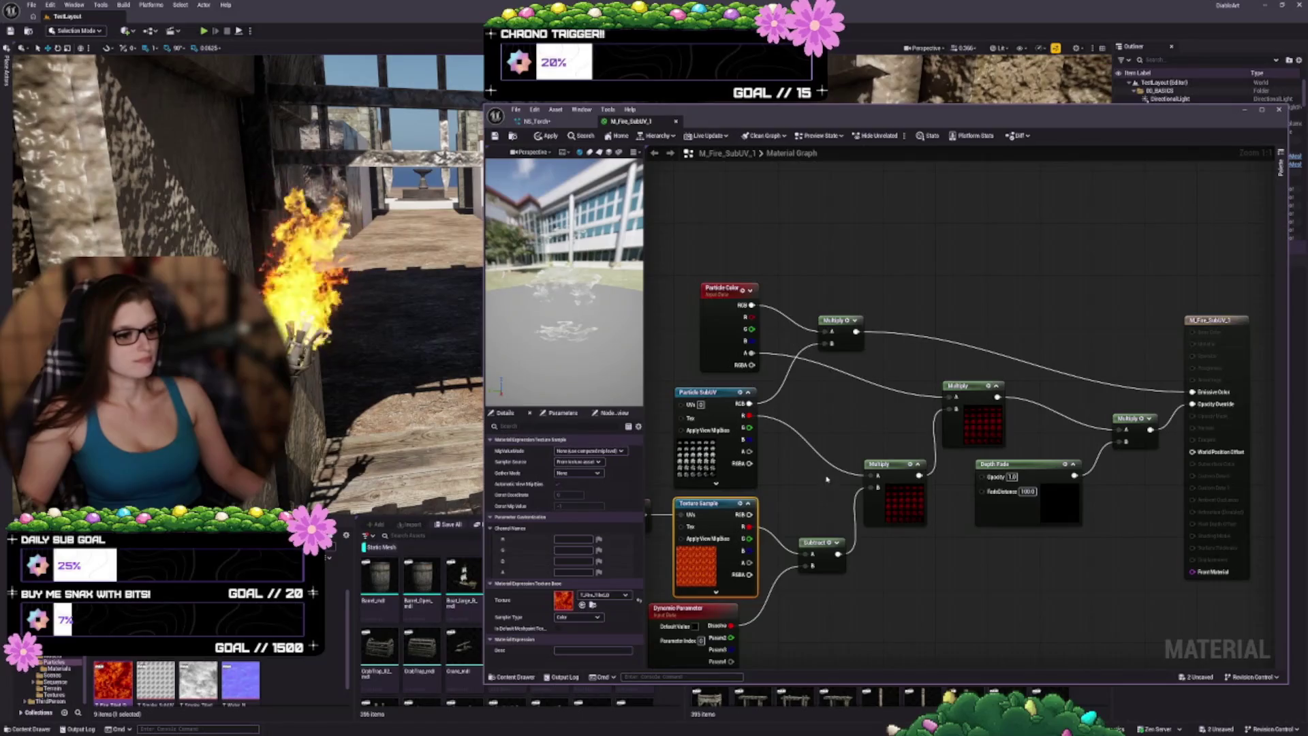
left_click_drag(826, 479, 889, 438)
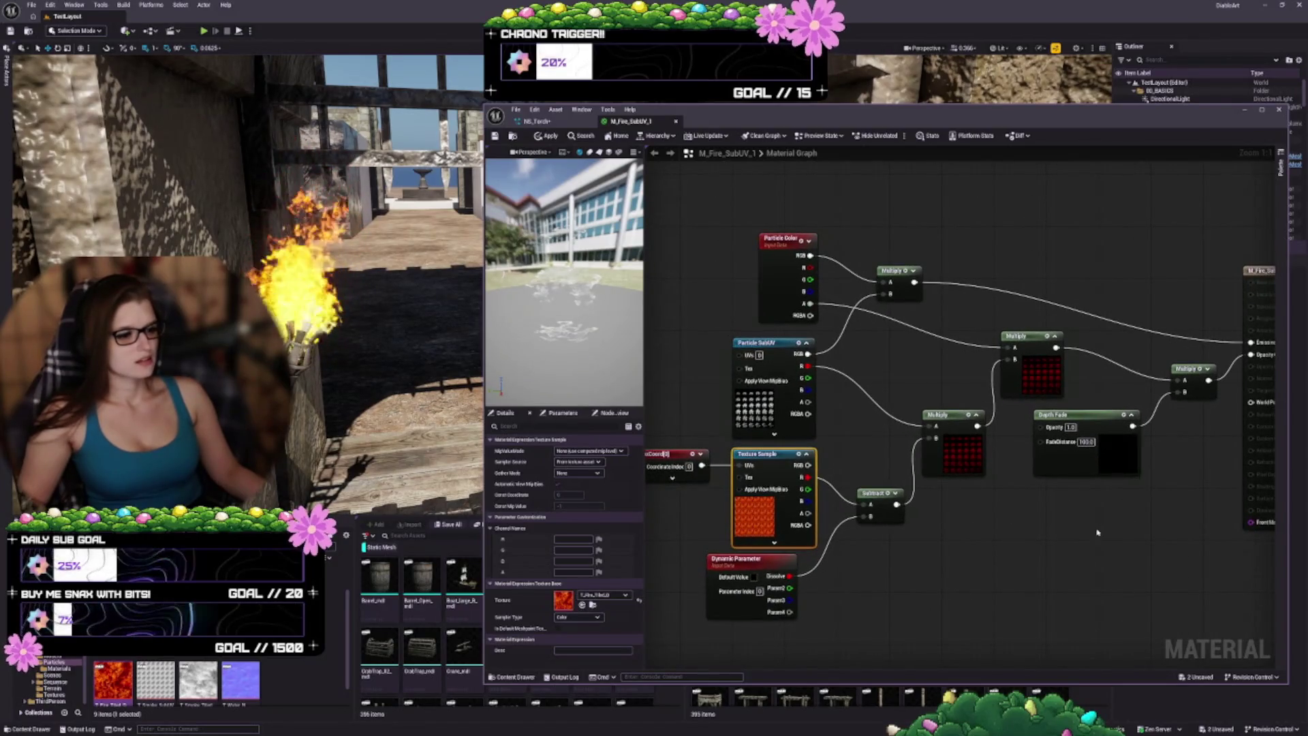
left_click_drag(1098, 529, 994, 584)
left_click_drag(963, 452, 1000, 480)
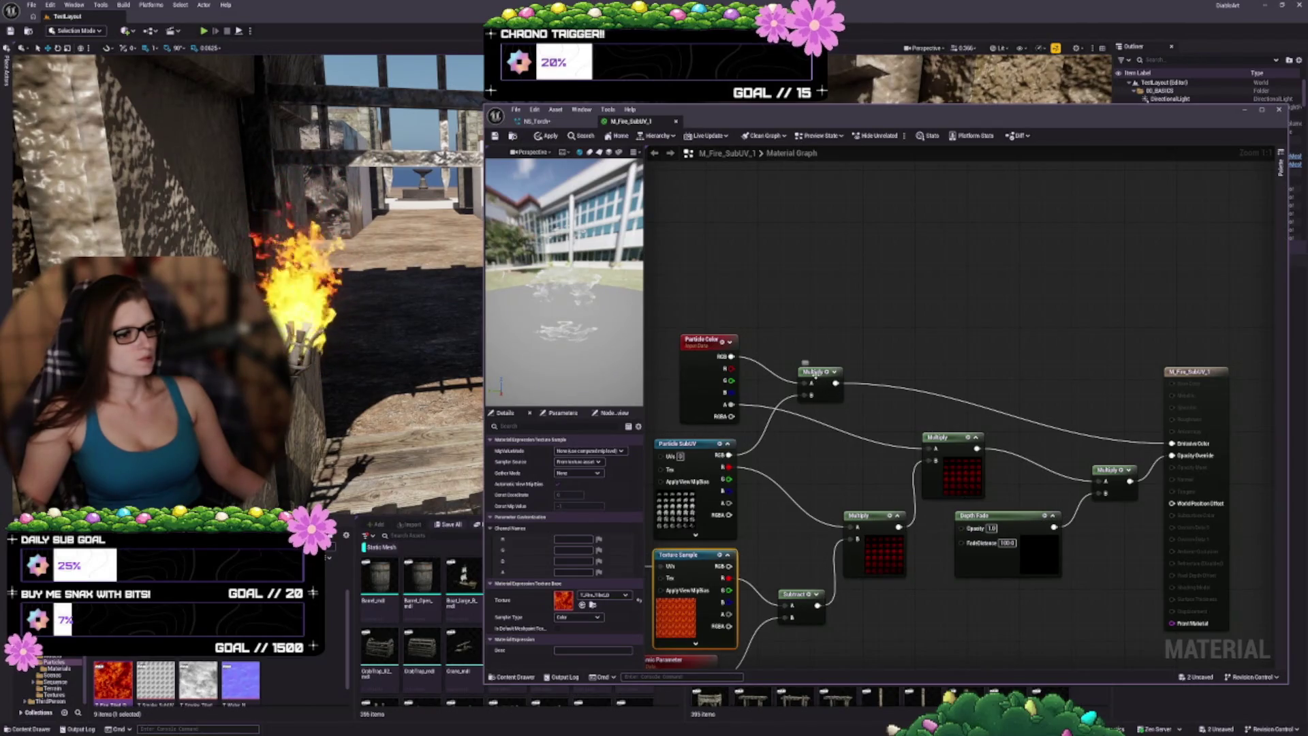
Step: Move the upper Multiply right and link the middle Multiply and SubUV RGB into it via a reroute
left_click_drag(815, 373, 1033, 368)
left_click_drag(979, 448, 1020, 388)
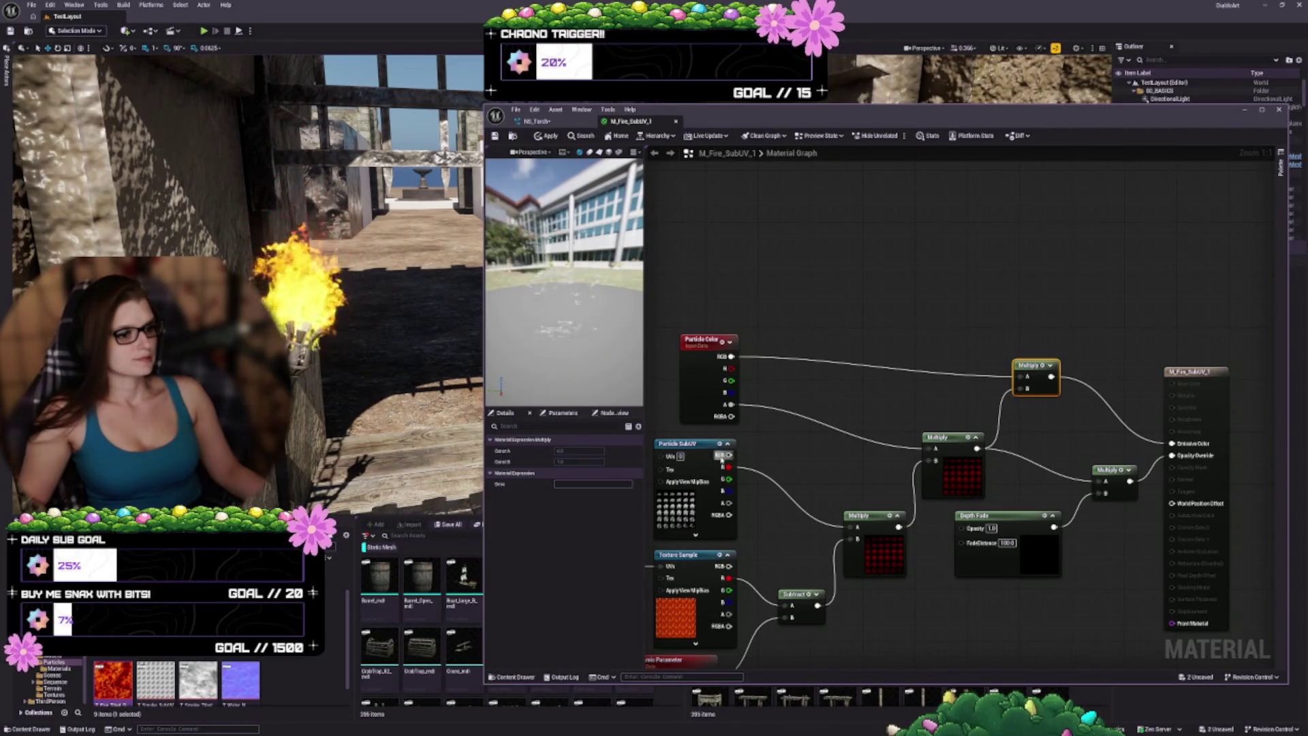
mouse_move(728, 455)
left_mouse_down()
mouse_move(817, 452)
mouse_move(1020, 388)
left_mouse_up()
double_click(931, 398)
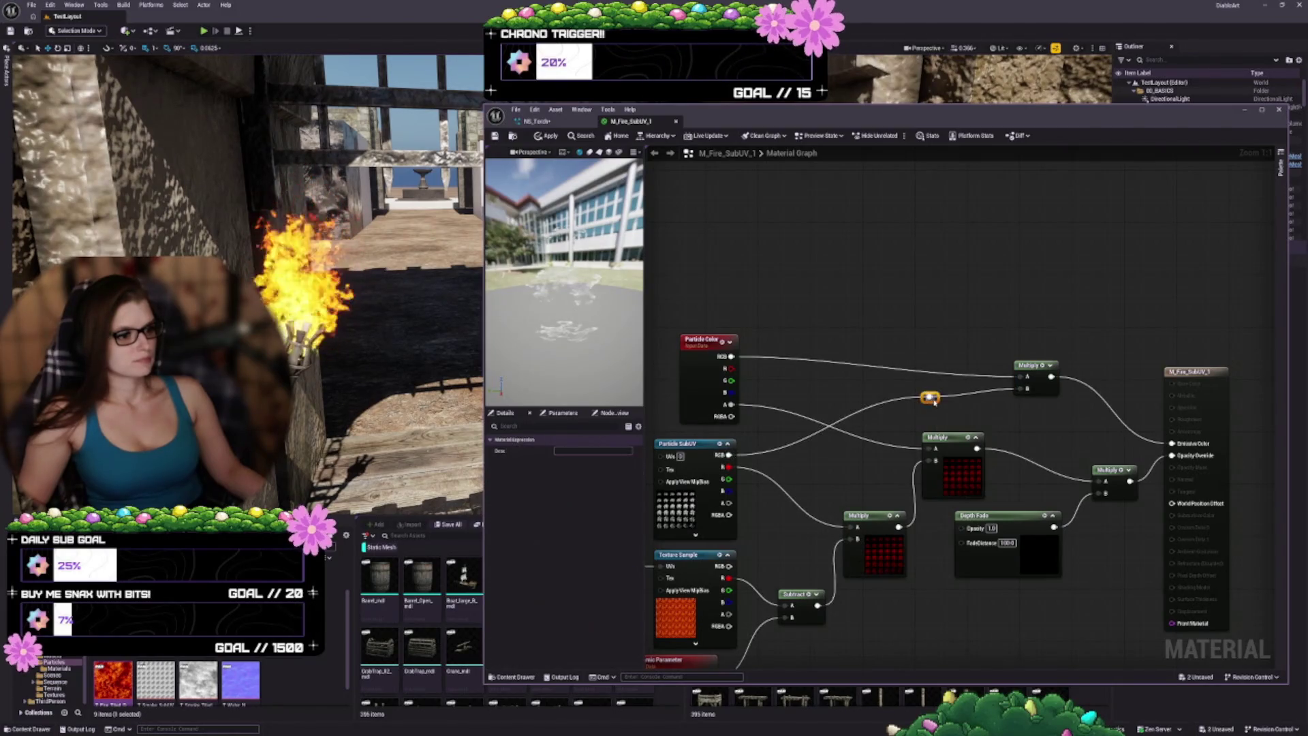
mouse_move(931, 397)
left_mouse_down()
mouse_move(1012, 392)
mouse_move(996, 400)
left_mouse_up()
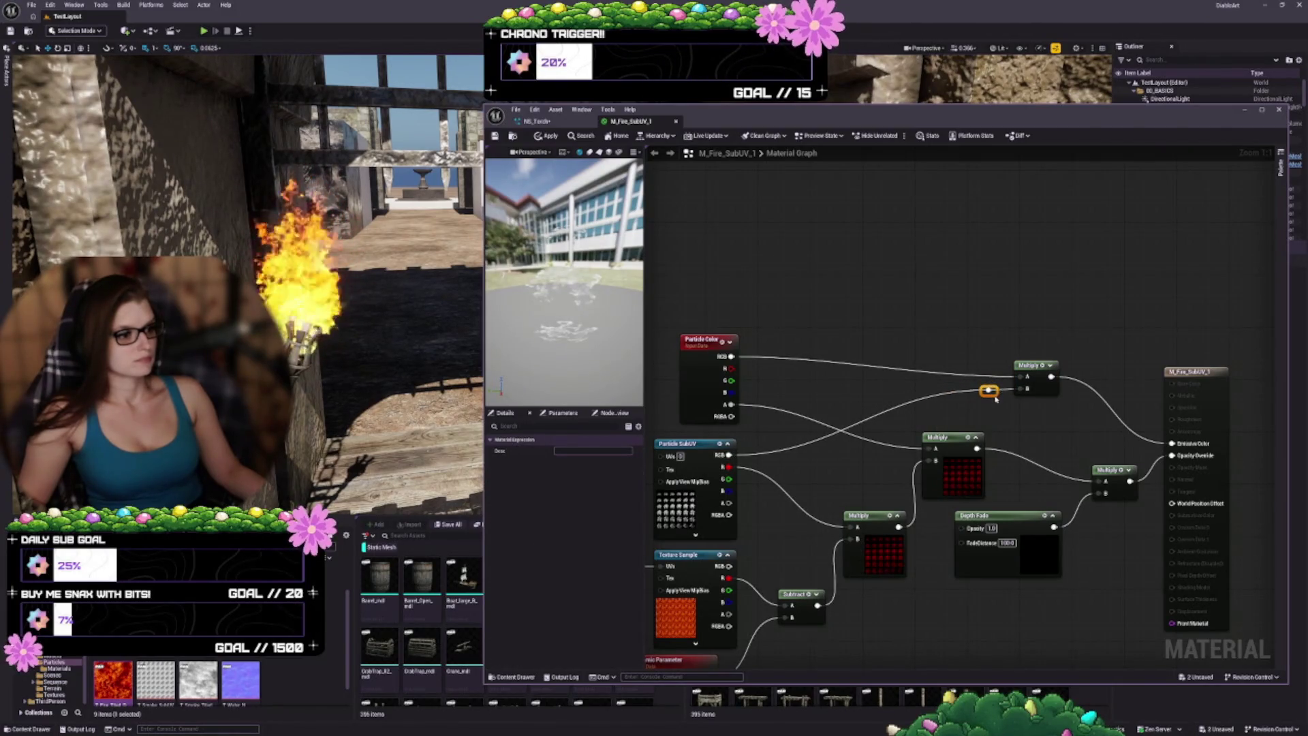
mouse_move(979, 450)
left_mouse_down()
mouse_move(1008, 455)
mouse_move(1021, 389)
left_mouse_up()
left_click_drag(1062, 513, 1026, 426)
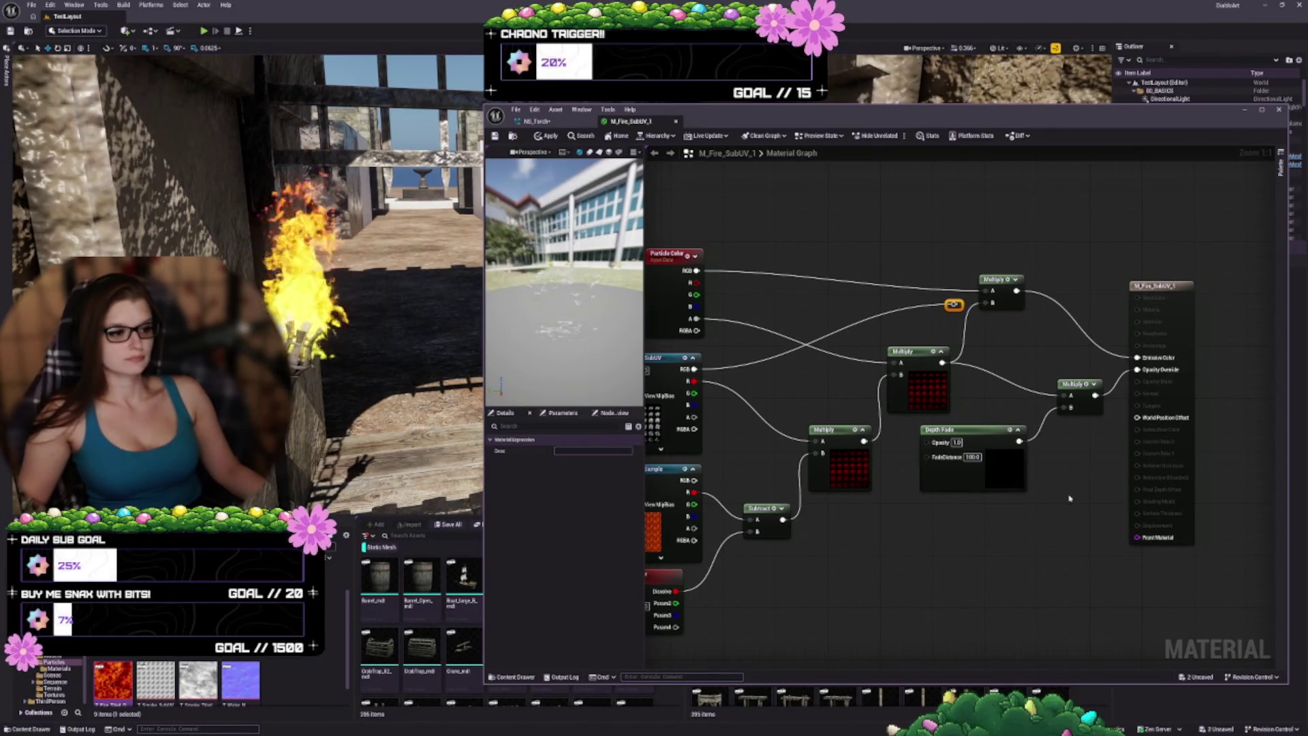
Step: Reposition the top Multiply, disconnect its B input and reroute the loose SubUV wire
left_click(1021, 284)
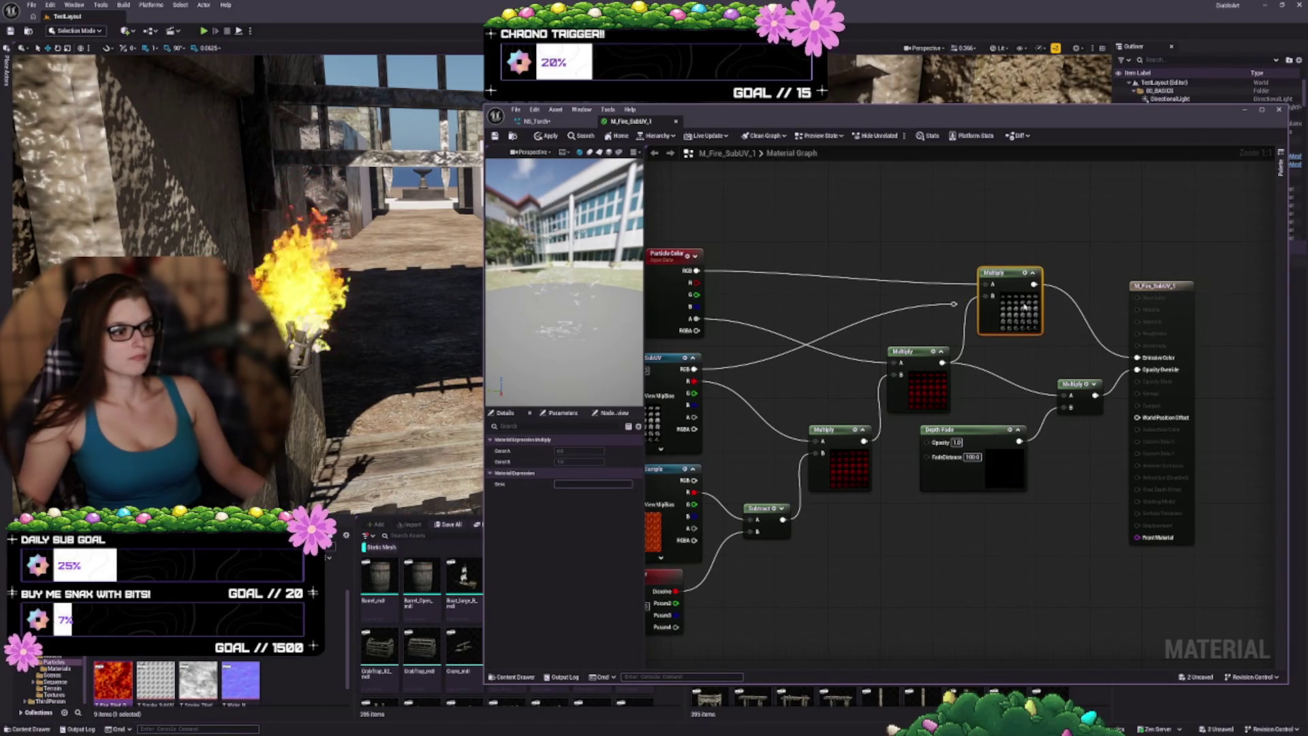
left_click_drag(1024, 308, 1029, 296)
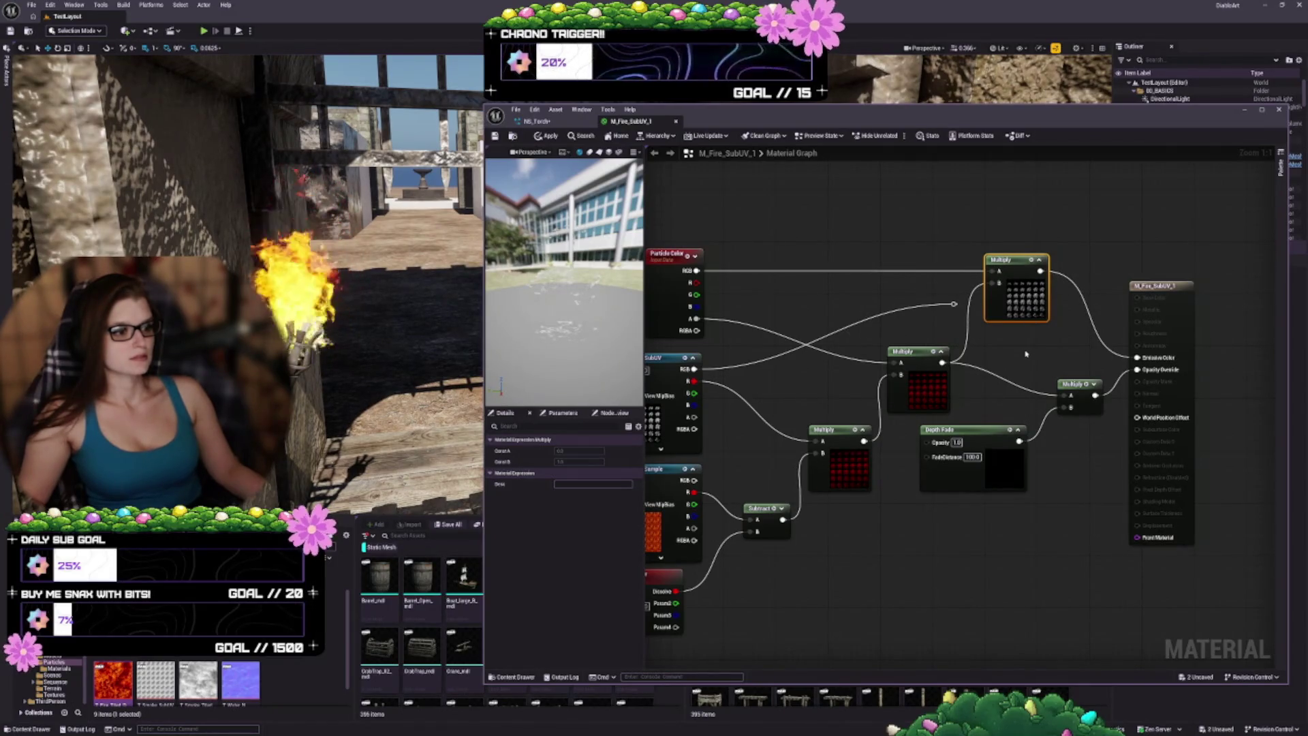
left_click_drag(1026, 353, 1092, 339)
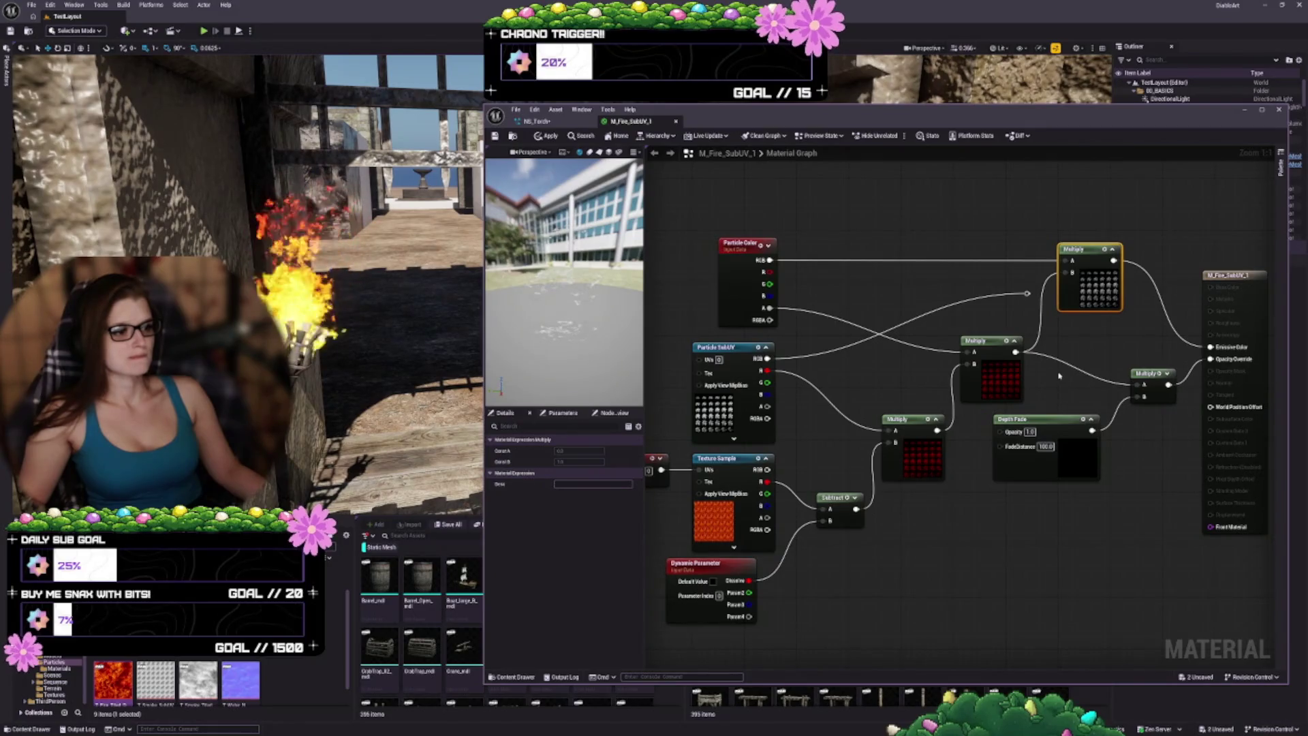
left_click(1042, 322)
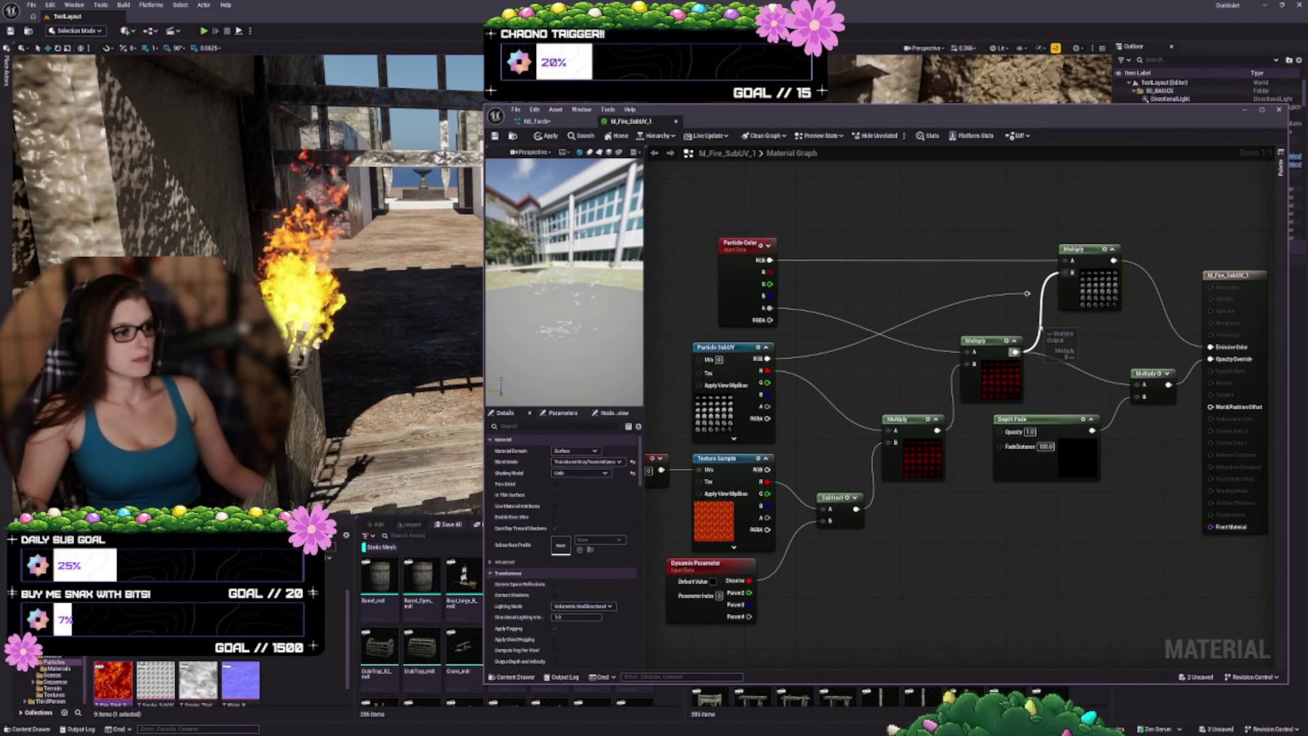
left_click(1042, 309, "alt")
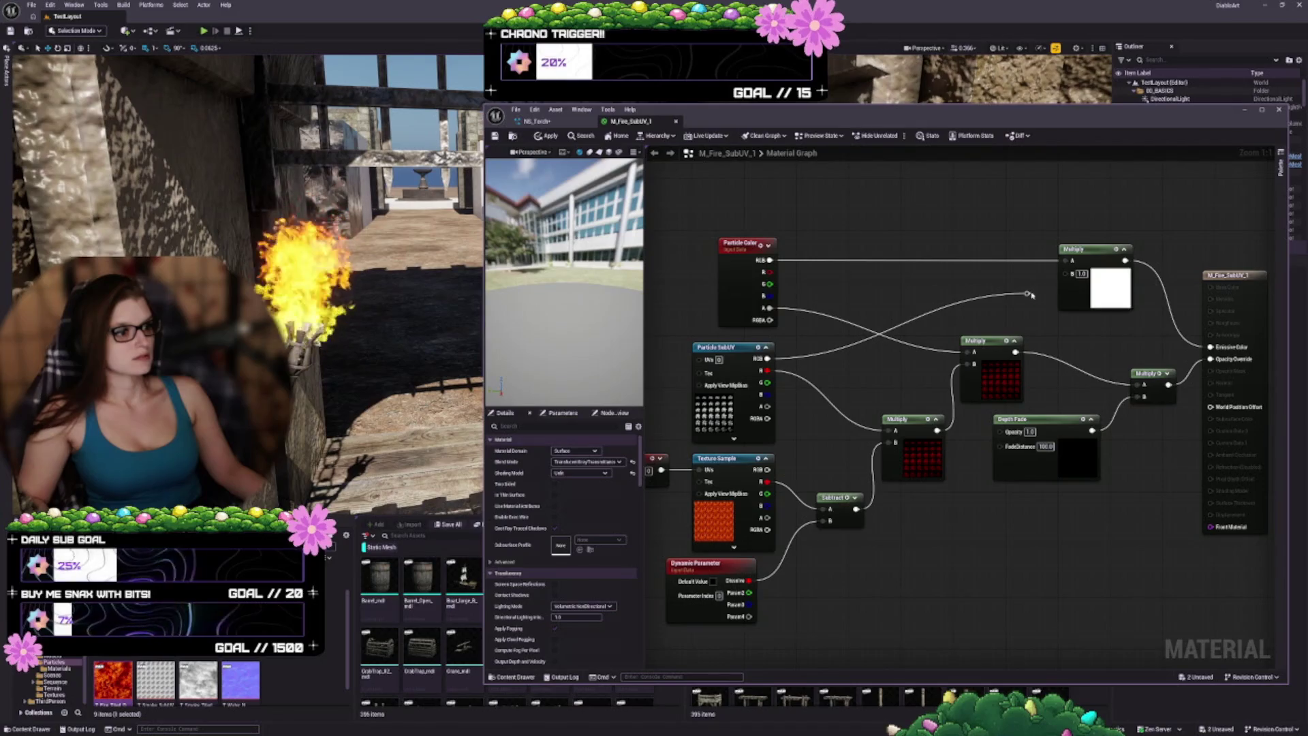
left_click_drag(1027, 297, 909, 283)
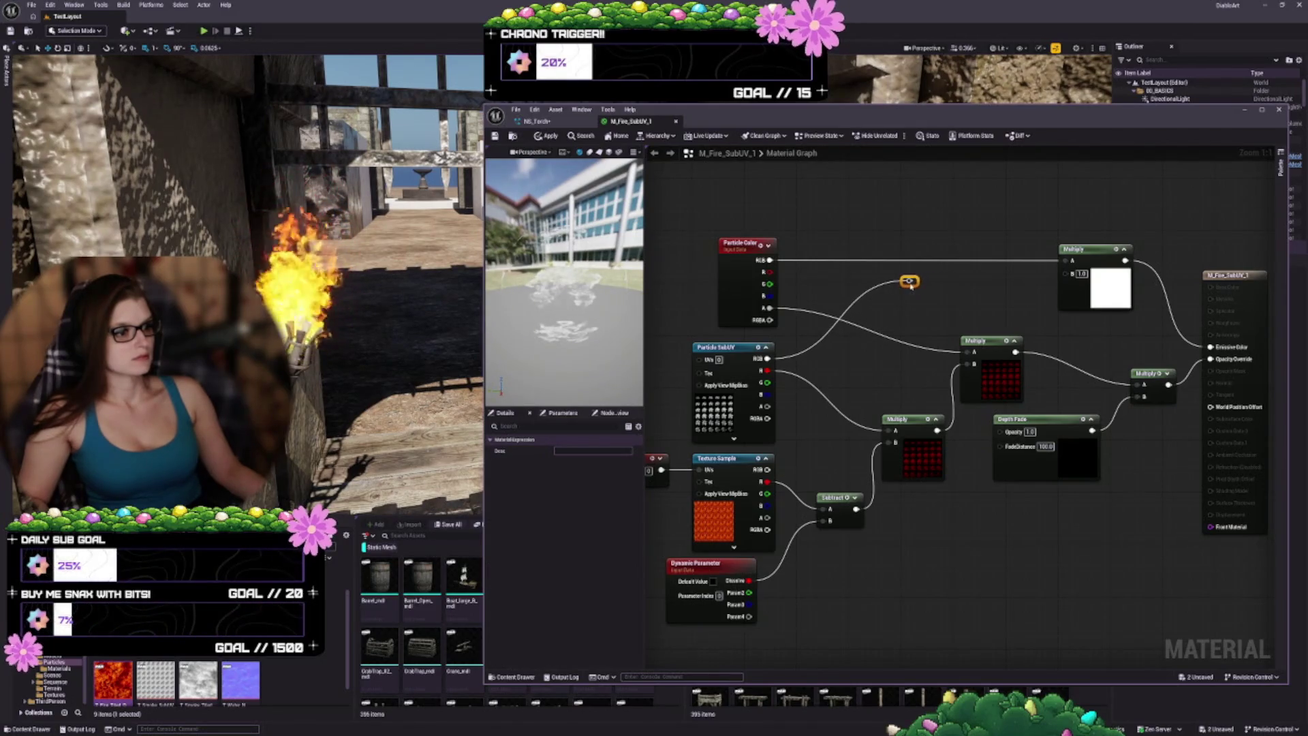
left_click_drag(1088, 292, 990, 296)
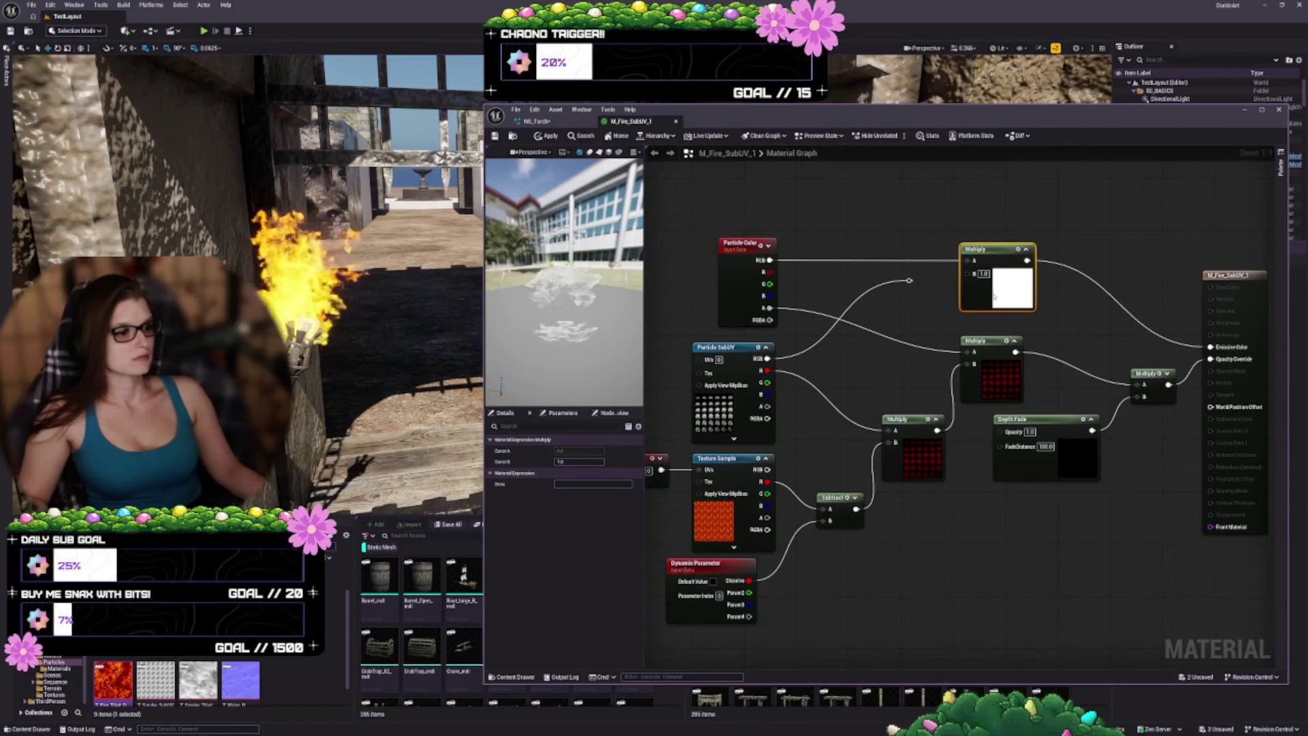
left_click_drag(912, 285, 925, 277)
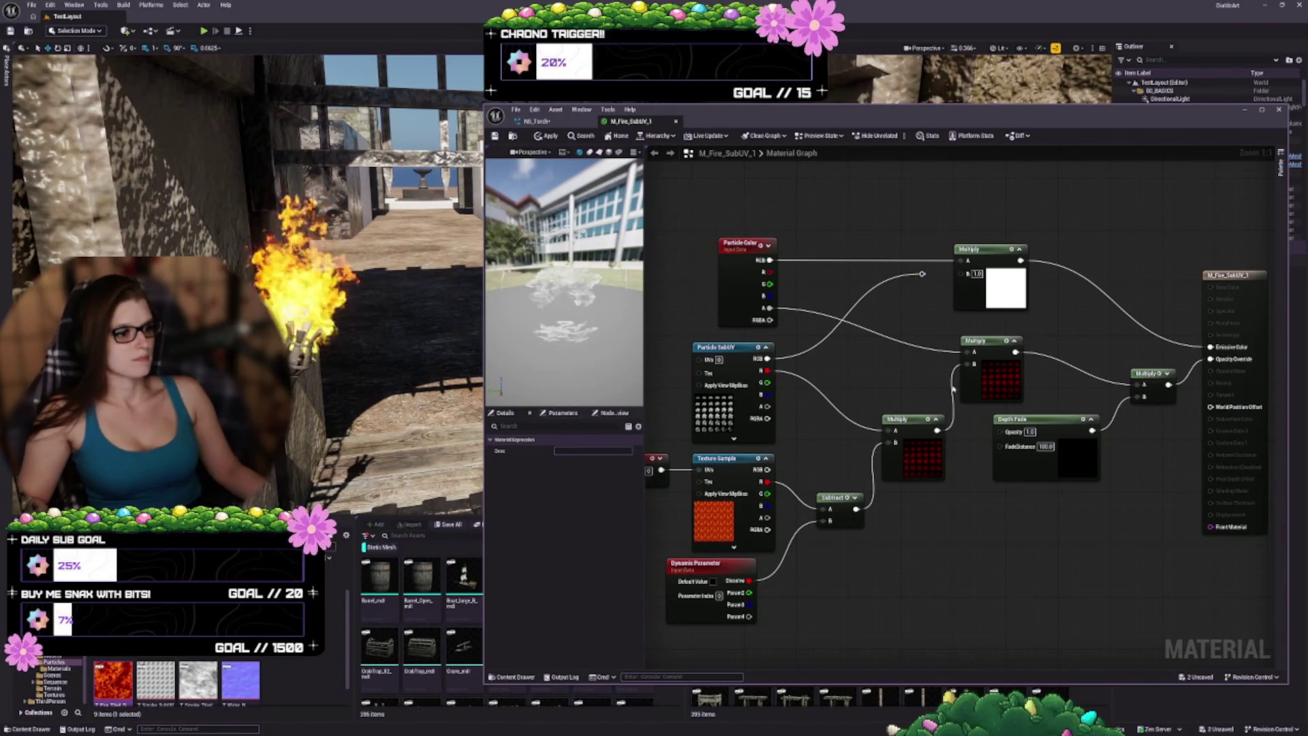
Step: Add reroute points and wire the SubUV flipbook into the top Multiply's B input
double_click(950, 381)
mouse_move(989, 341)
left_mouse_down()
mouse_move(1016, 336)
mouse_move(1022, 352)
left_mouse_up()
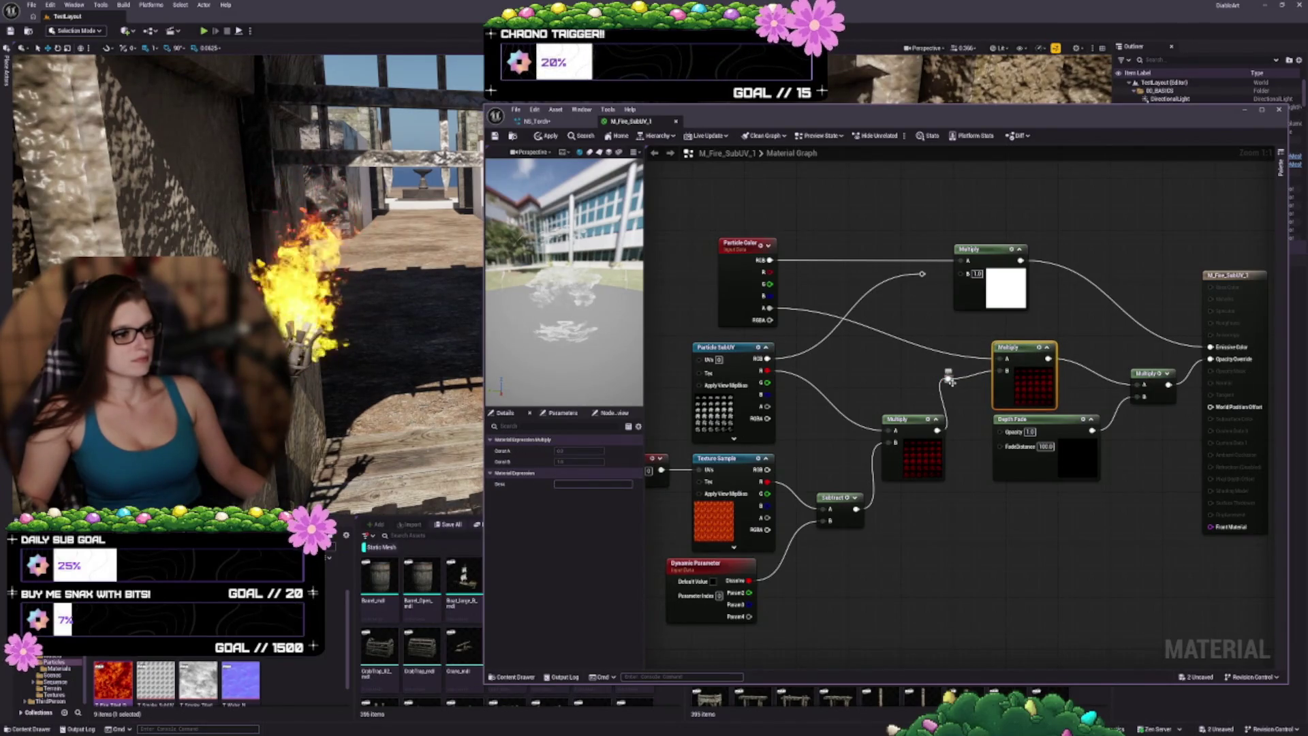
double_click(949, 380)
mouse_move(951, 379)
left_mouse_down()
mouse_move(949, 367)
mouse_move(963, 386)
mouse_move(969, 377)
left_mouse_up()
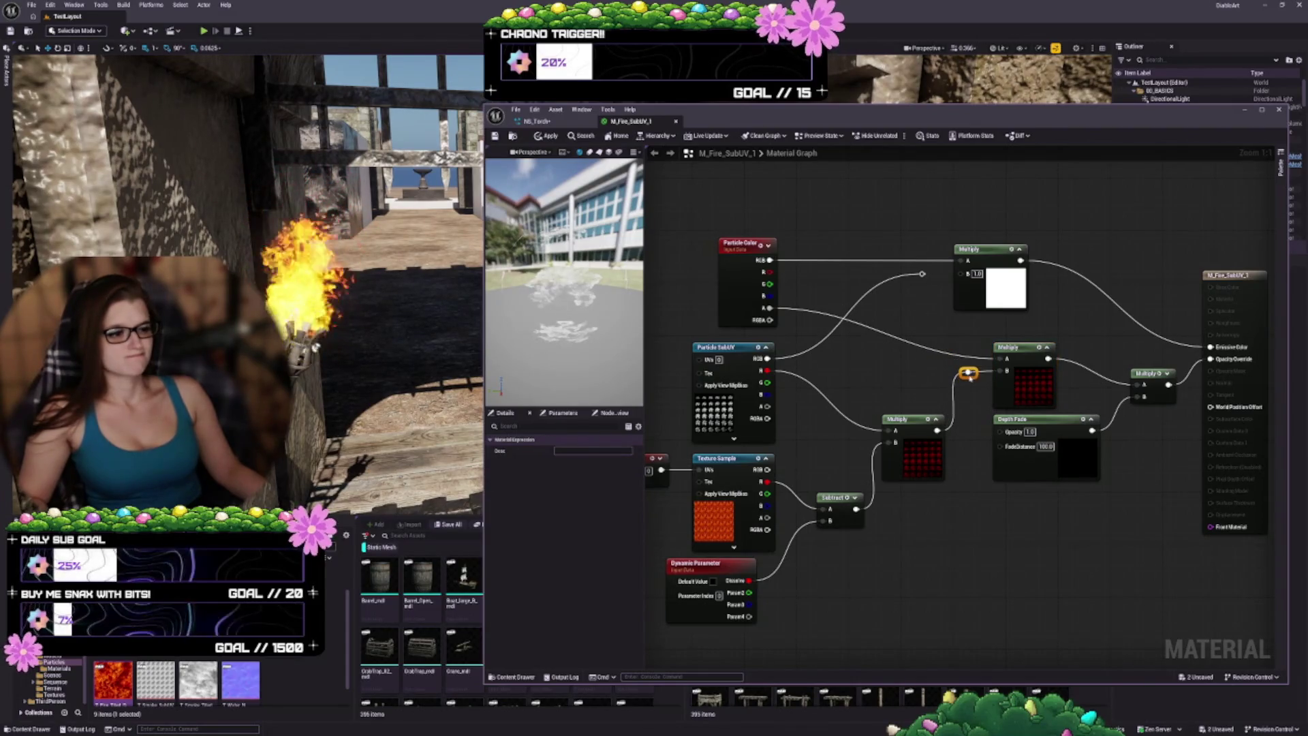
left_click_drag(985, 313, 1025, 315)
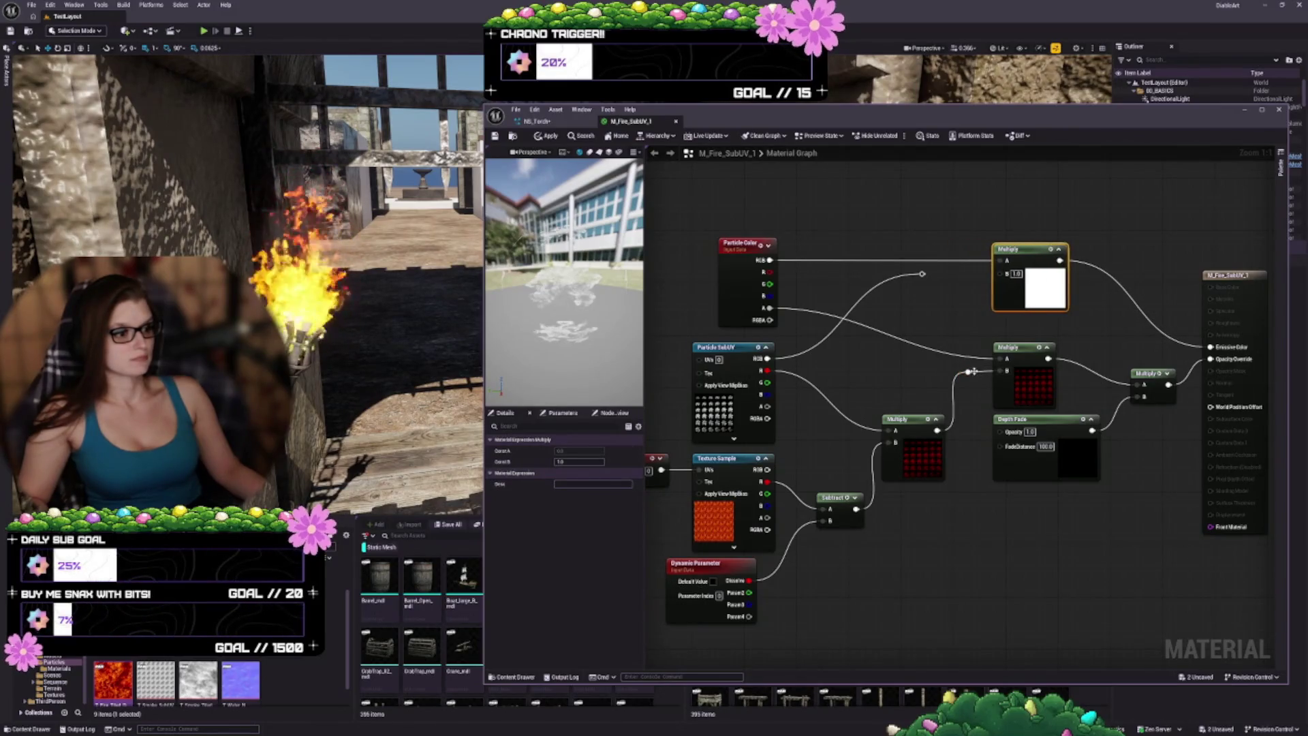
left_click_drag(969, 372, 1007, 273)
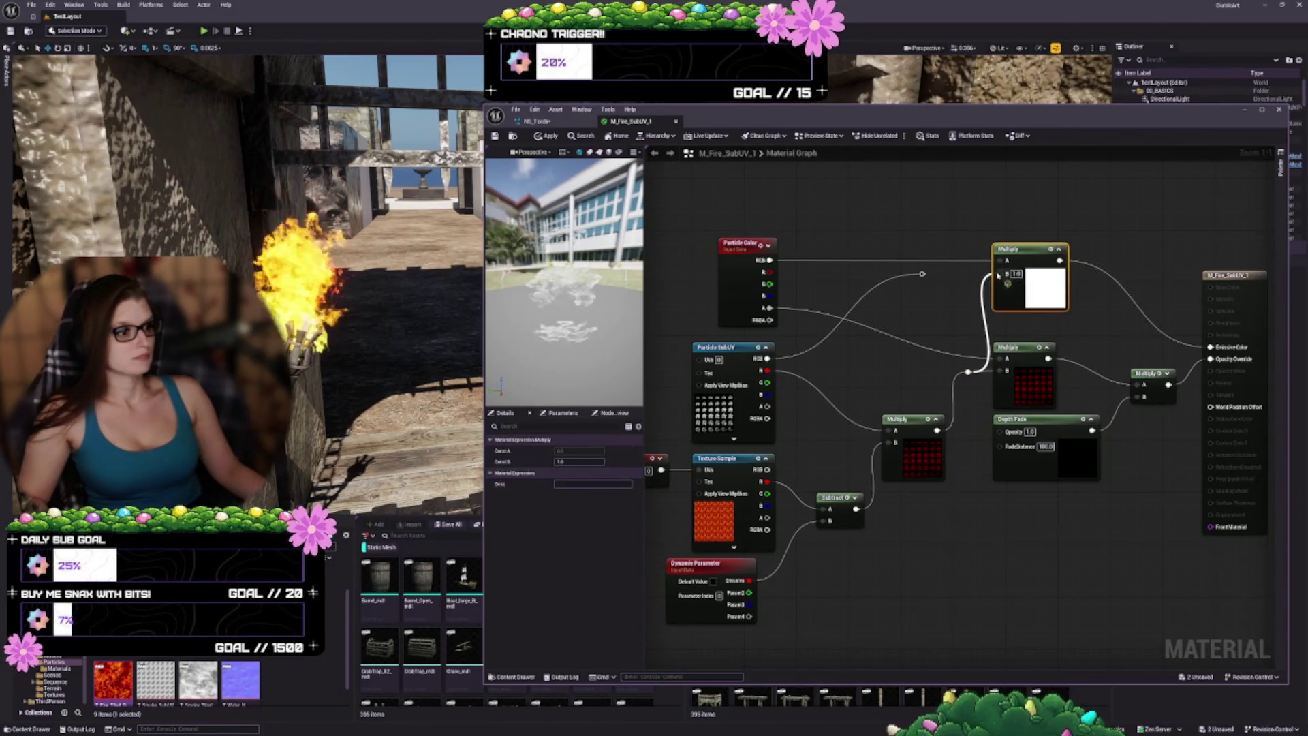
double_click(922, 274)
left_click_drag(922, 275, 968, 276)
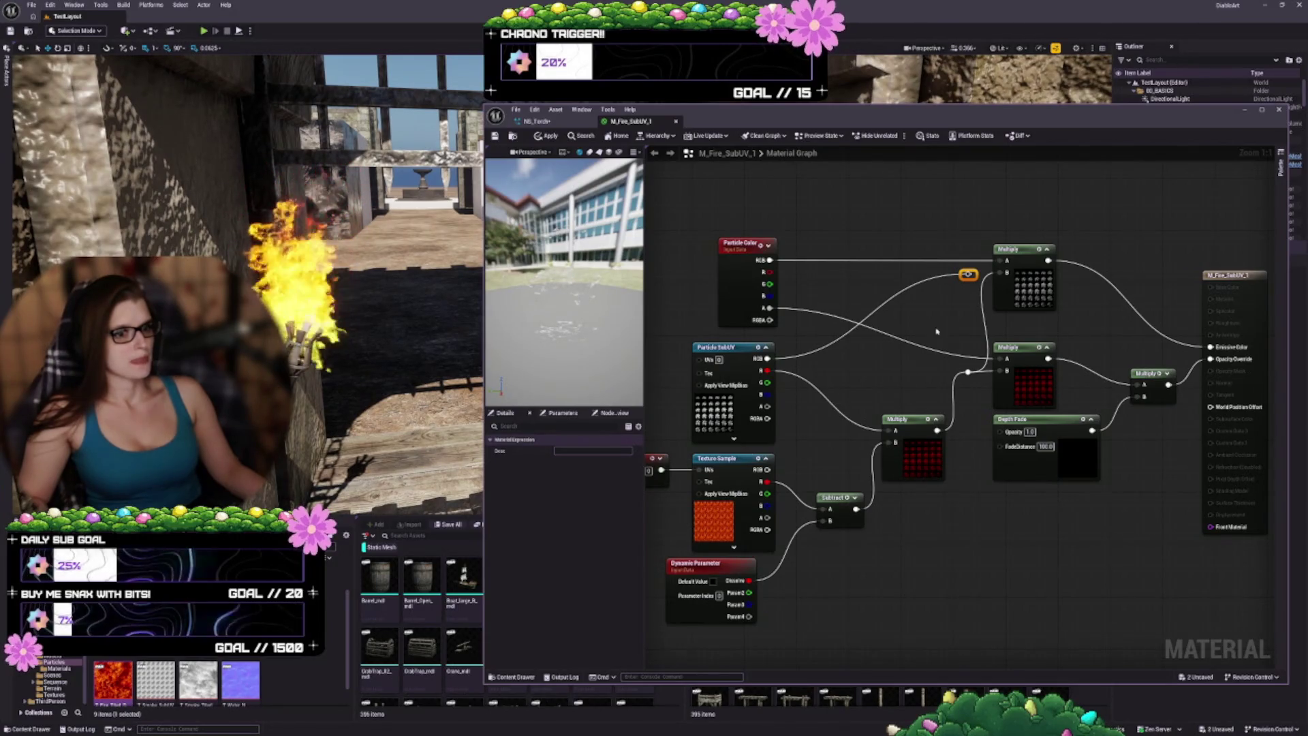
Step: Apply the material, relink the top Multiply's B input, and save the asset
left_click(496, 136)
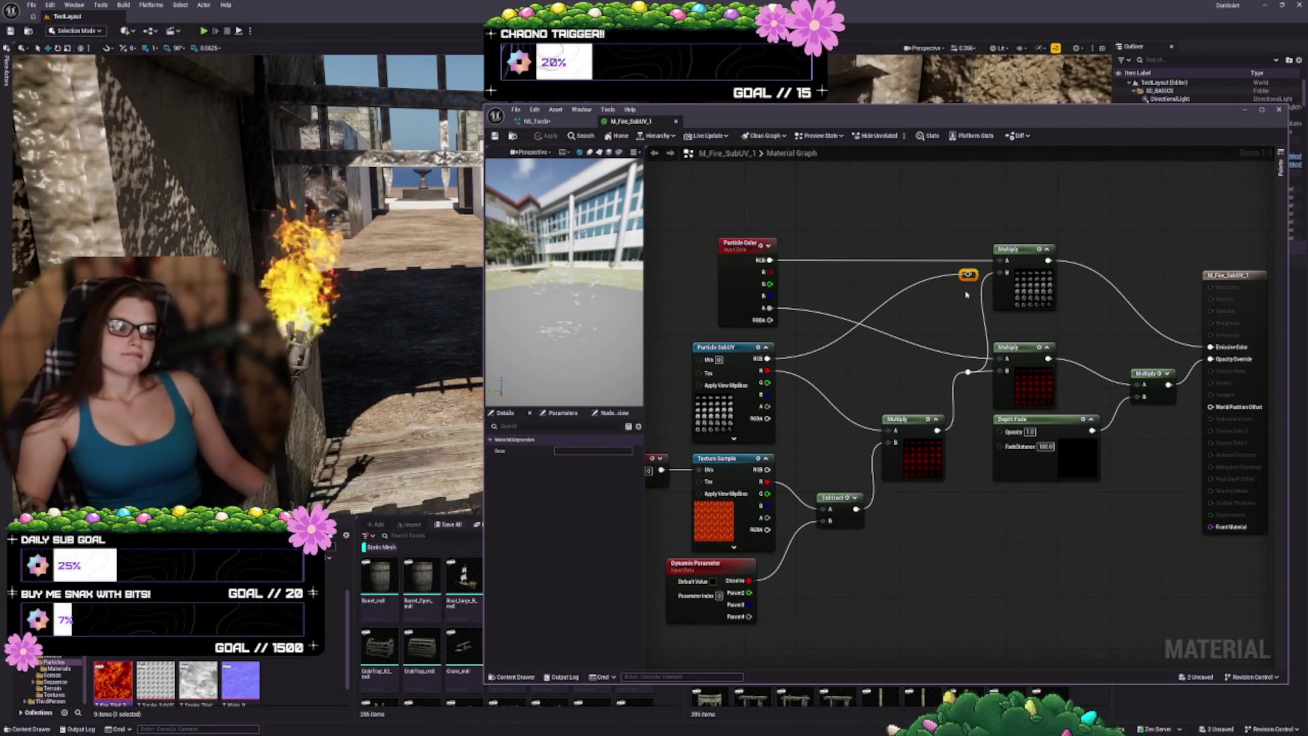
left_click_drag(968, 275, 1011, 297)
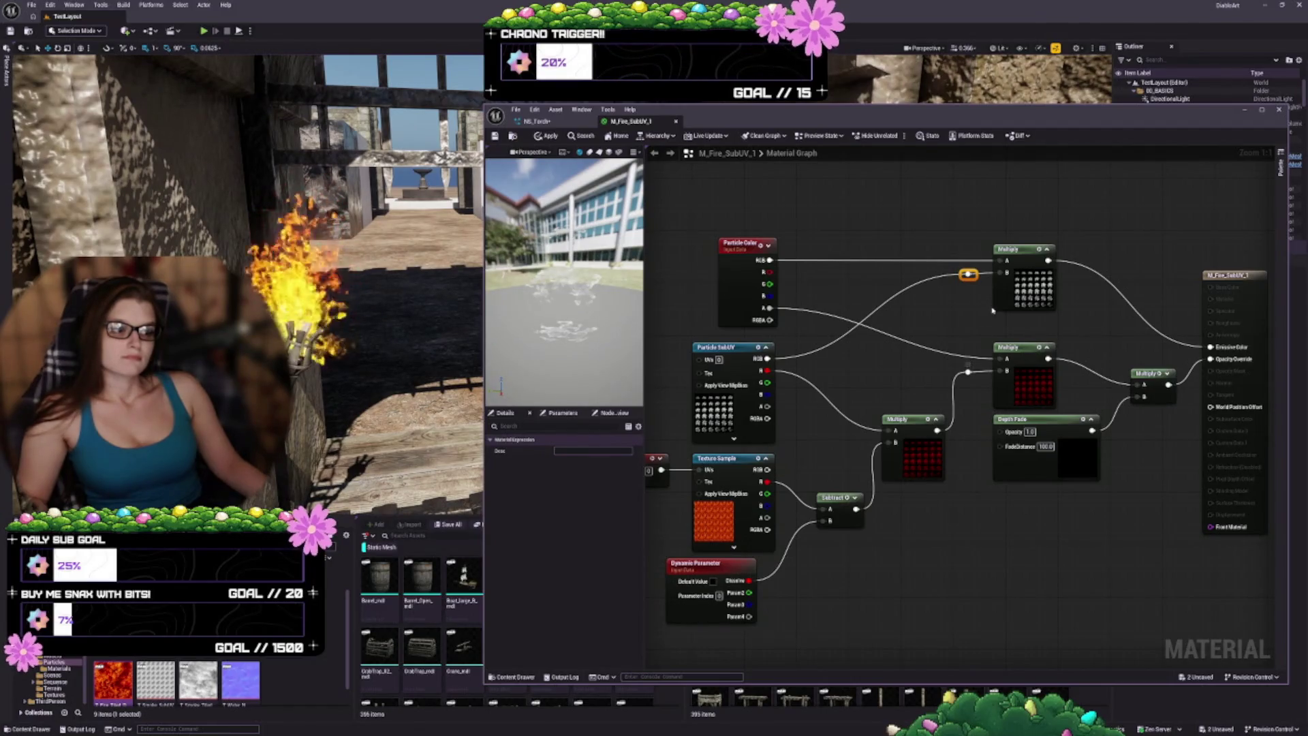
left_click(495, 136)
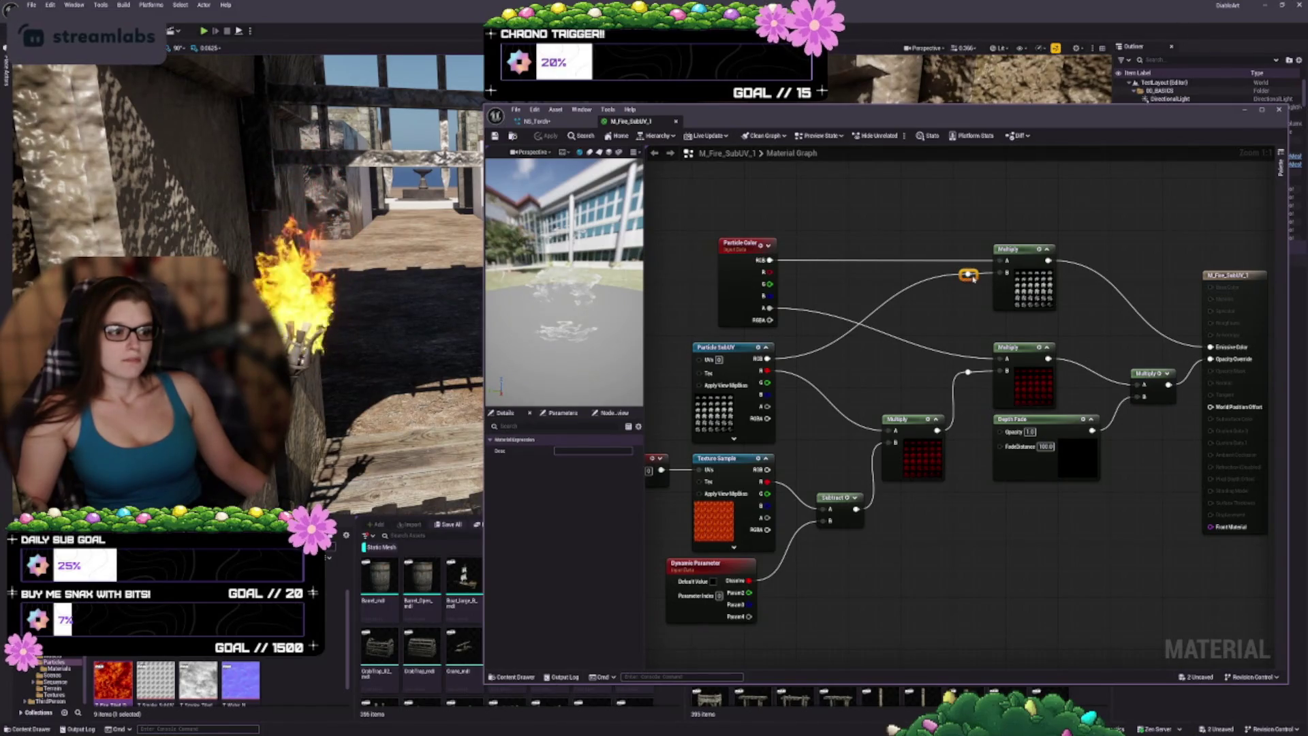
left_click_drag(968, 280, 975, 280)
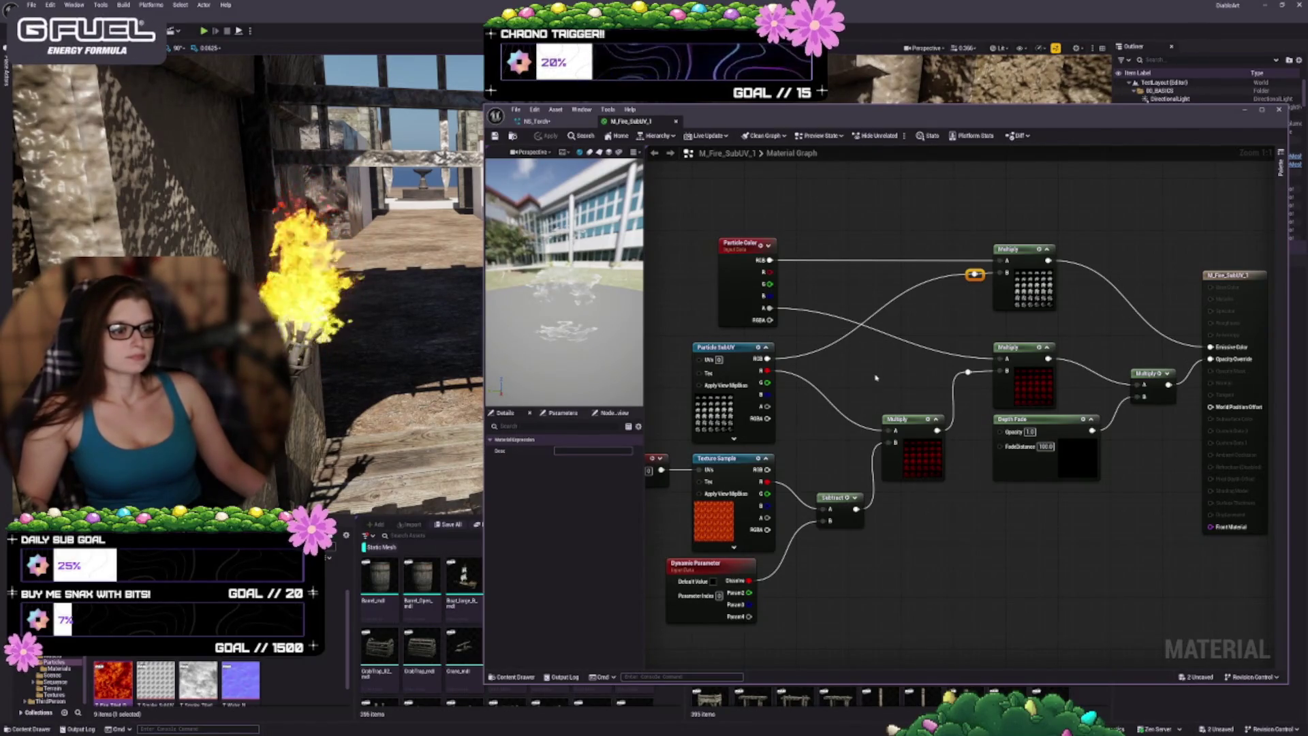
mouse_move(877, 377)
left_mouse_down()
mouse_move(908, 342)
mouse_move(899, 346)
left_mouse_up()
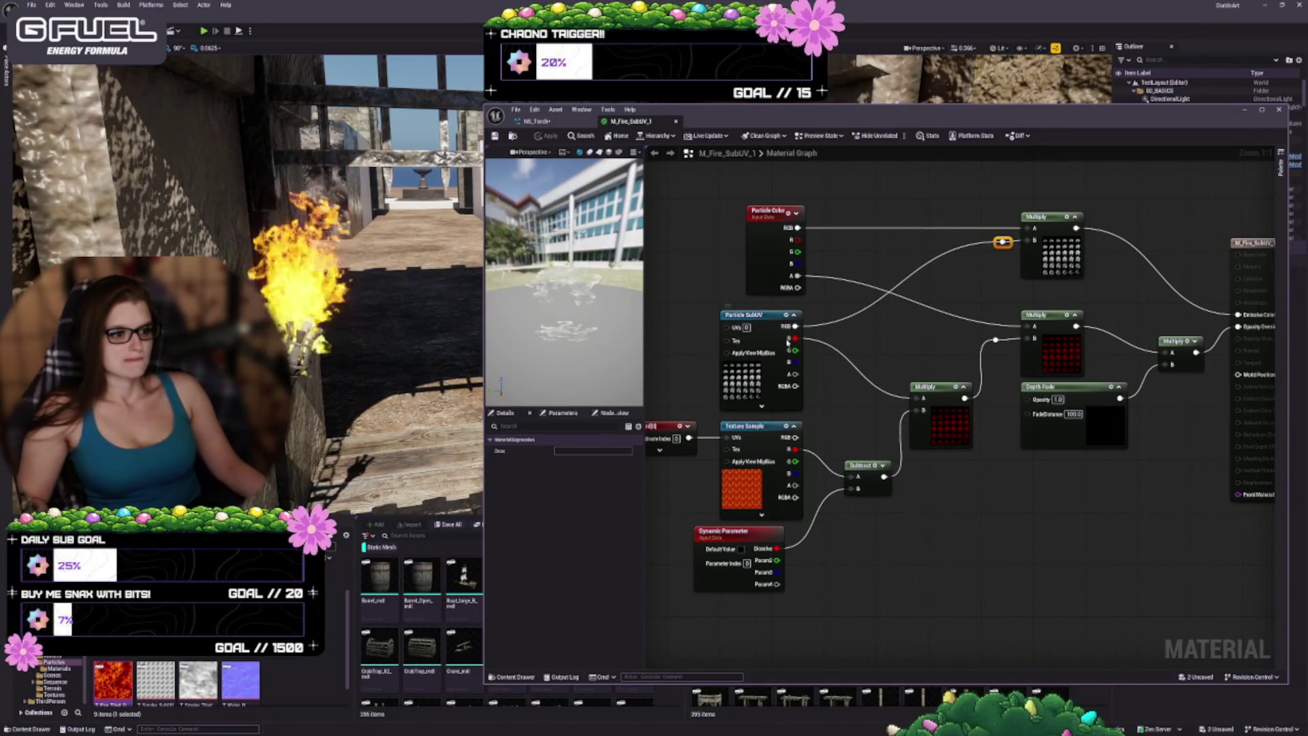
Step: Connect Particle SubUV's red channel to the middle Multiply and apply the material
left_click_drag(793, 339, 1033, 339)
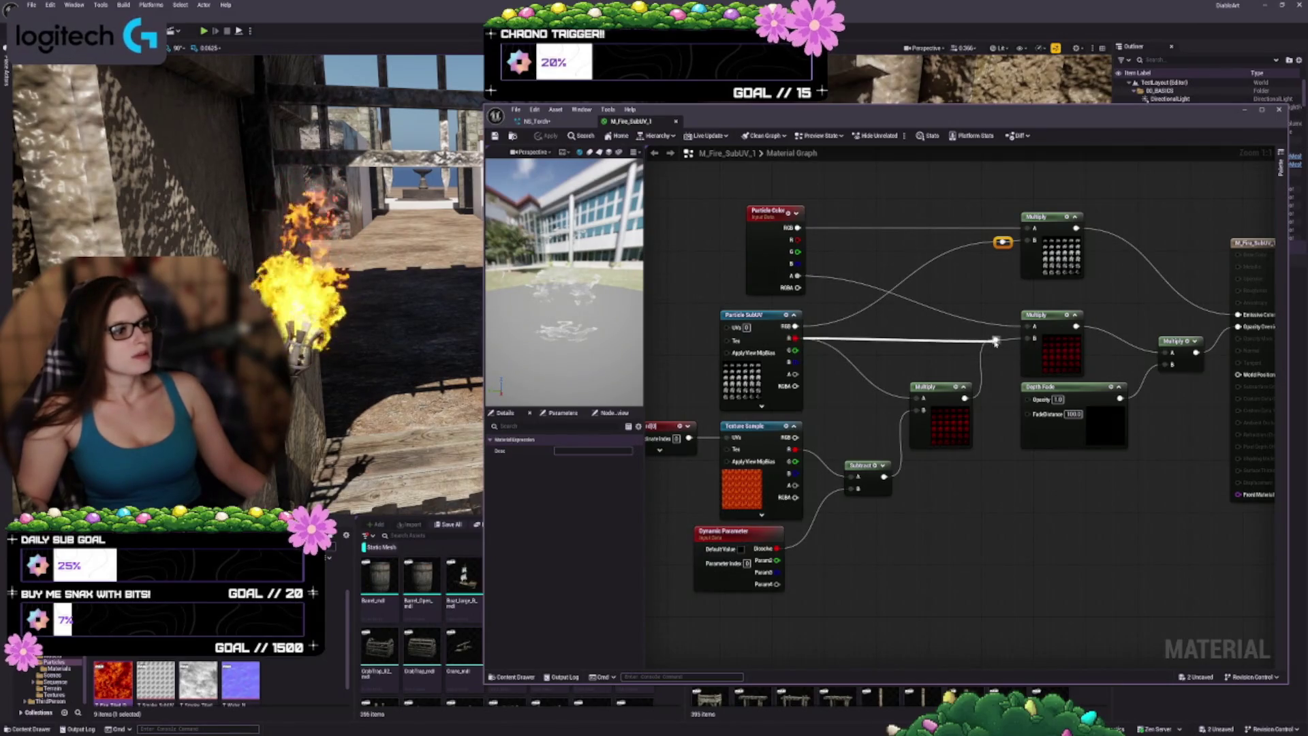
left_click(496, 136)
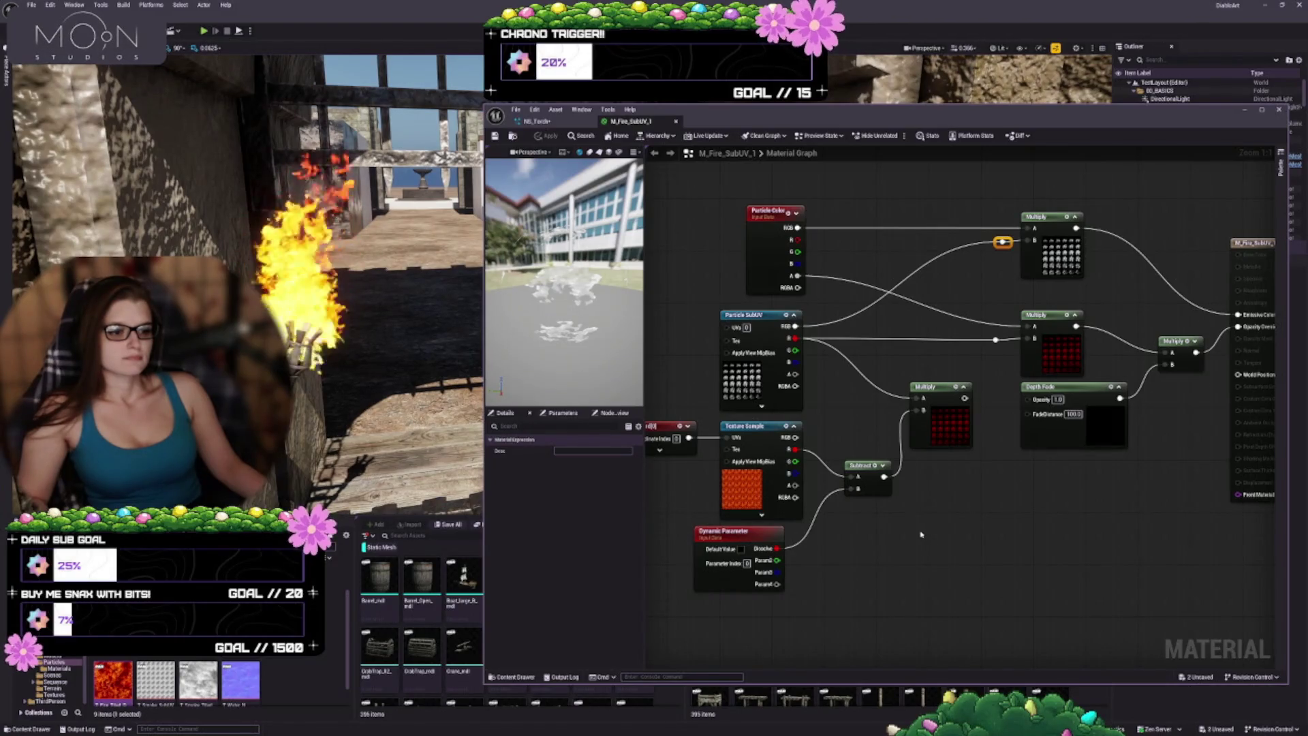
left_click_drag(921, 535, 896, 488)
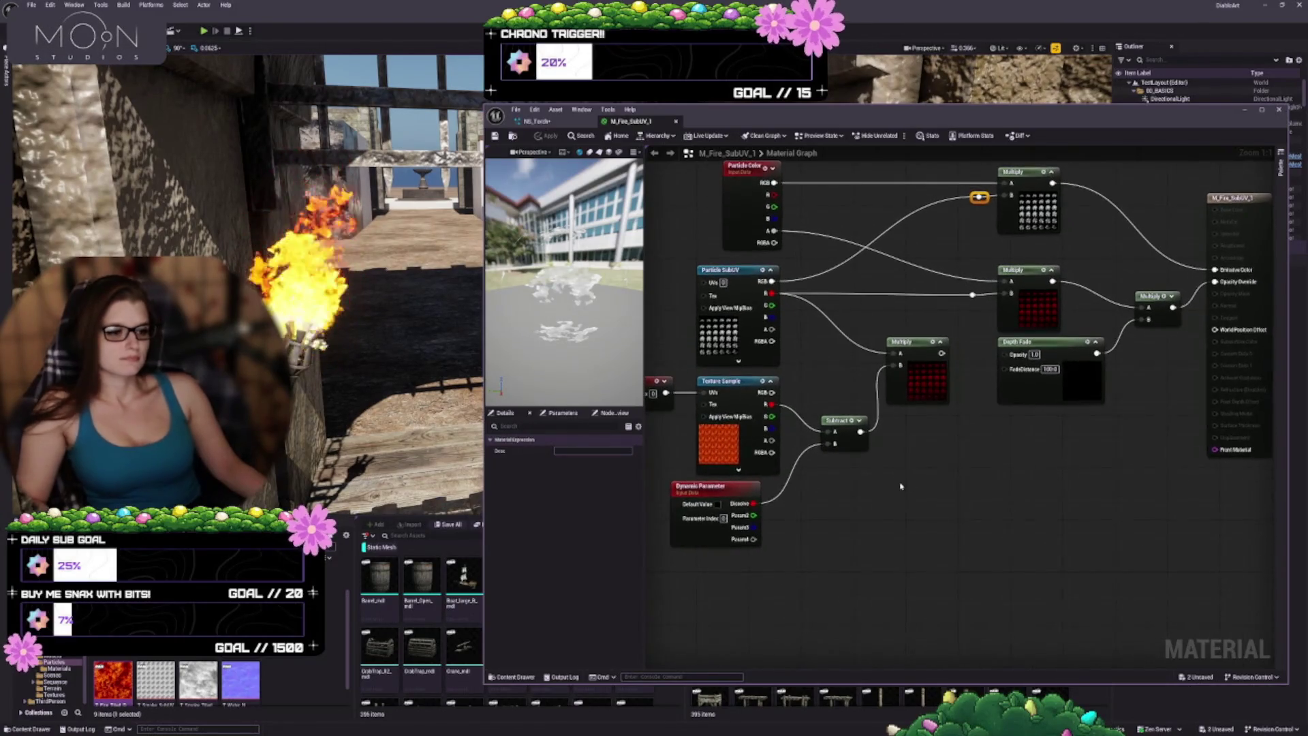
Step: Add a Subtract of Particle SubUV R minus Dissolve and place it below the first Subtract
right_click(838, 511)
type("sub")
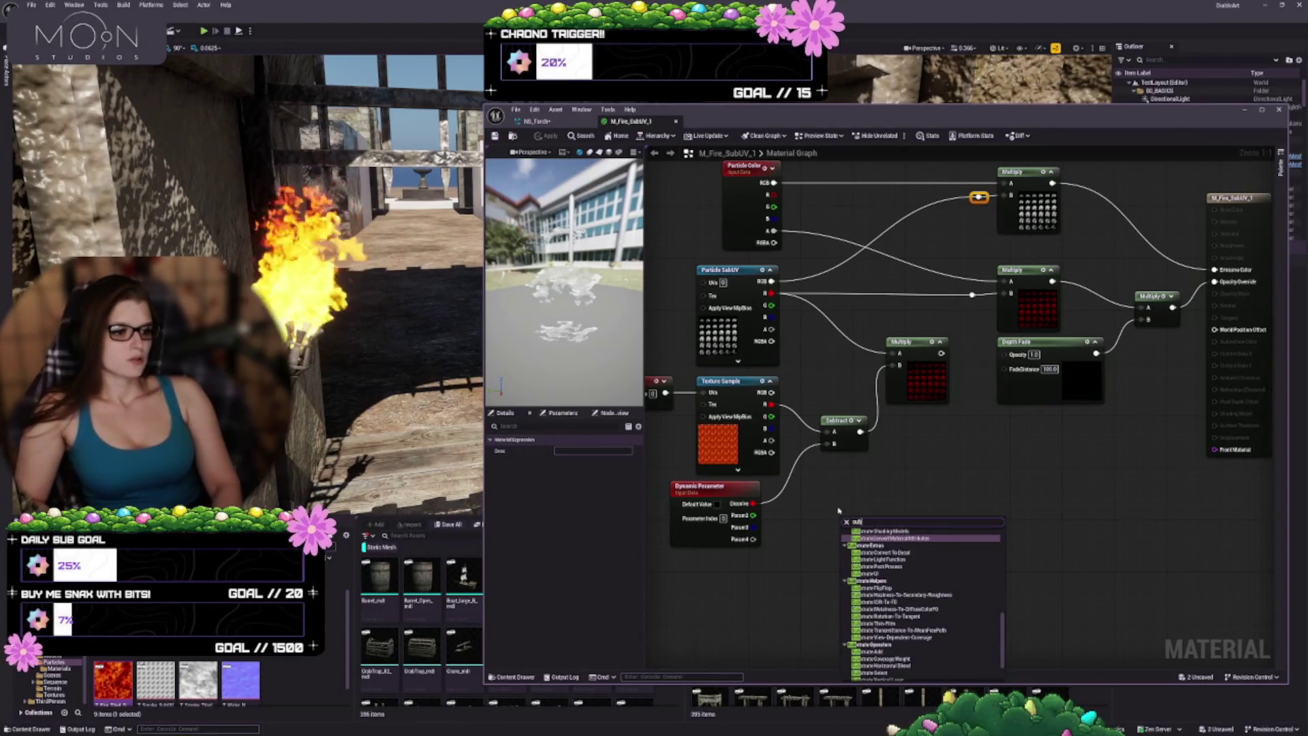
type("tra")
key("Return")
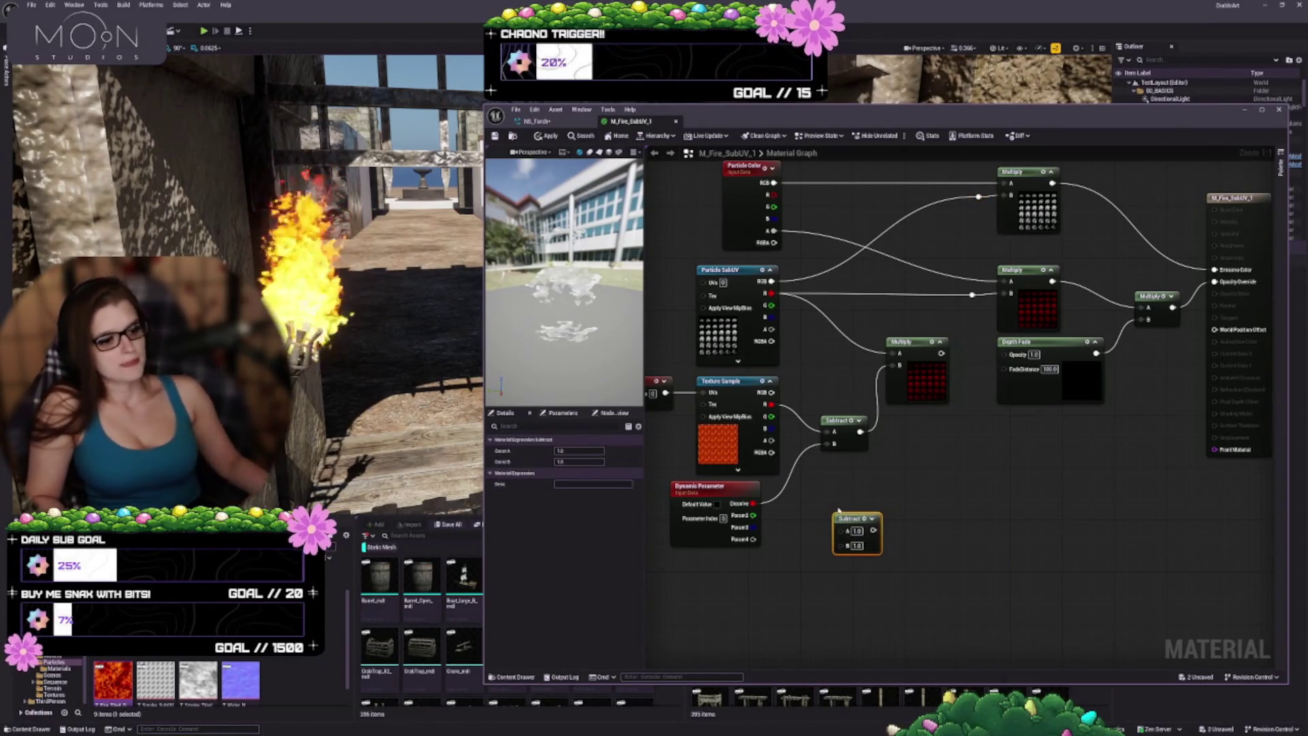
mouse_move(753, 503)
left_mouse_down()
mouse_move(838, 545)
mouse_move(860, 460)
mouse_move(840, 356)
left_mouse_up()
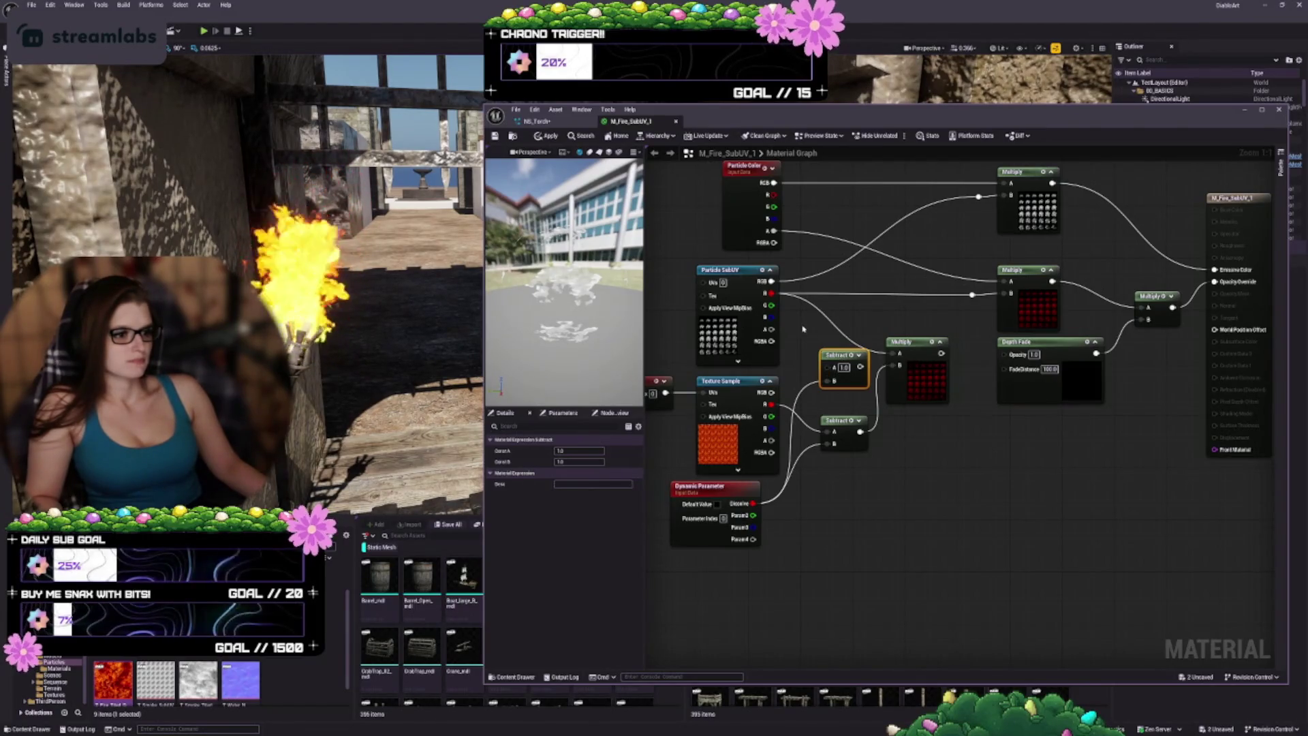
mouse_move(772, 293)
left_mouse_down()
mouse_move(829, 367)
mouse_move(830, 315)
left_mouse_up()
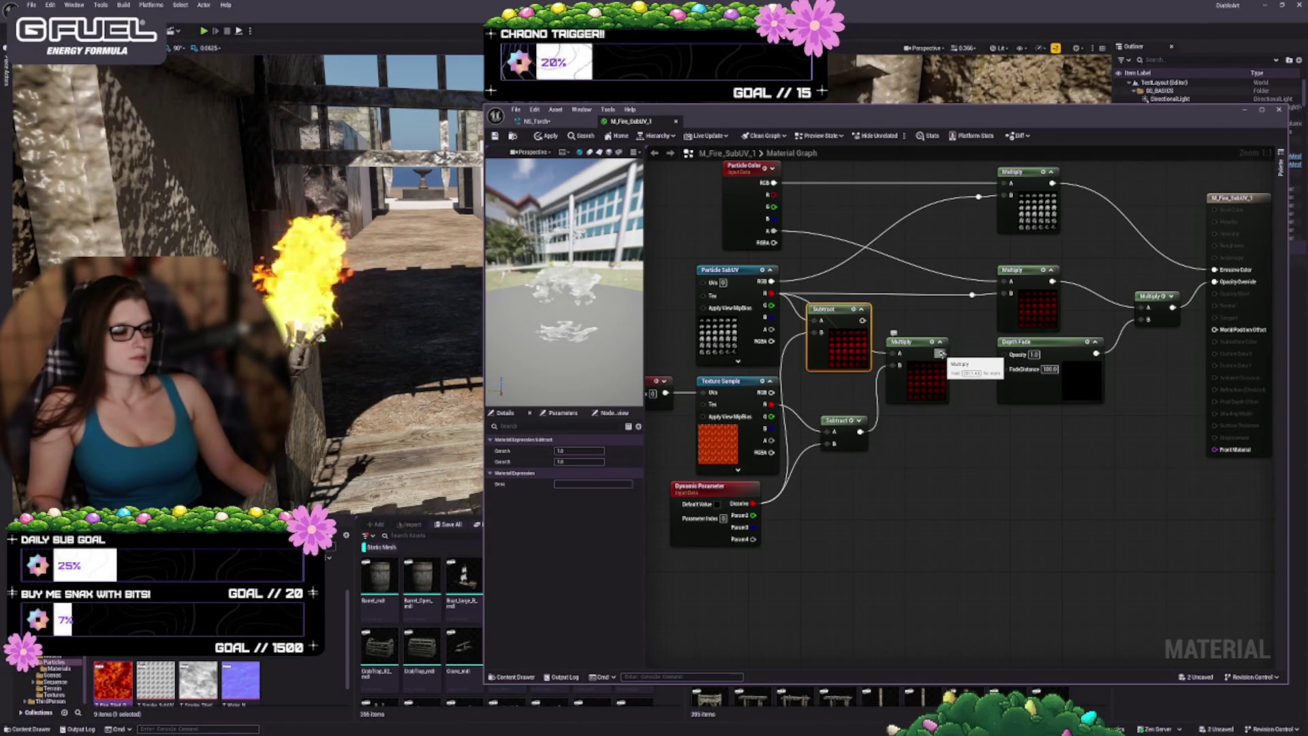
left_click_drag(940, 353, 1003, 293)
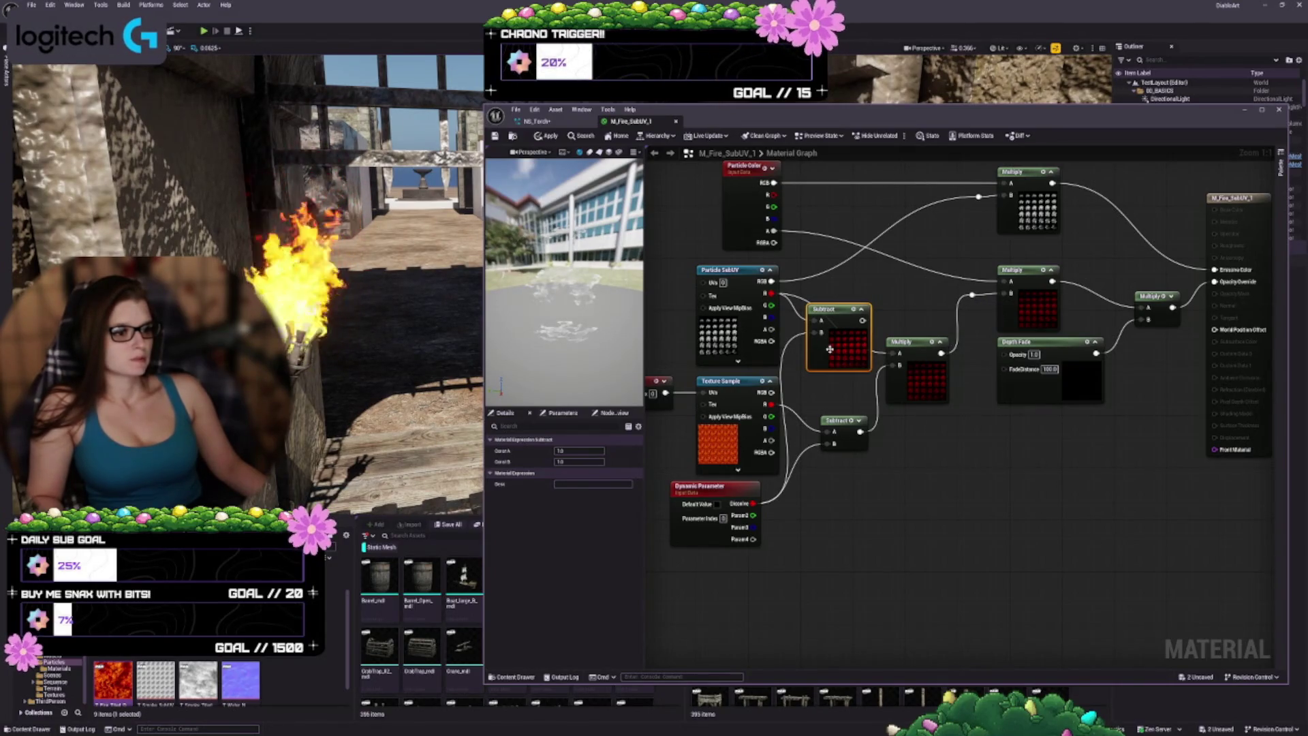
mouse_move(830, 349)
left_mouse_down()
mouse_move(848, 305)
mouse_move(907, 310)
mouse_move(895, 537)
mouse_move(865, 519)
left_mouse_up()
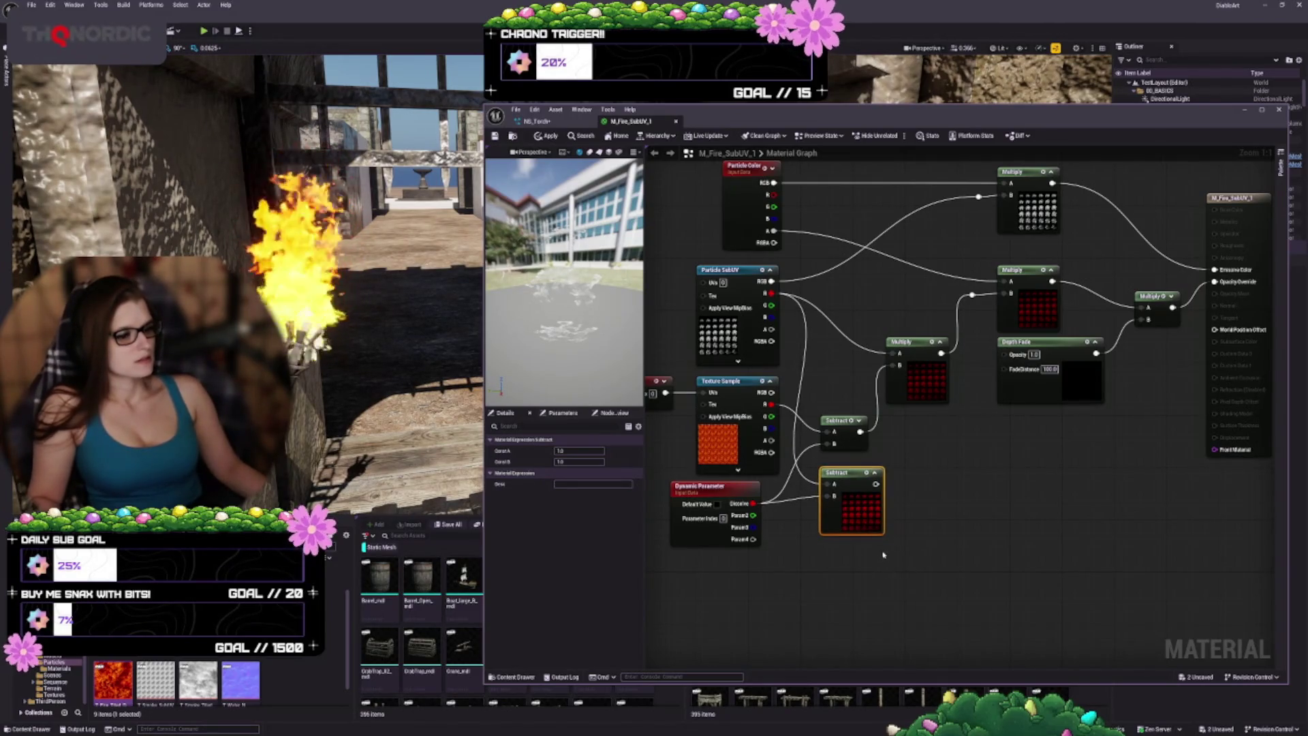
Step: Nudge the new Subtract down and add a Multiply fed by its output
left_click_drag(876, 573, 933, 602)
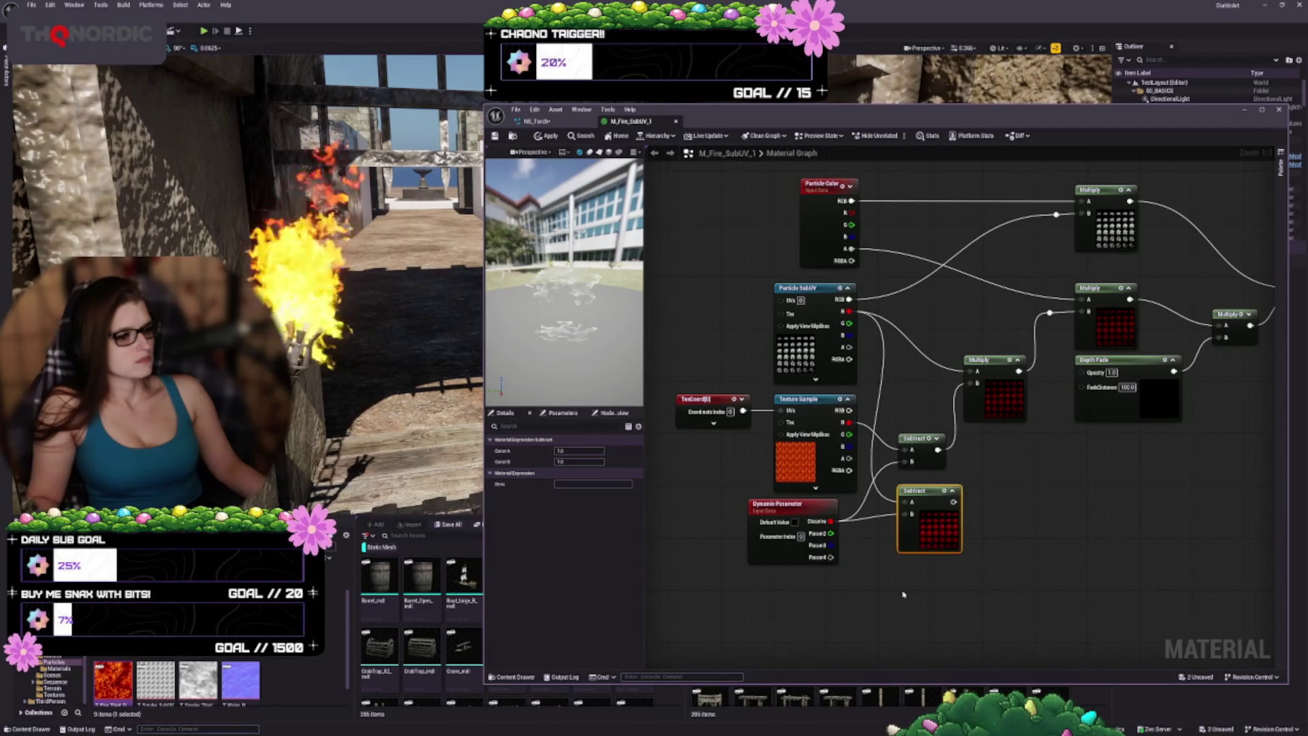
left_click_drag(1016, 588, 898, 593)
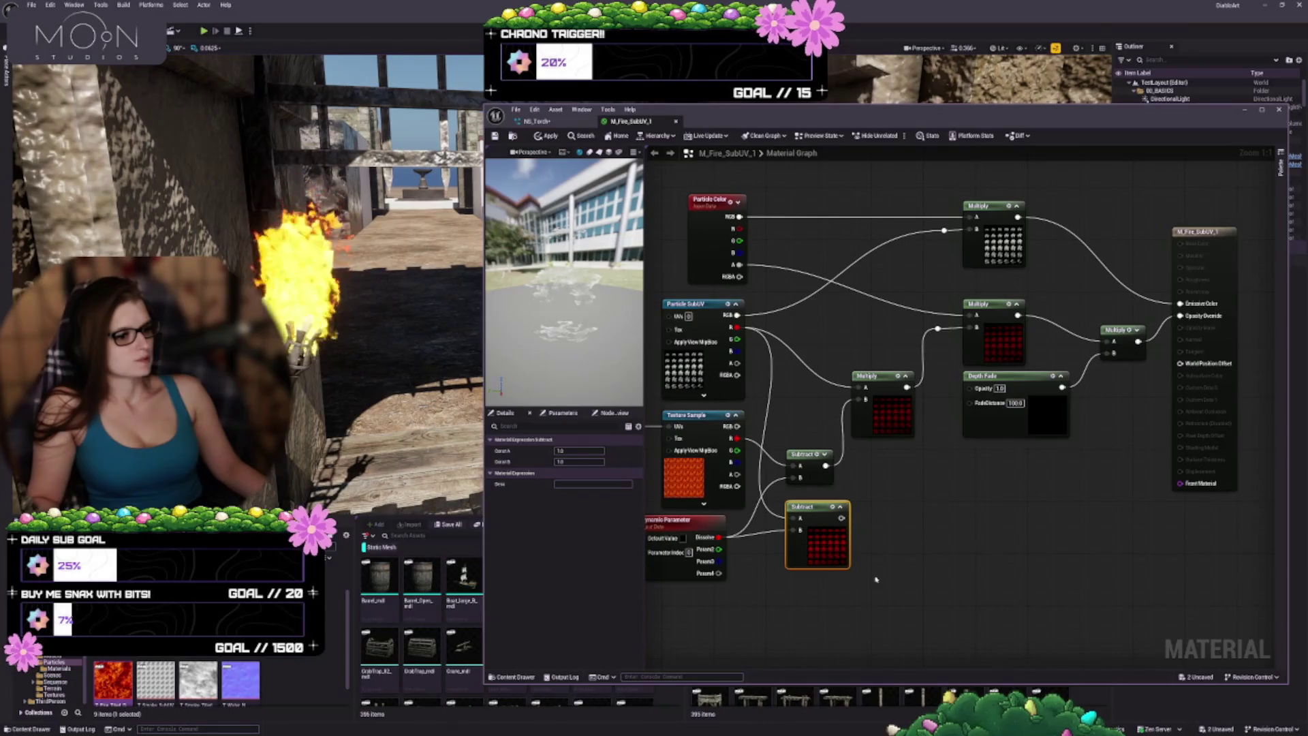
left_click_drag(837, 560, 837, 567)
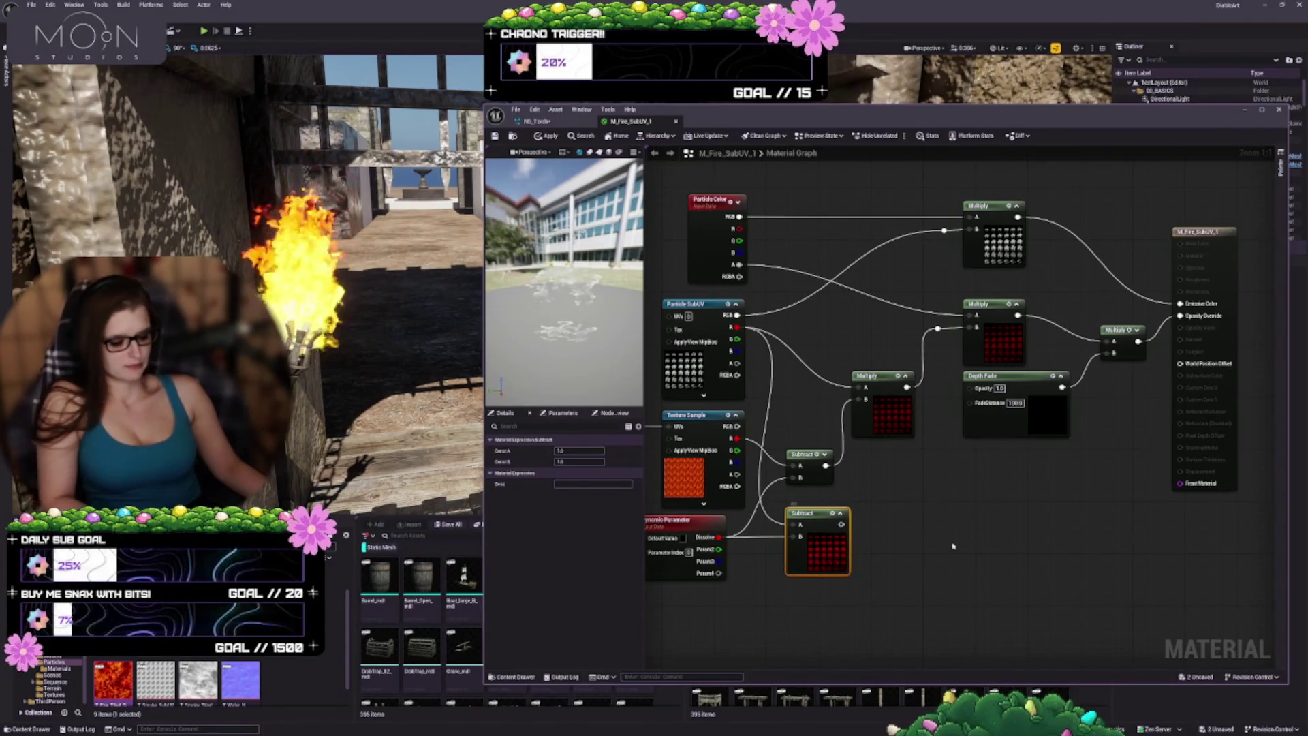
left_click(927, 508)
mouse_move(843, 525)
left_mouse_down()
mouse_move(939, 531)
mouse_move(949, 501)
mouse_move(972, 501)
left_mouse_up()
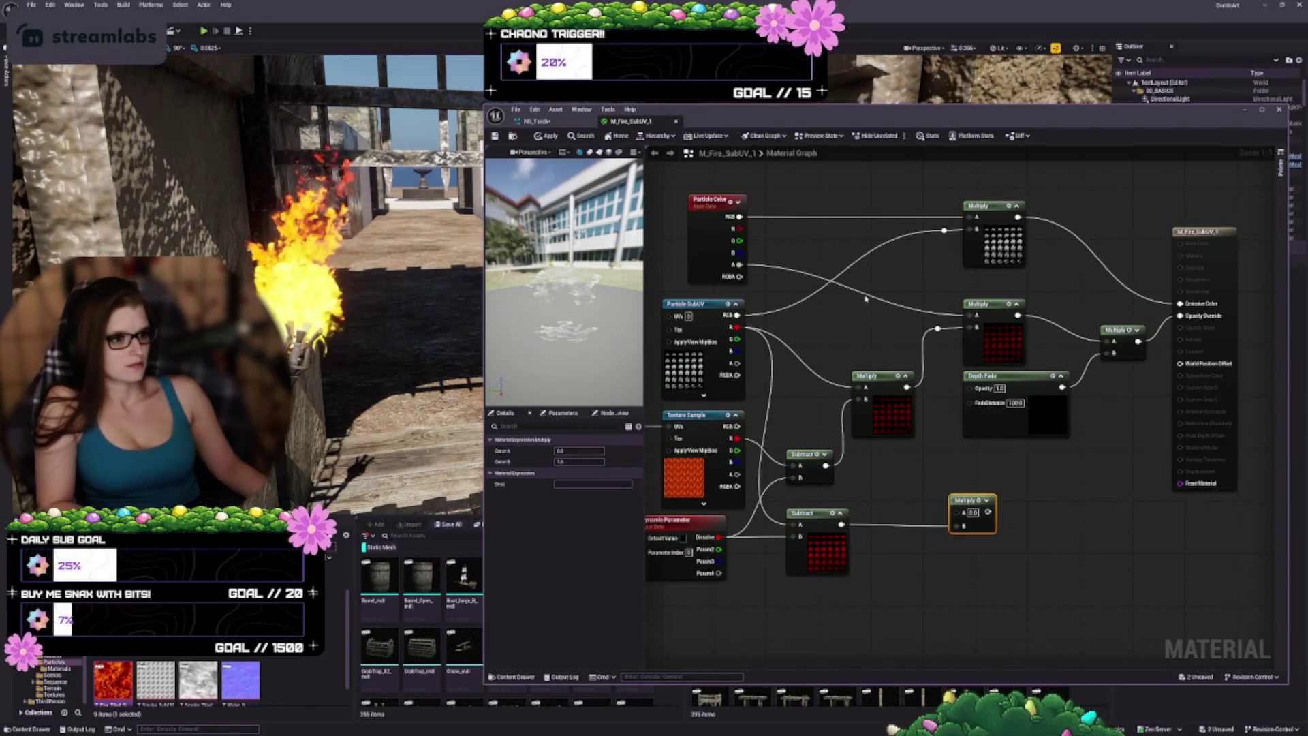
Step: Route Particle Color through a reroute point into the new Multiply
double_click(866, 289)
mouse_move(875, 289)
left_mouse_down()
mouse_move(956, 511)
mouse_move(1002, 475)
mouse_move(984, 506)
mouse_move(935, 500)
left_mouse_up()
left_click(981, 508)
Step: Duplicate the Depth Fade and Multiply pair and feed the new Multiply into the pasted Multiply's A
mouse_move(1074, 475)
left_mouse_down()
mouse_move(1149, 321)
mouse_move(960, 316)
left_mouse_up()
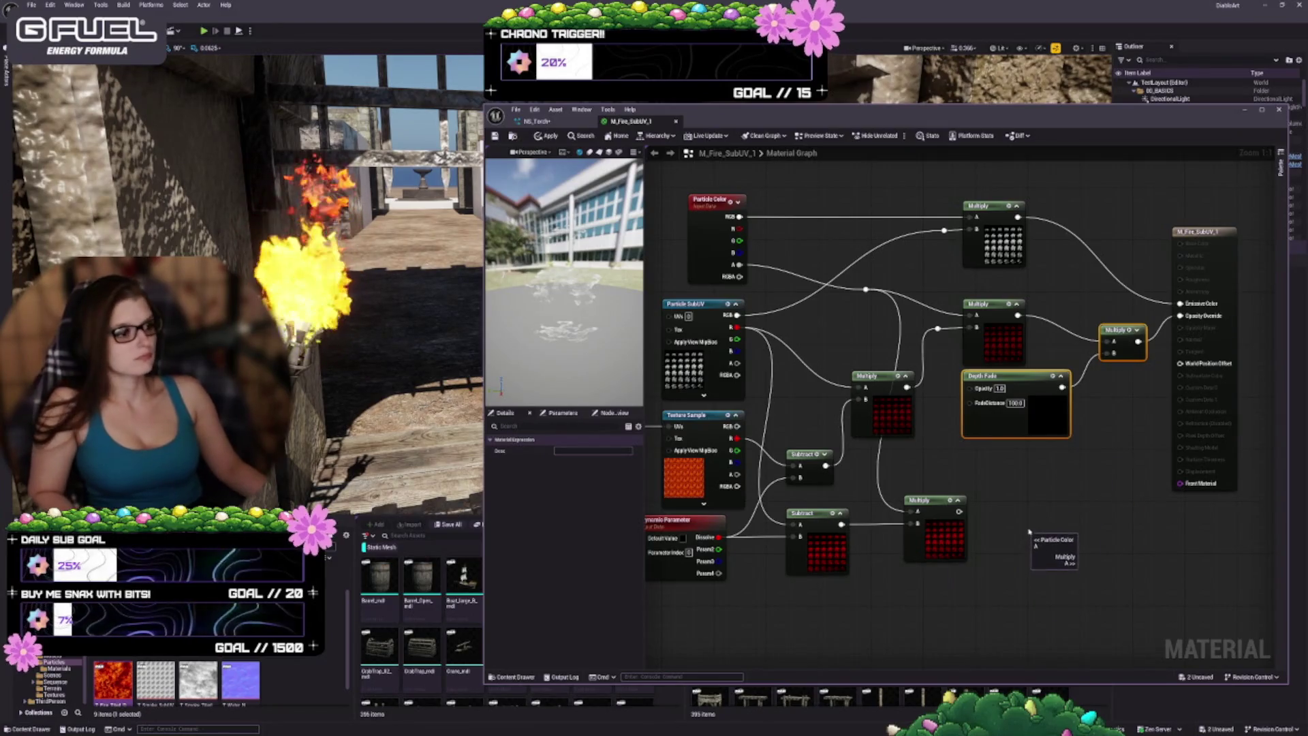
key("ctrl+c")
key("ctrl+v")
mouse_move(1133, 479)
left_mouse_down()
mouse_move(1023, 568)
mouse_move(1062, 574)
mouse_move(921, 574)
left_mouse_up()
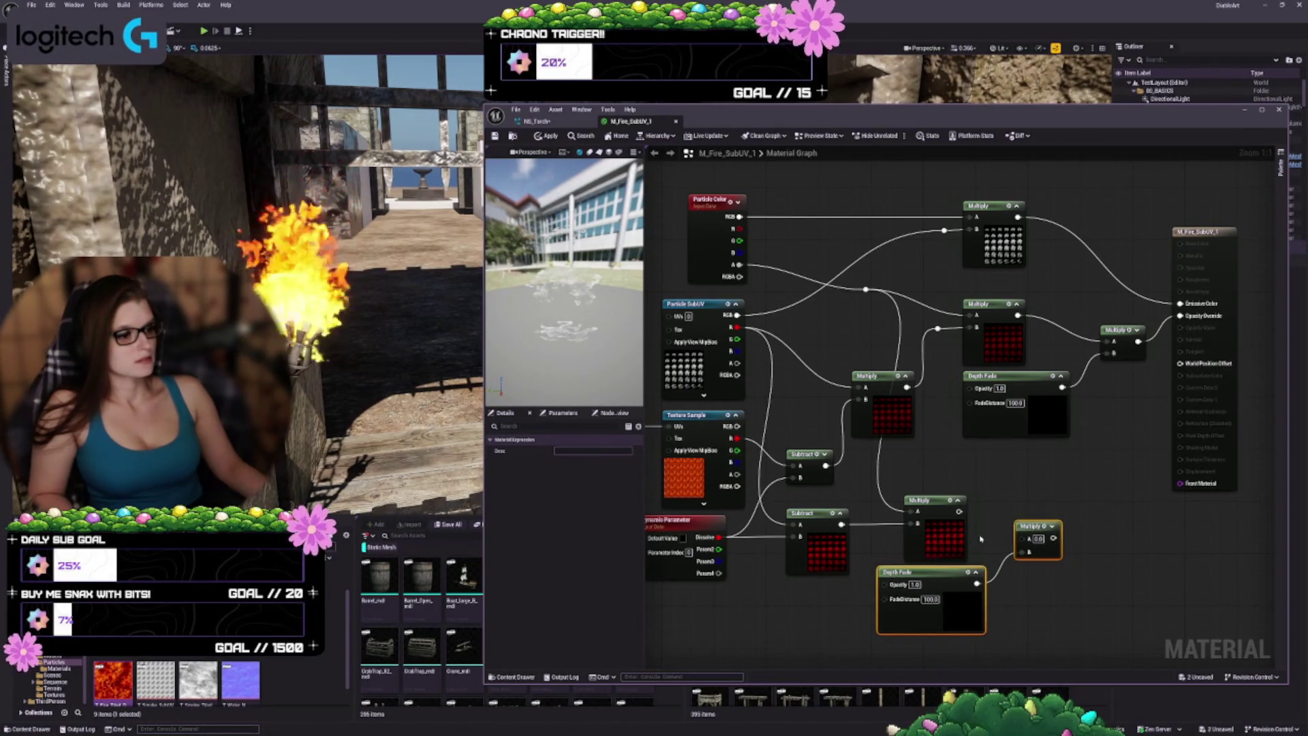
left_click(980, 539)
left_click(957, 521)
left_click_drag(959, 511, 1024, 547)
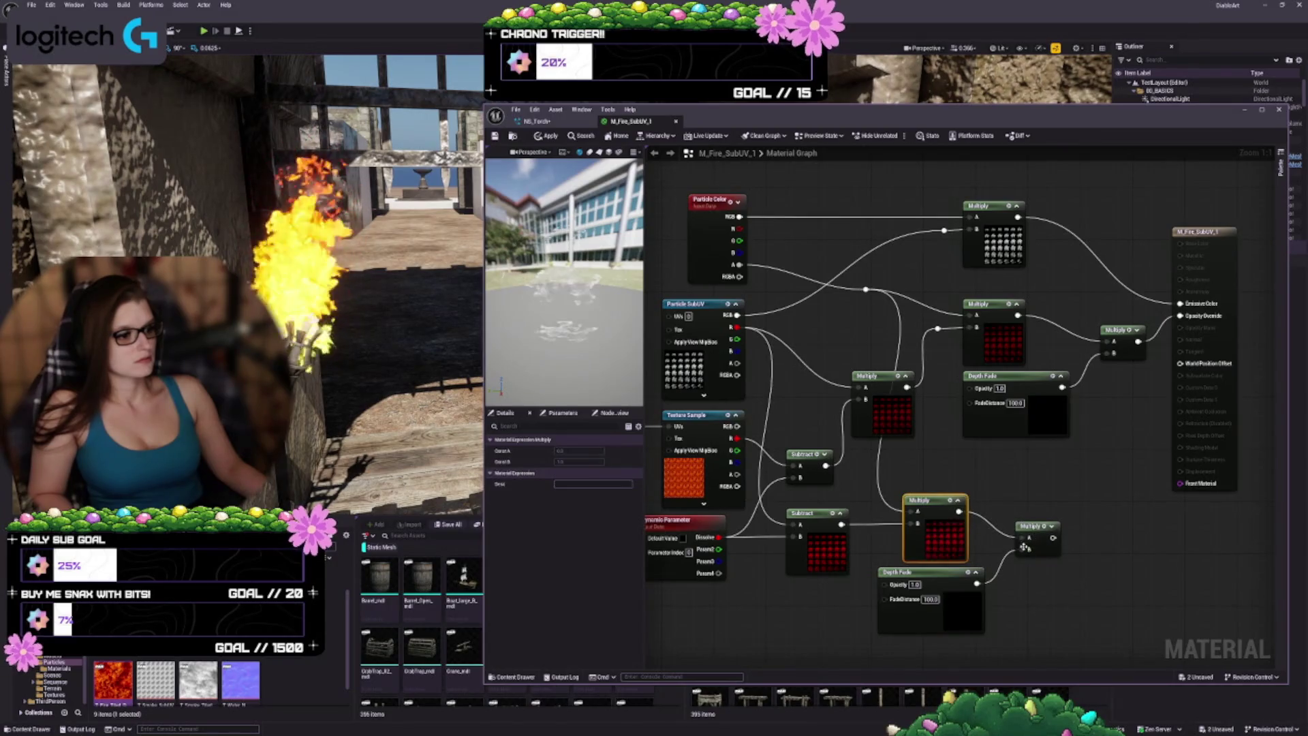
left_click_drag(1044, 611, 1081, 618)
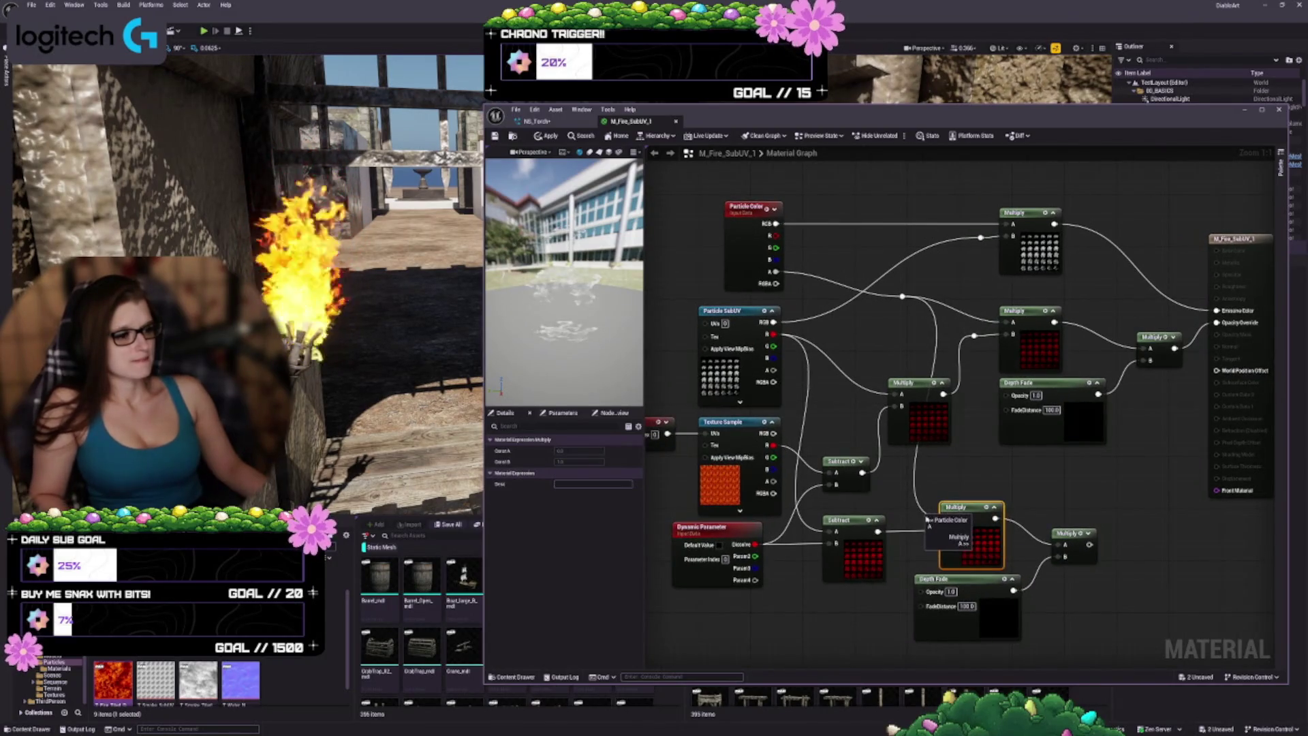
left_click(1088, 534)
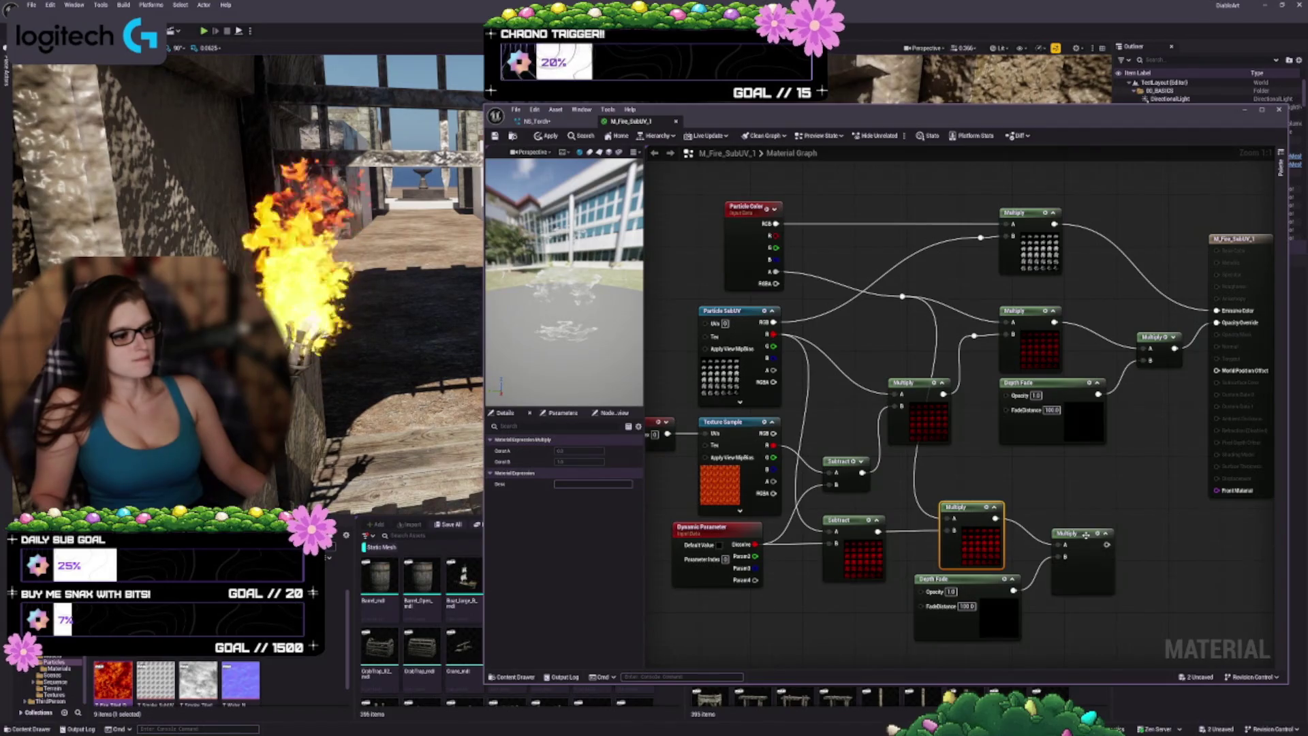
left_click(1105, 533)
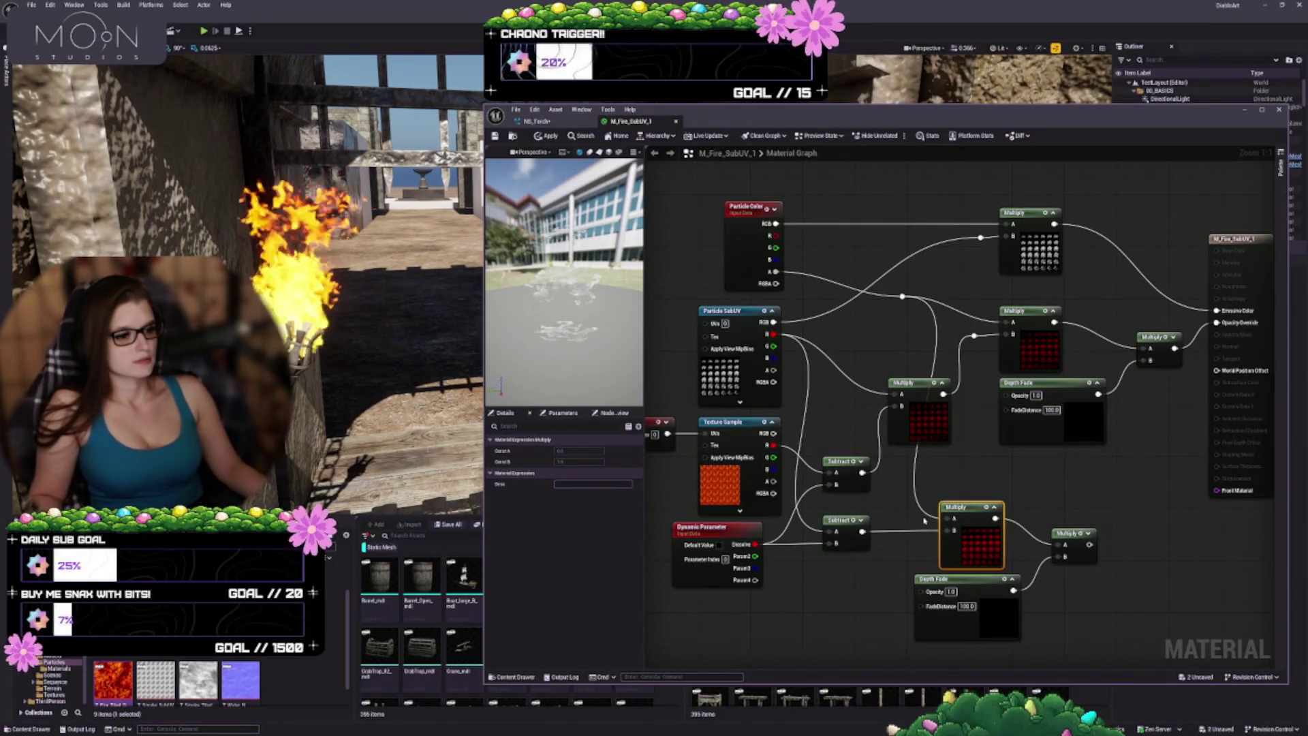
Step: Complete the final Multiply's B input, save, and drive Opacity Override from the new chain
mouse_move(925, 521)
left_mouse_down()
mouse_move(965, 524)
mouse_move(855, 503)
left_mouse_up()
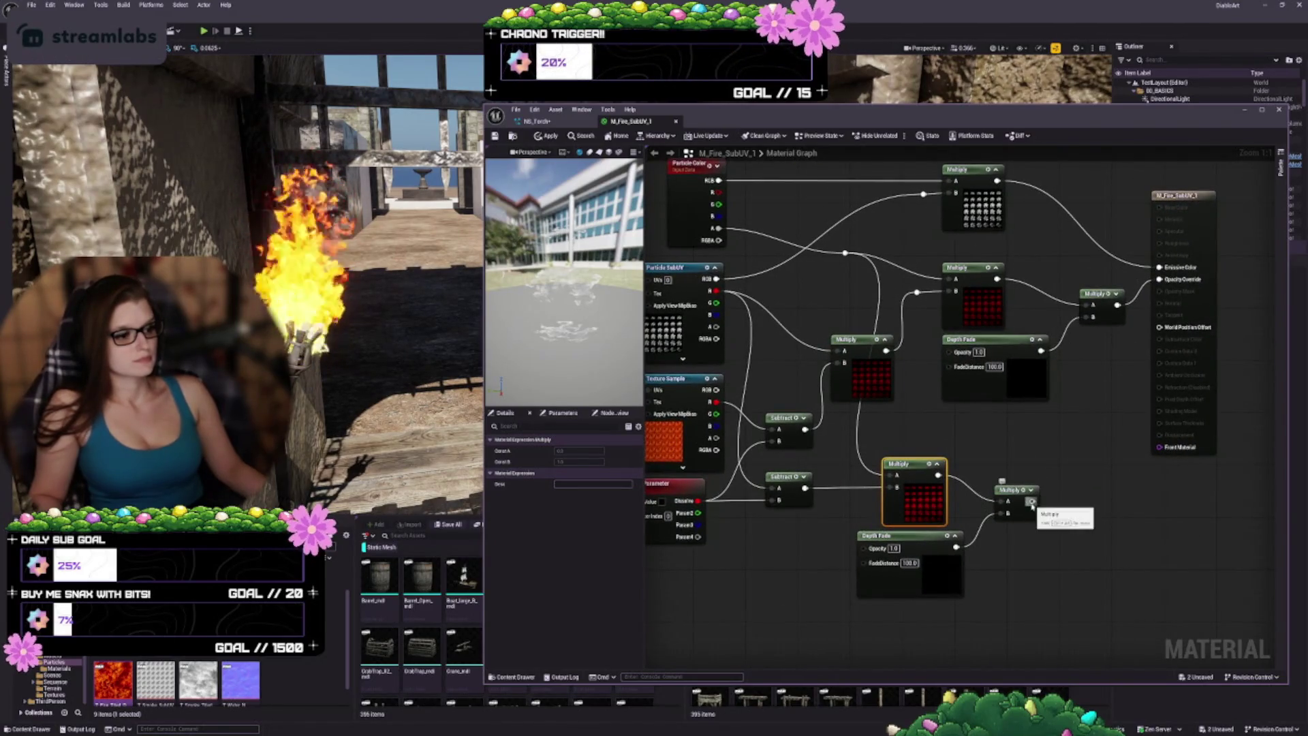
mouse_move(1034, 502)
left_mouse_down()
mouse_move(1104, 409)
mouse_move(1158, 287)
mouse_move(1093, 317)
left_mouse_up()
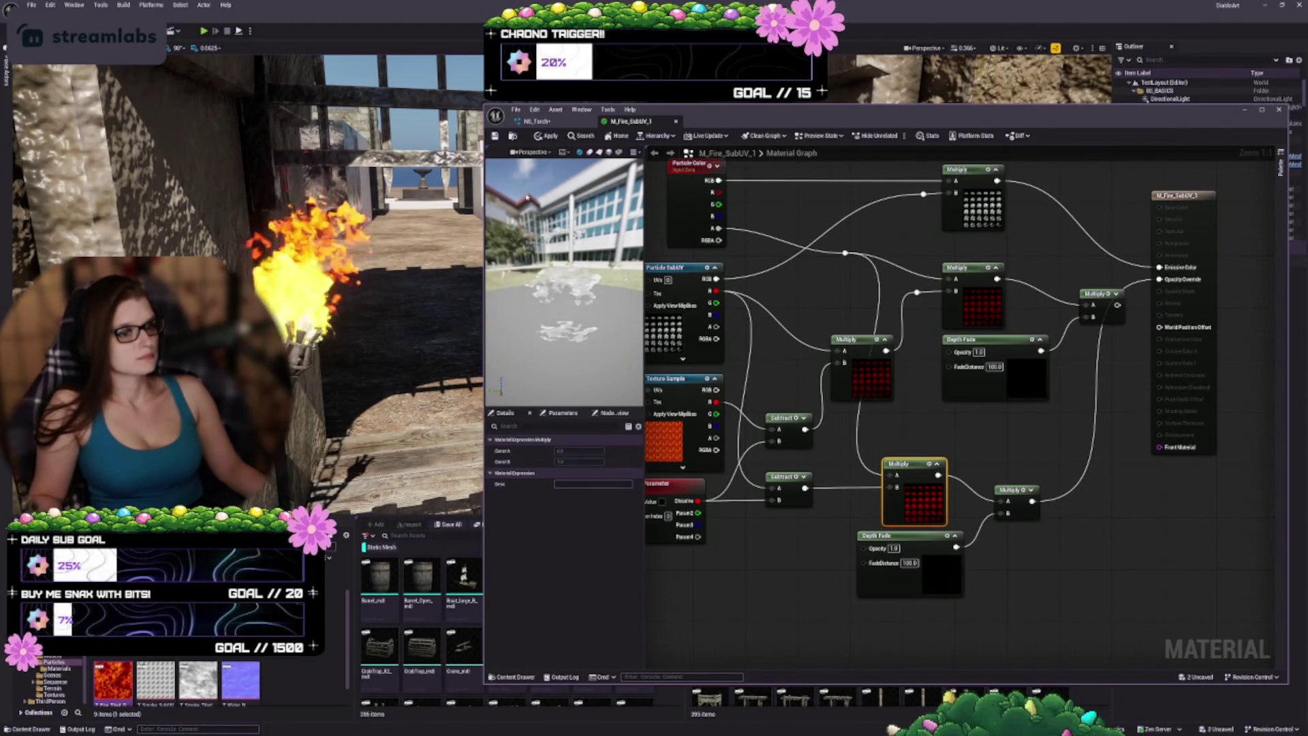
key("ctrl+s")
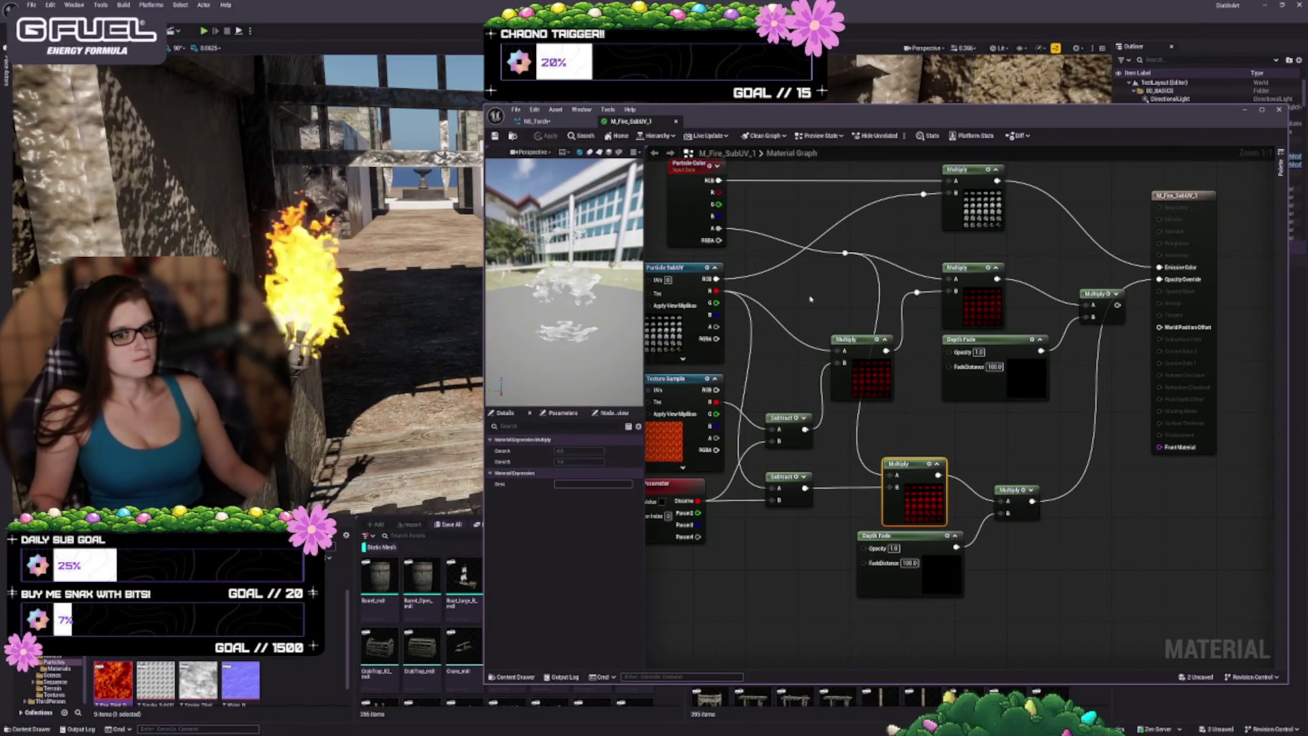
mouse_move(810, 298)
left_mouse_down()
mouse_move(1020, 310)
mouse_move(895, 292)
mouse_move(916, 304)
left_mouse_up()
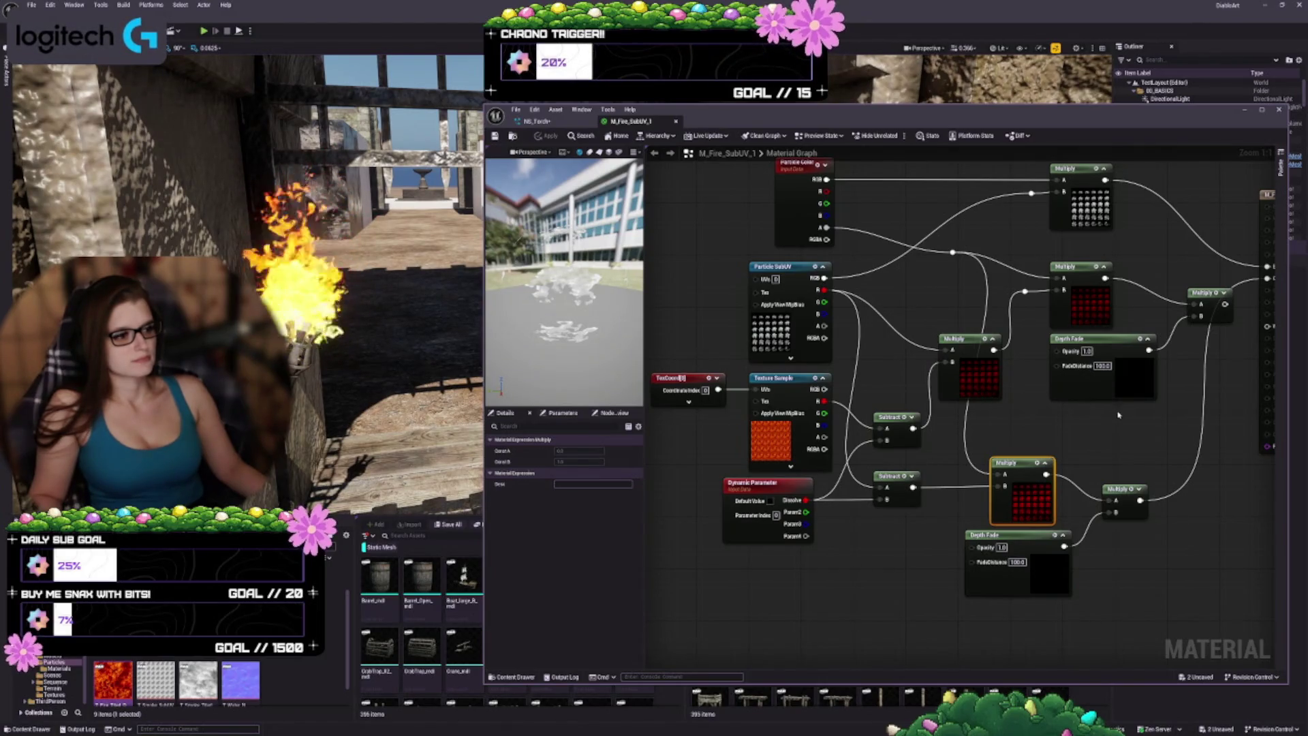
left_click_drag(1118, 414, 1047, 464)
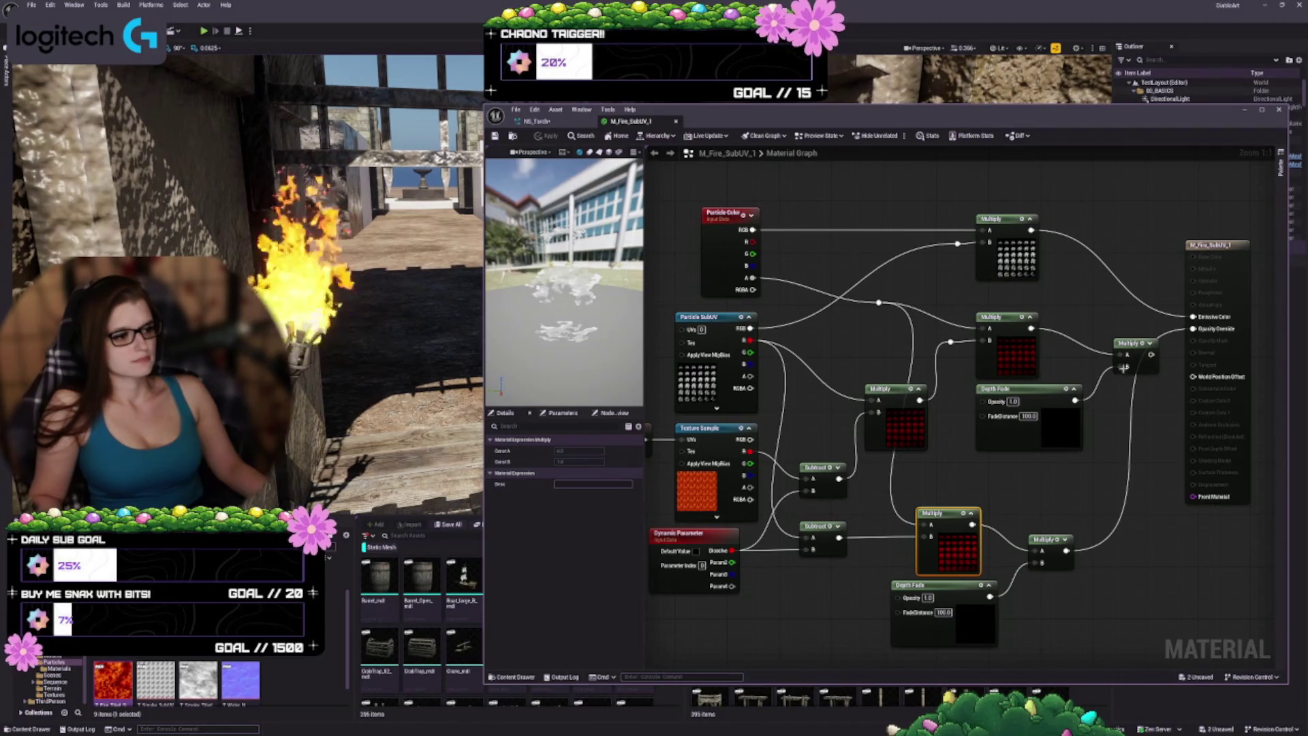
left_click_drag(1151, 355, 1193, 328)
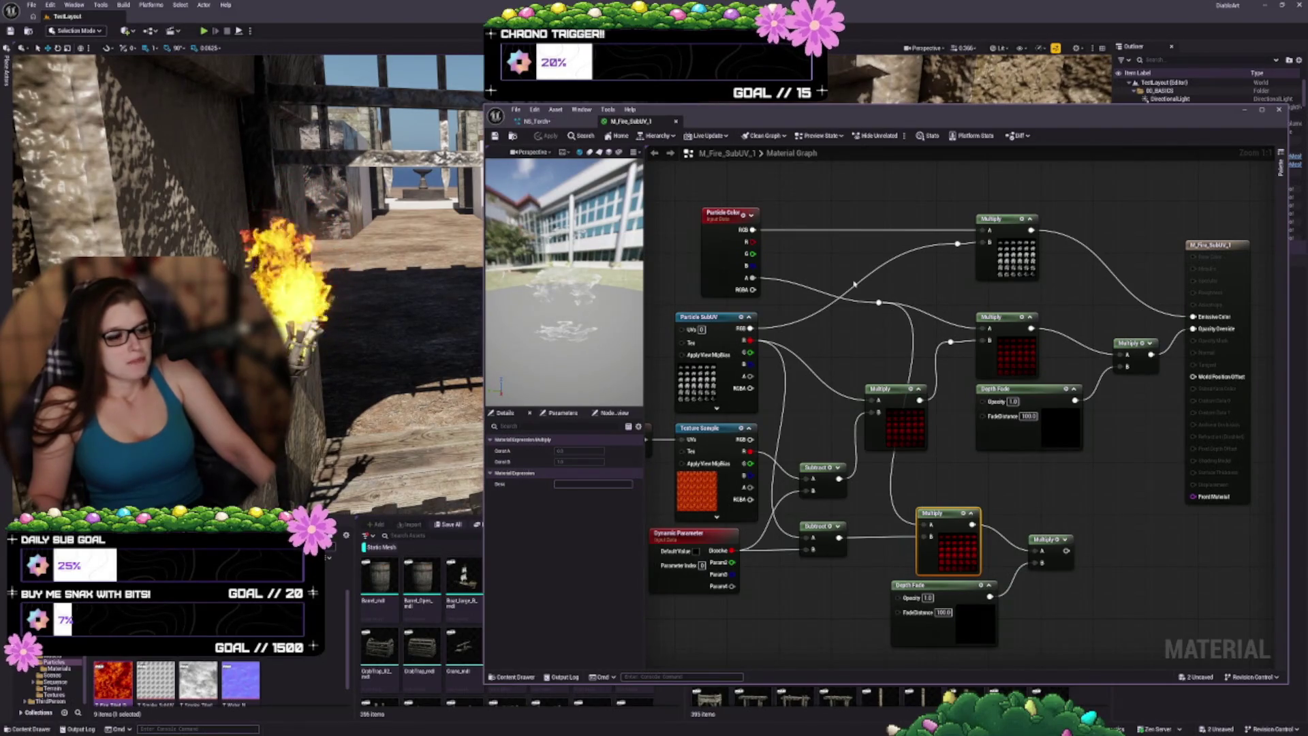
mouse_move(1095, 598)
left_mouse_down()
mouse_move(954, 436)
mouse_move(959, 412)
mouse_move(844, 412)
mouse_move(879, 414)
left_mouse_up()
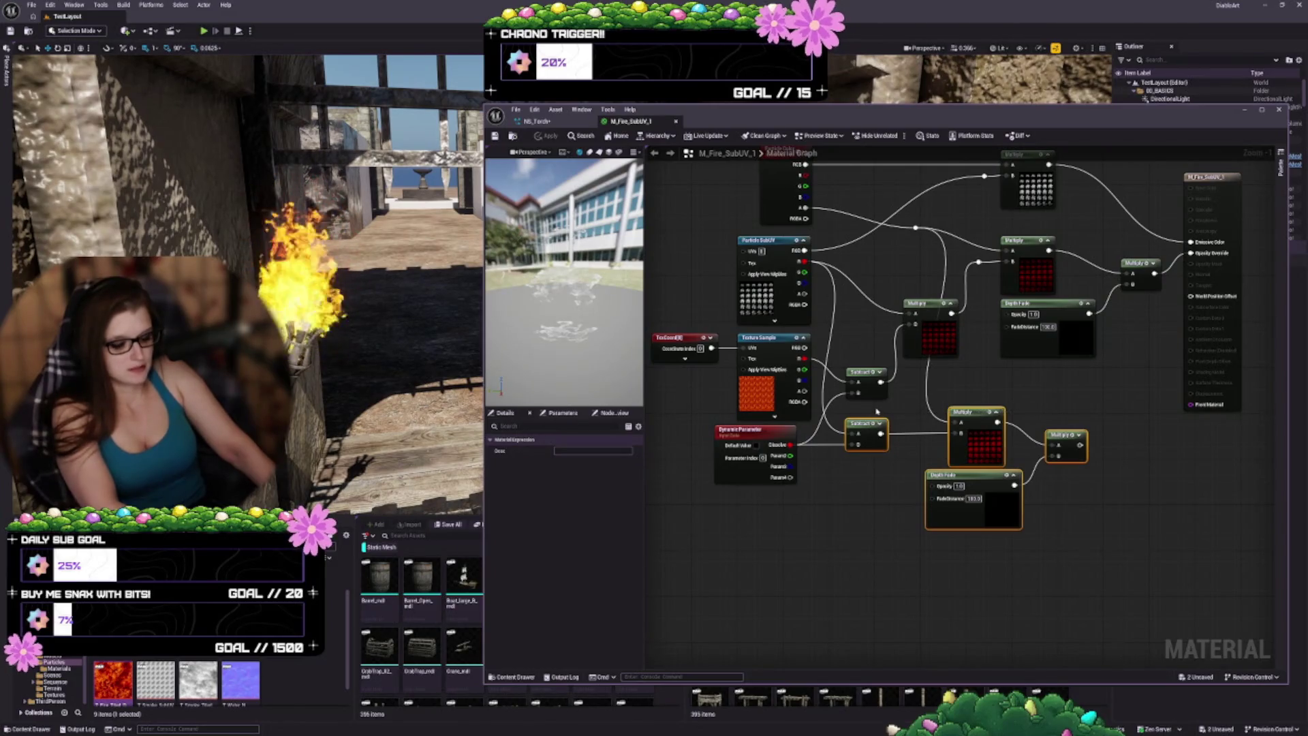
Step: Delete the duplicated opacity nodes and add a reroute point on the Particle Color wire
key("Delete")
key("Home")
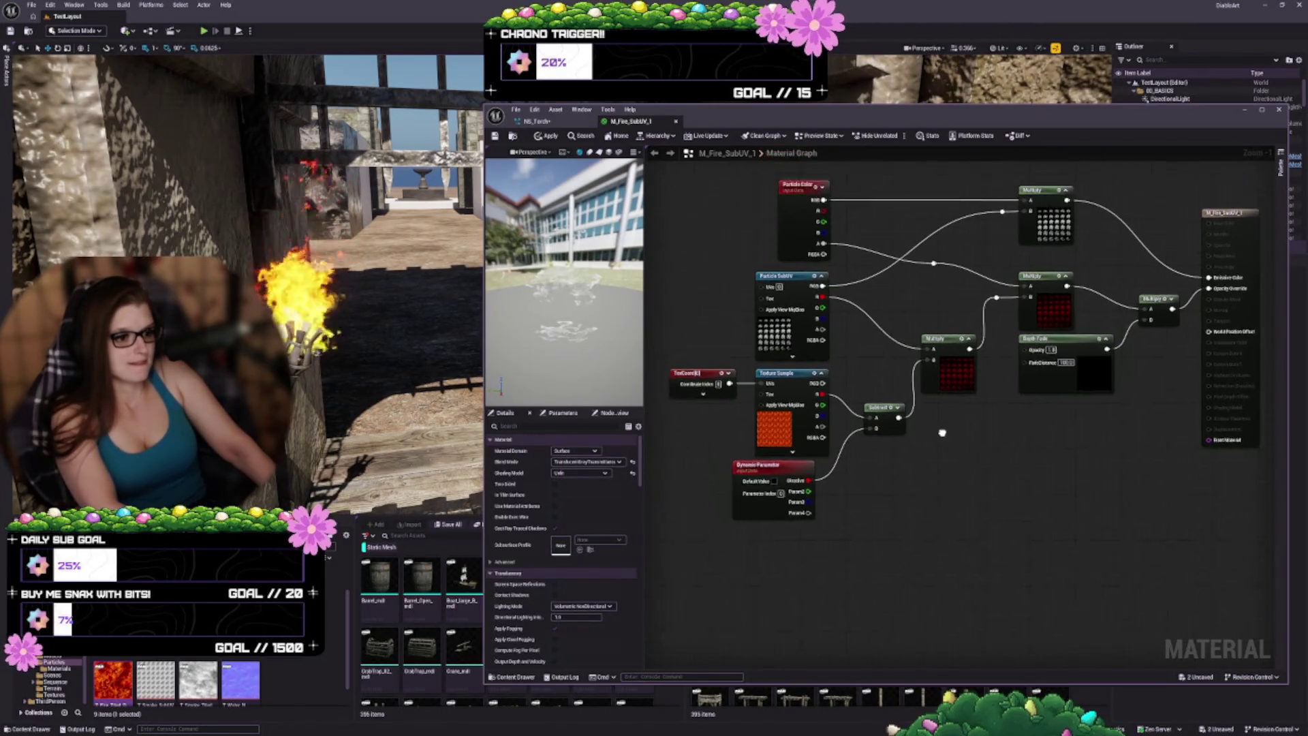
left_click_drag(785, 540, 801, 538)
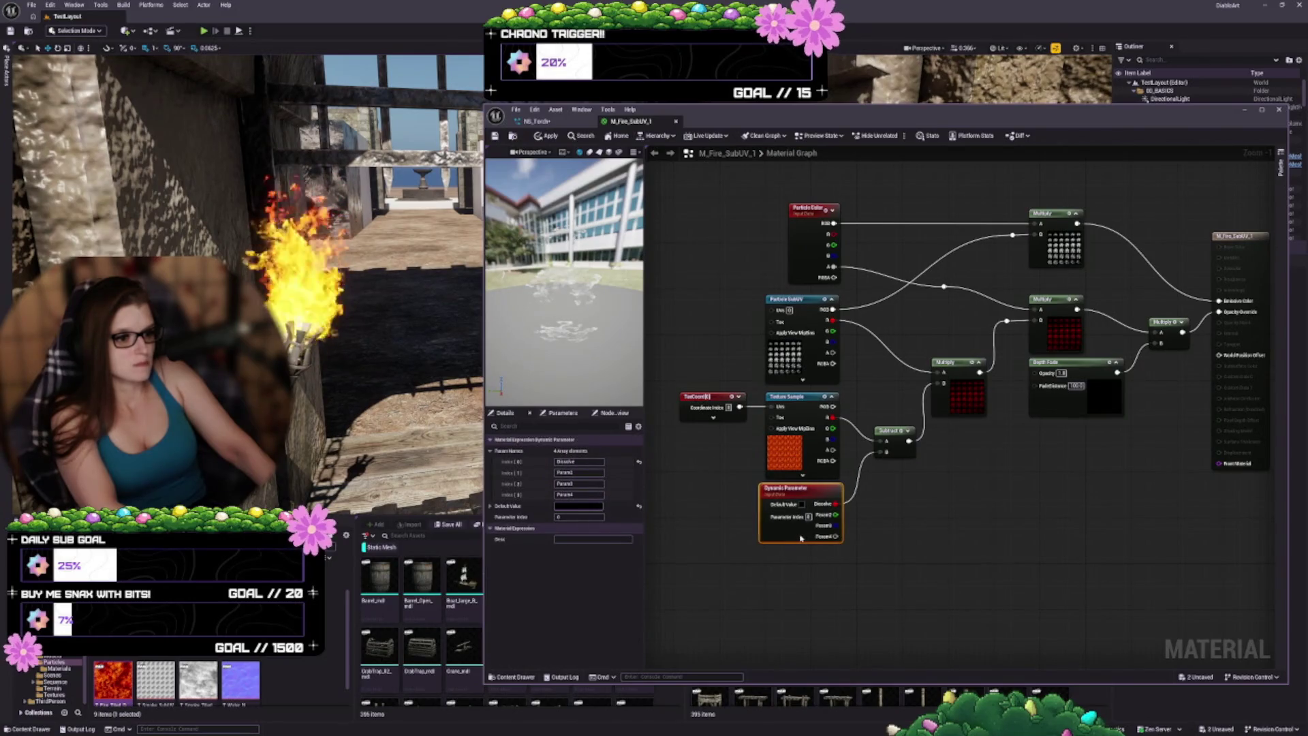
key("Home")
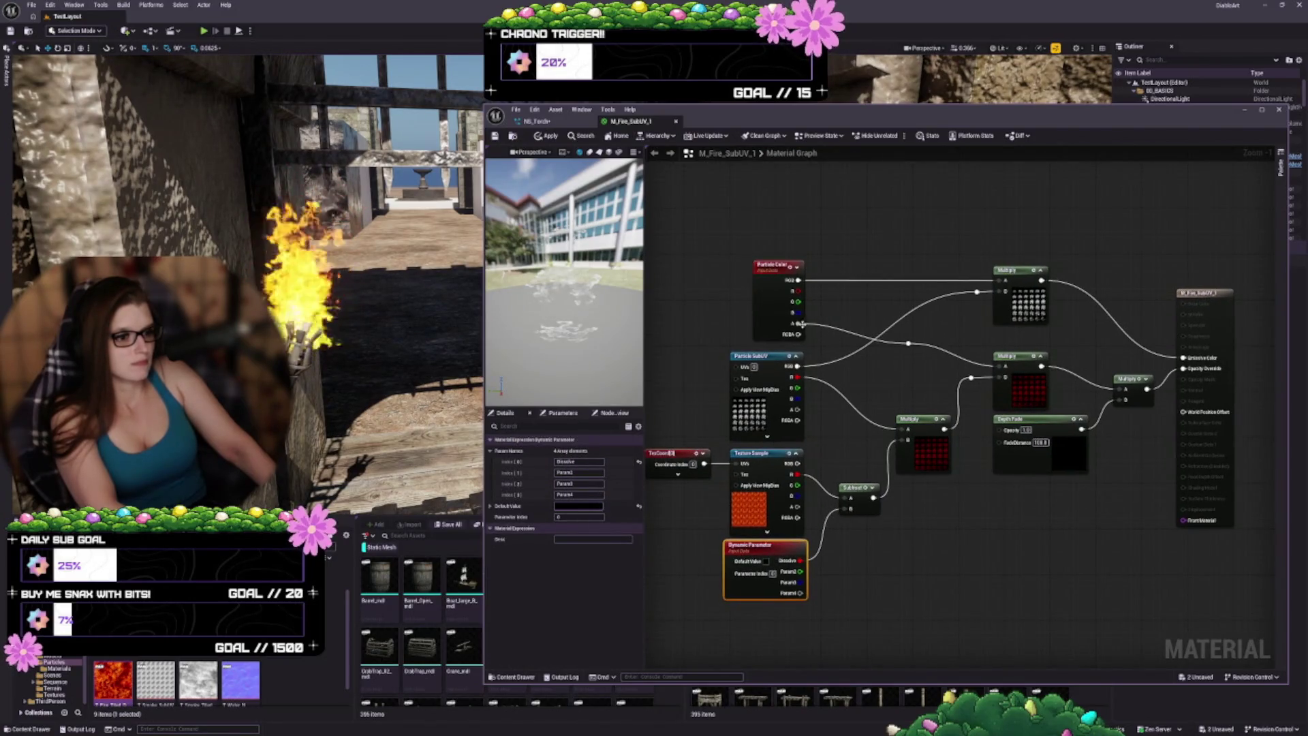
mouse_move(799, 323)
left_mouse_down()
mouse_move(1083, 378)
mouse_move(911, 341)
left_mouse_up()
left_click(975, 379)
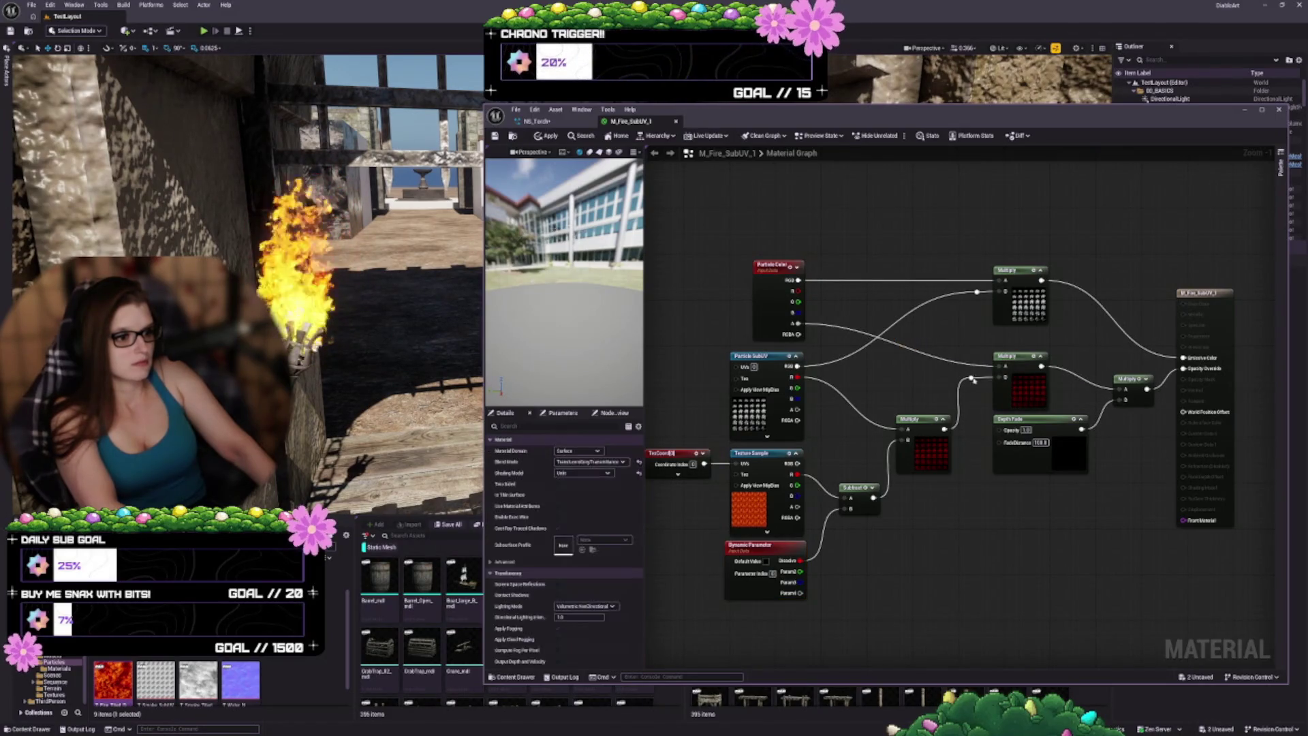
double_click(973, 366)
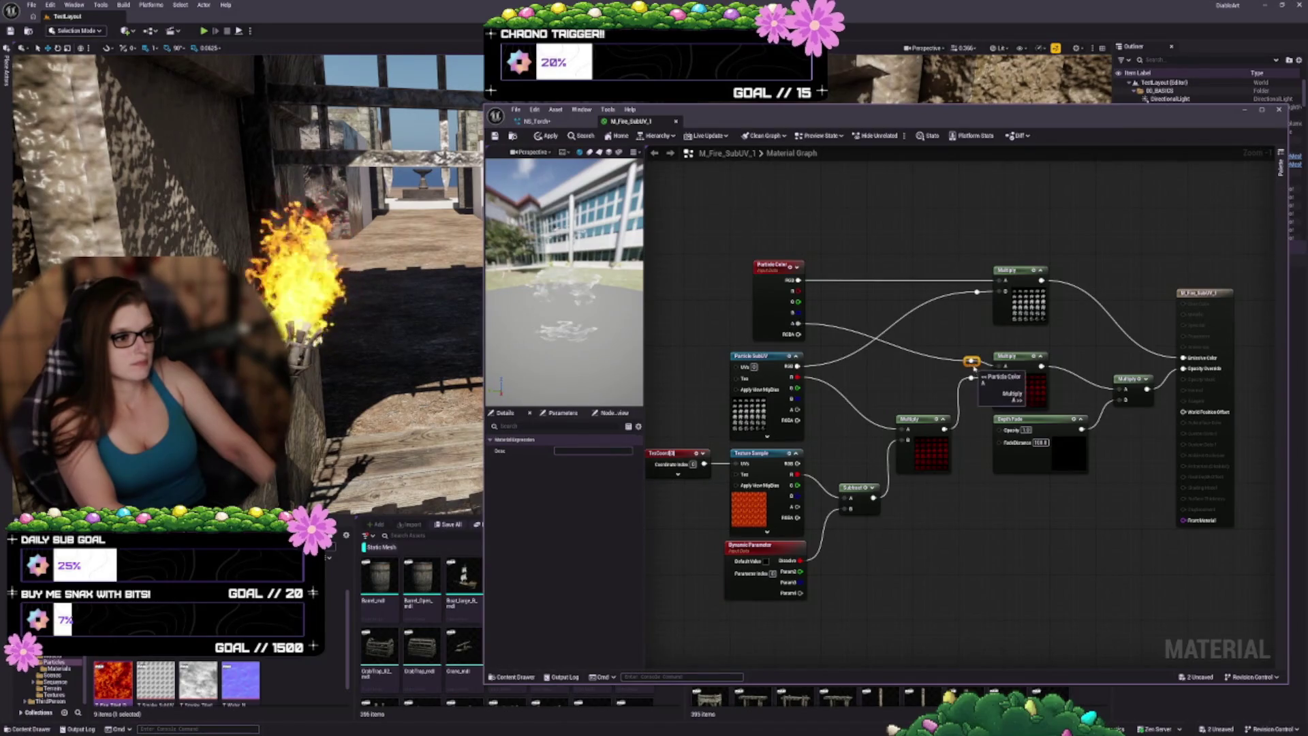
Step: Shift the lower Multiply, Depth Fade, small Multiply and material output node left
left_click(1008, 396)
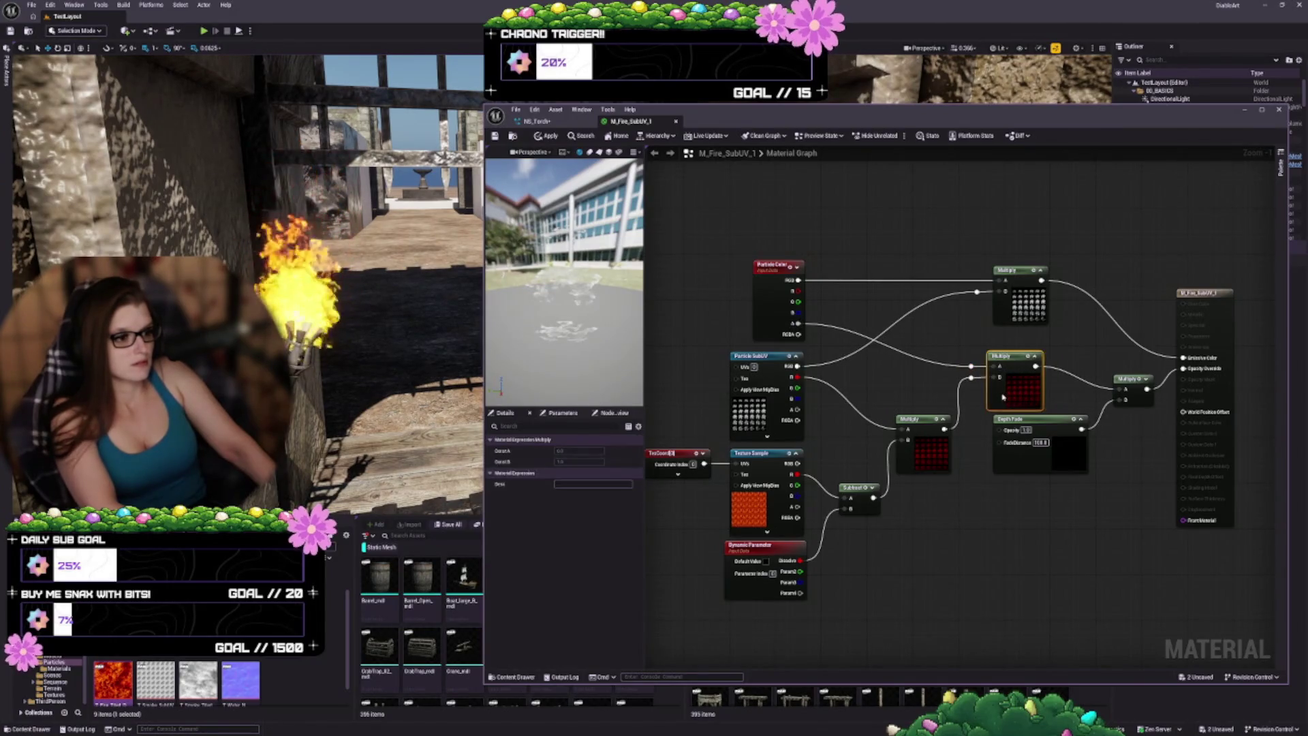
left_click_drag(1009, 397, 1004, 396)
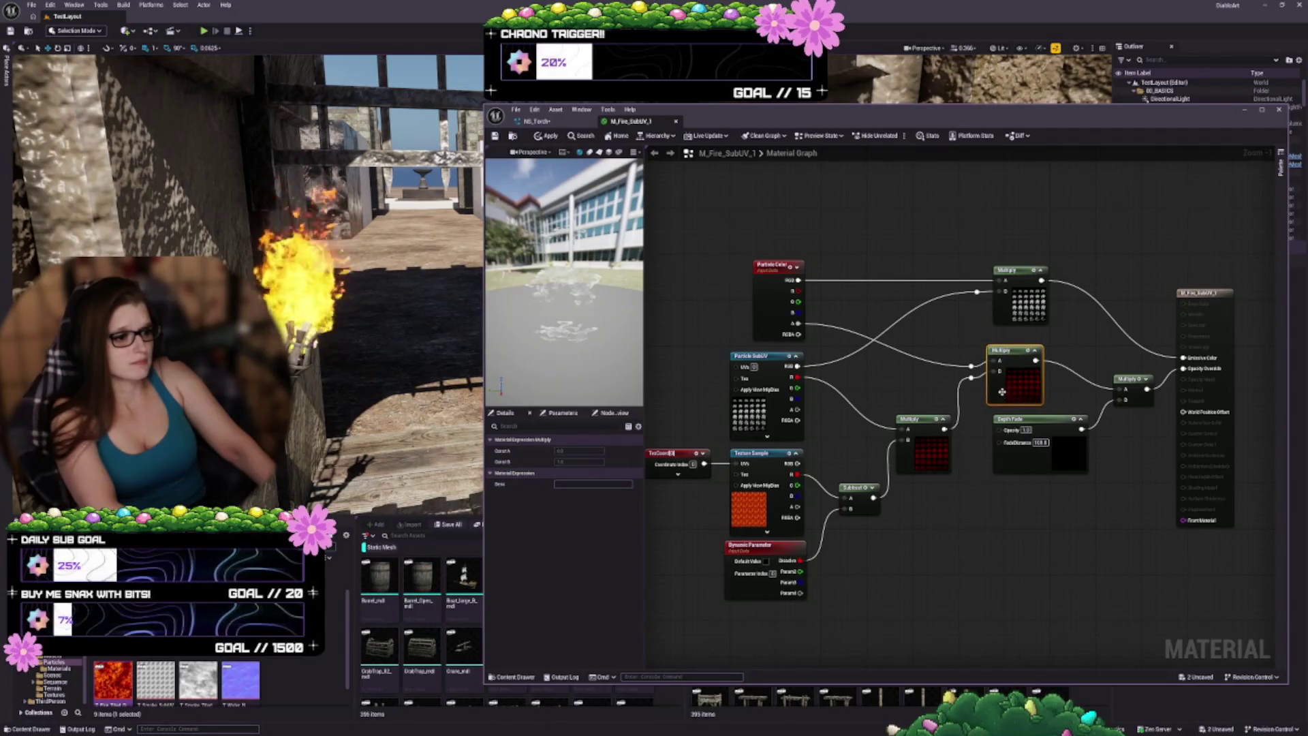
left_click_drag(1046, 467, 1035, 467)
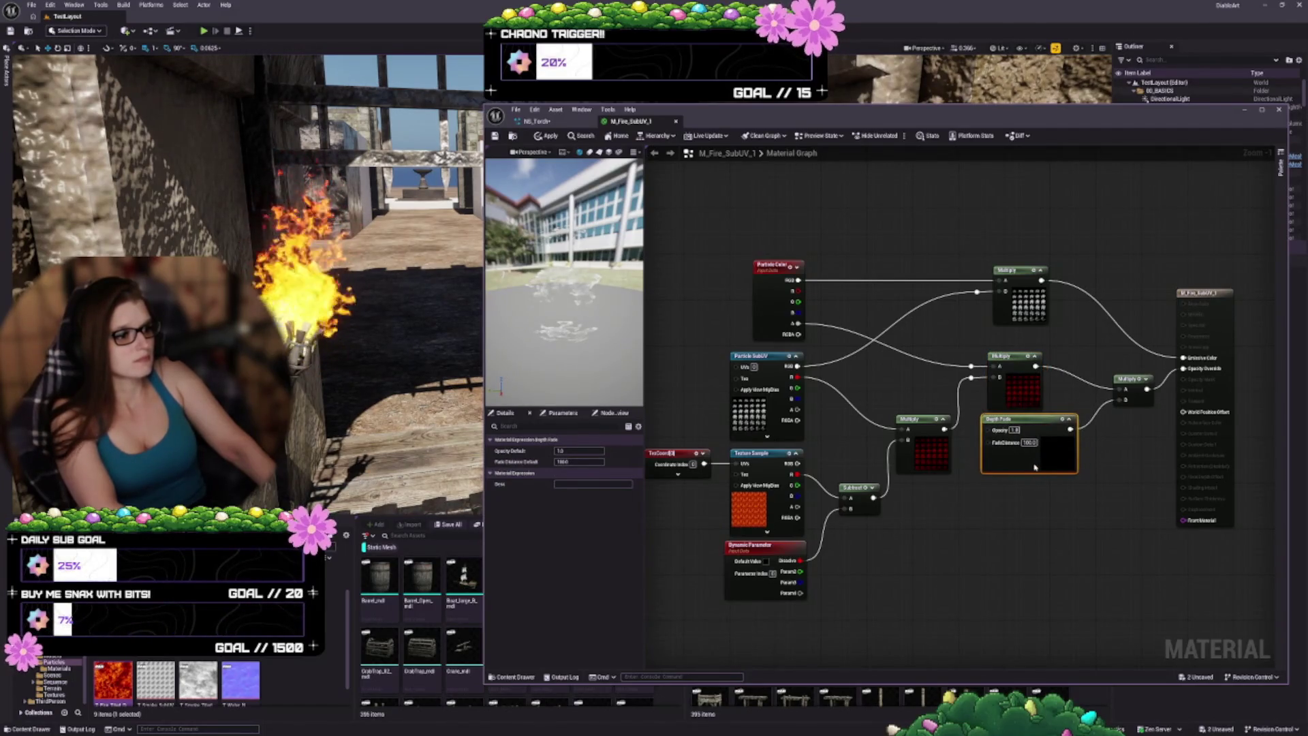
left_click(1070, 420)
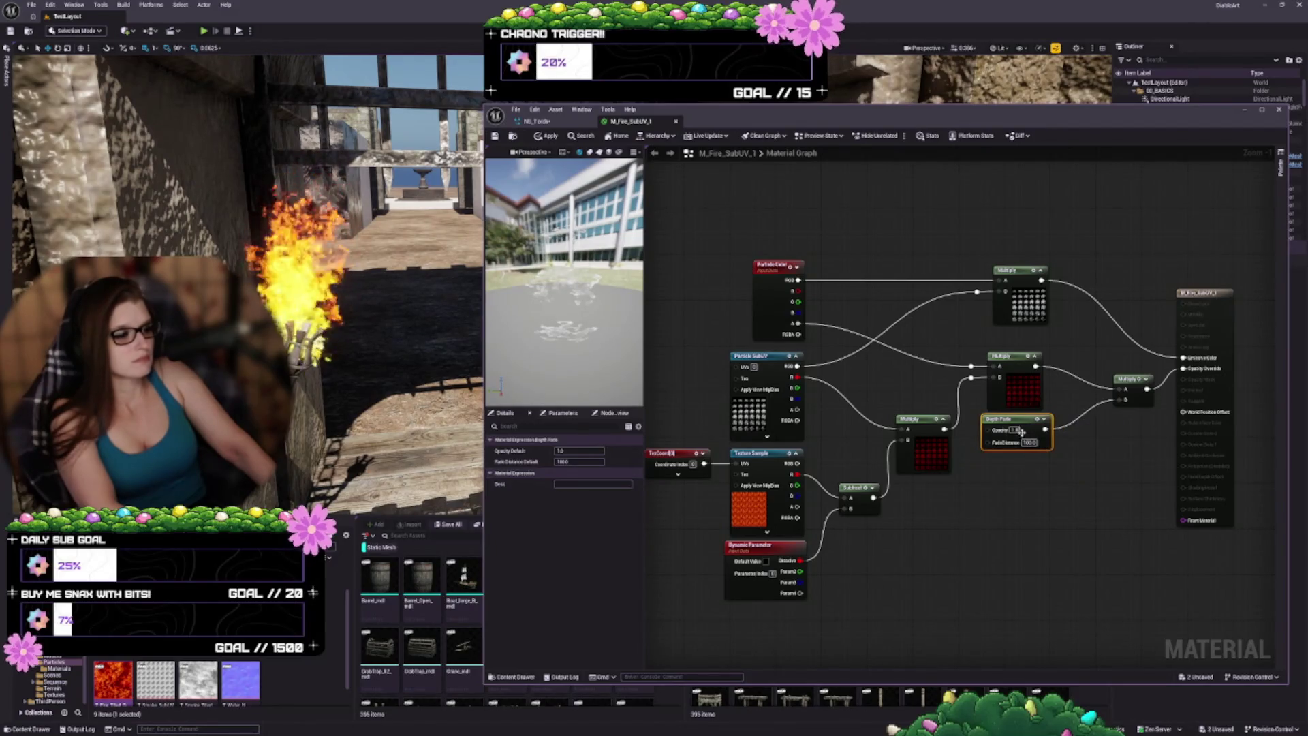
left_click_drag(1130, 405, 1085, 404)
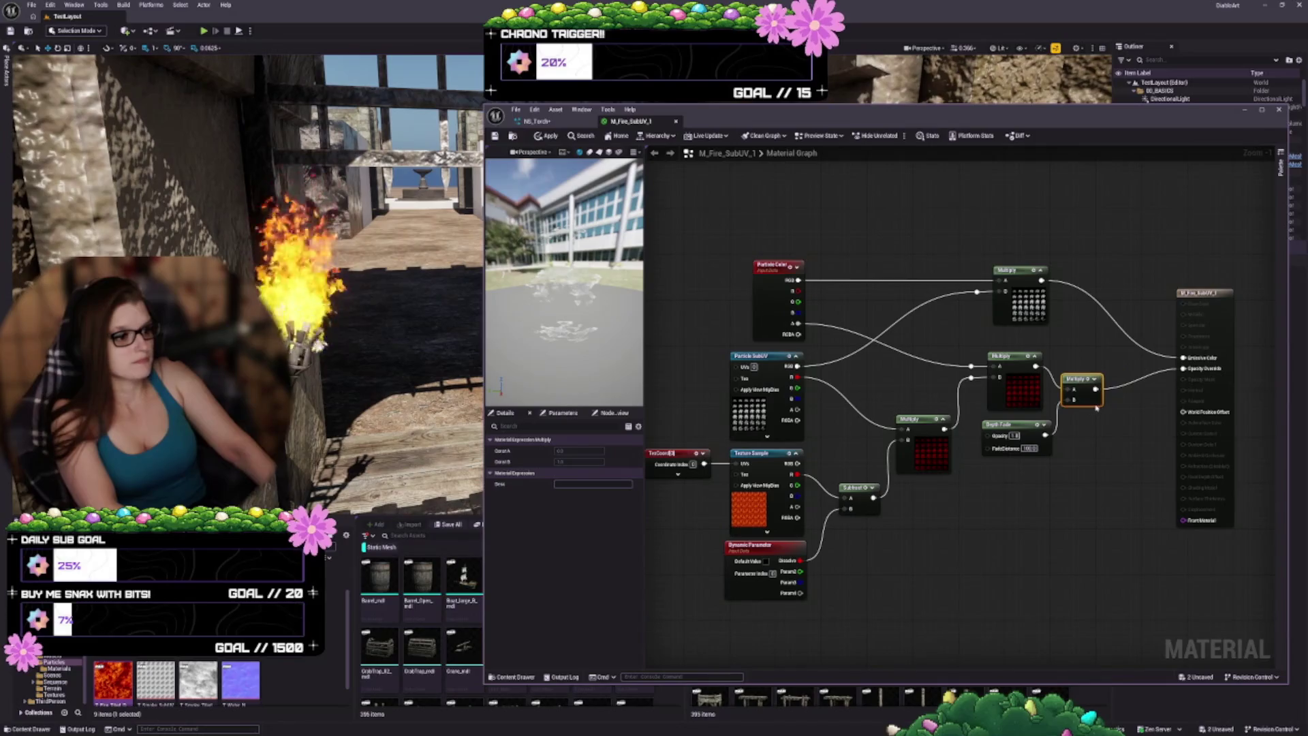
left_click(1104, 438)
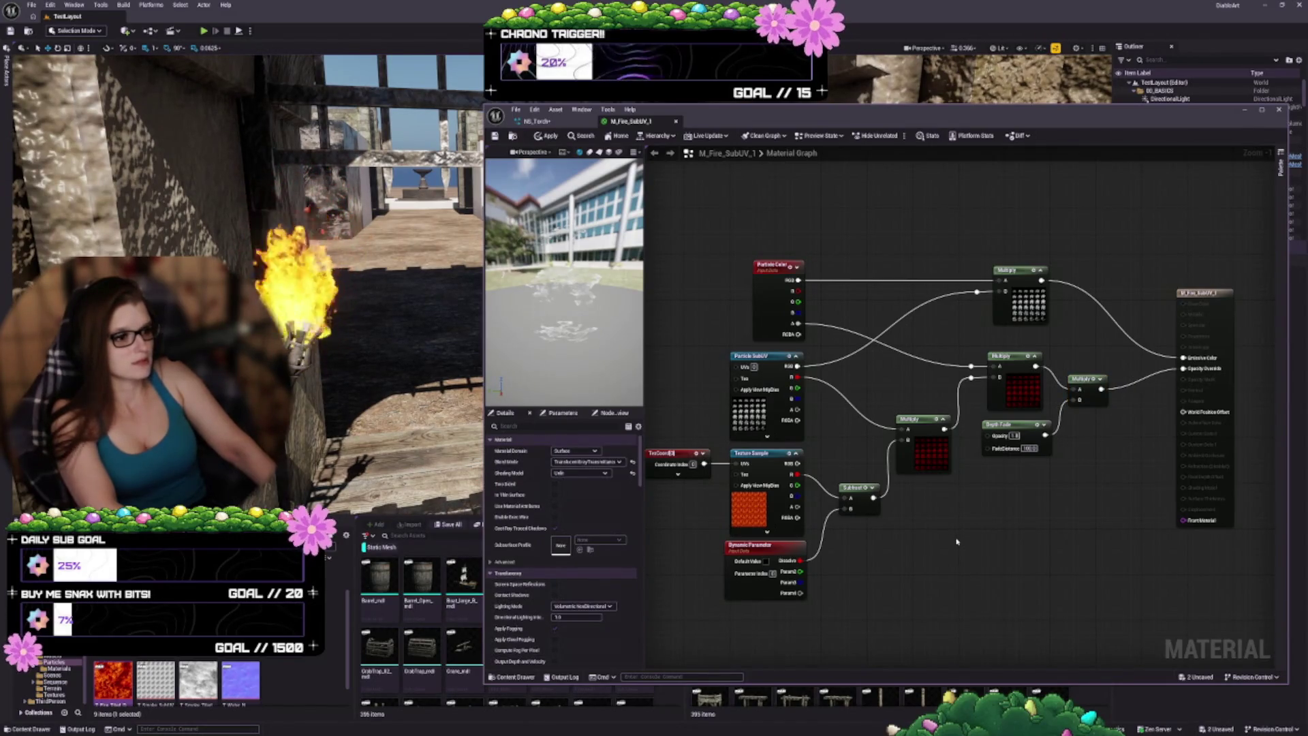
left_click_drag(1208, 398, 1170, 398)
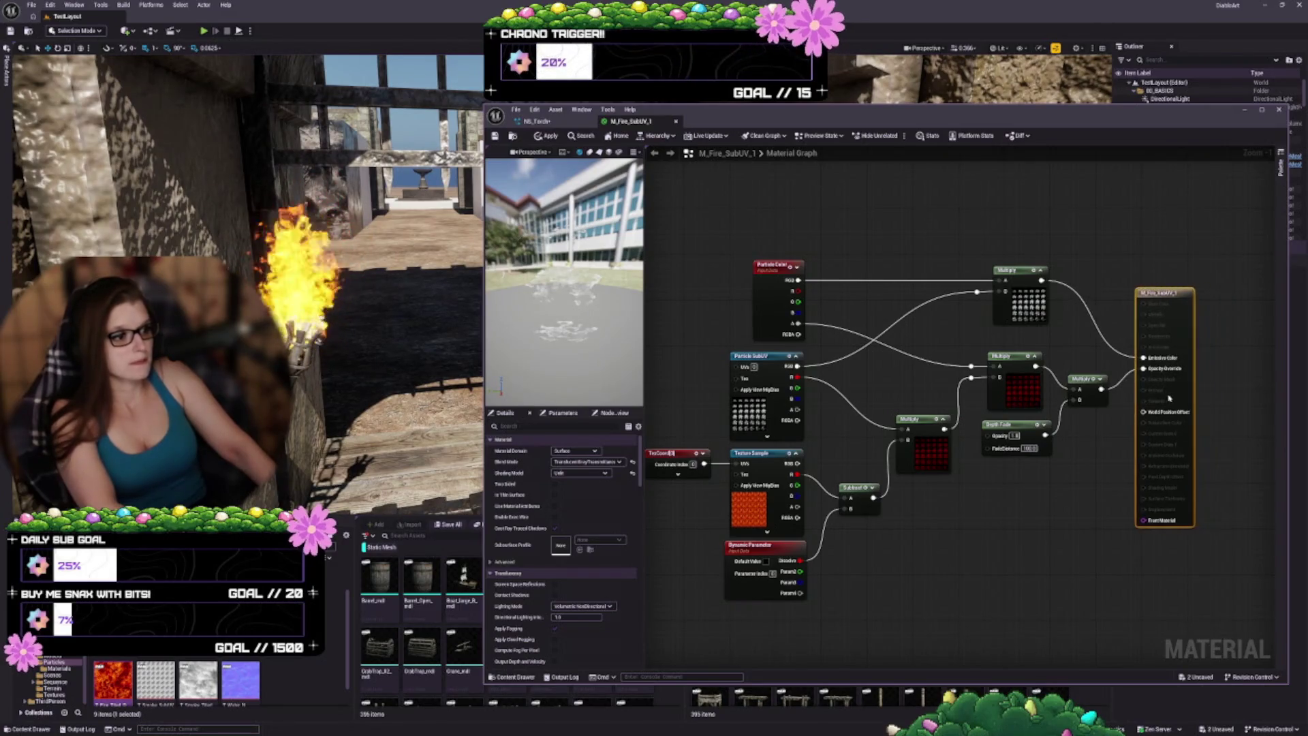
Step: Apply the material and keep the Material Domain set to Surface
left_click_drag(986, 508, 1075, 523)
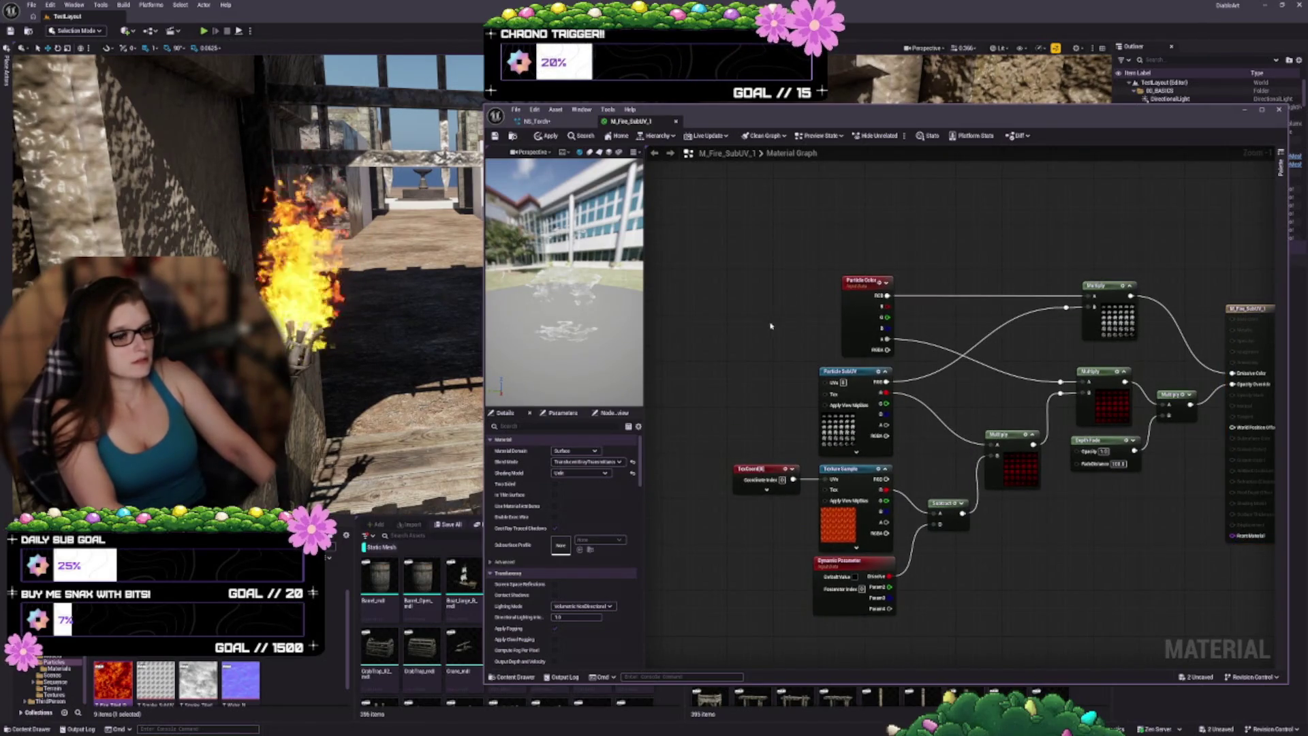
left_click(495, 136)
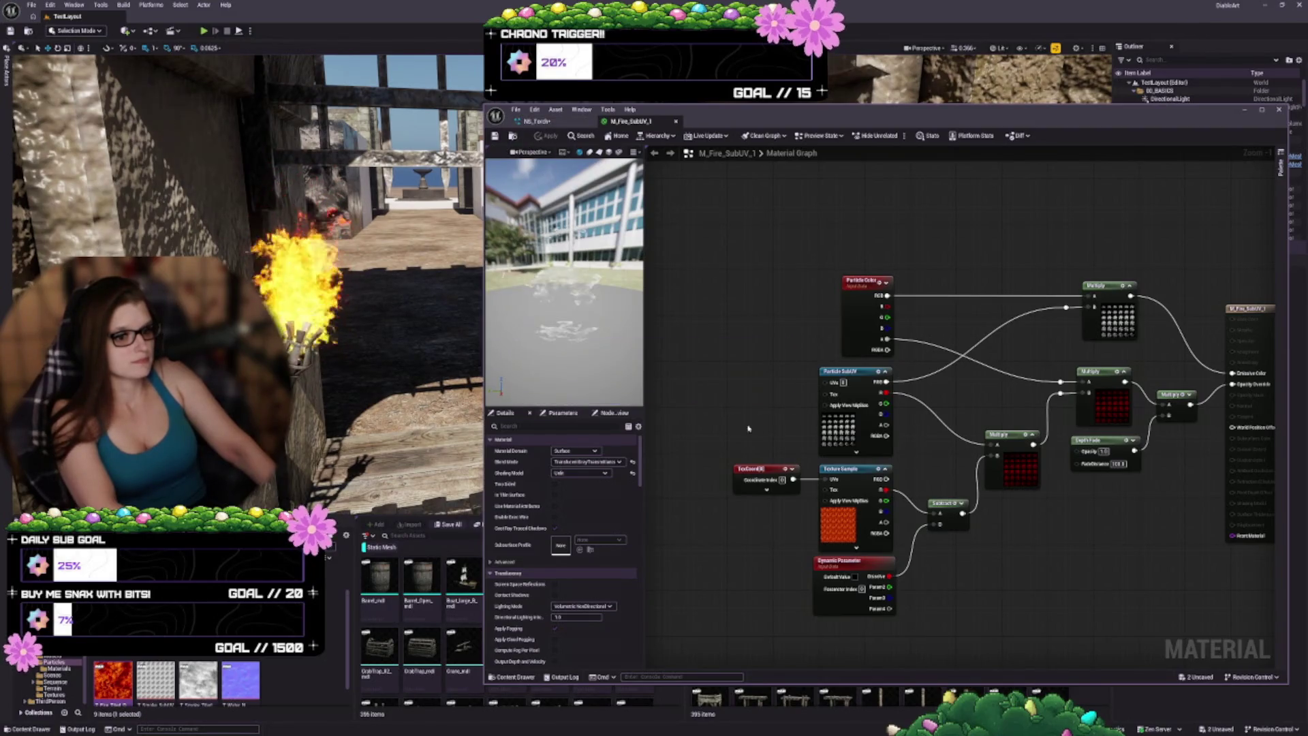
left_click(588, 452)
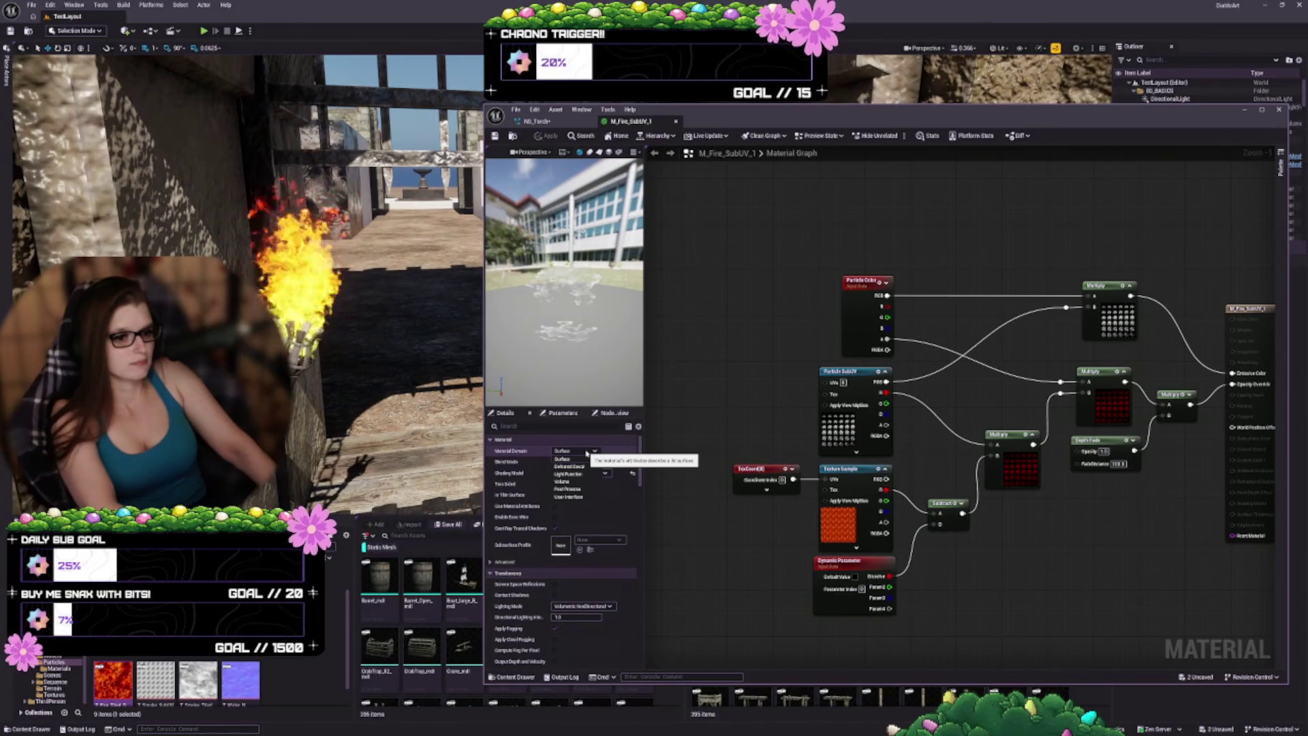
left_click(585, 460)
Step: Change Blend Mode to a different translucent option, apply, and return to NS_Torch
left_click(584, 463)
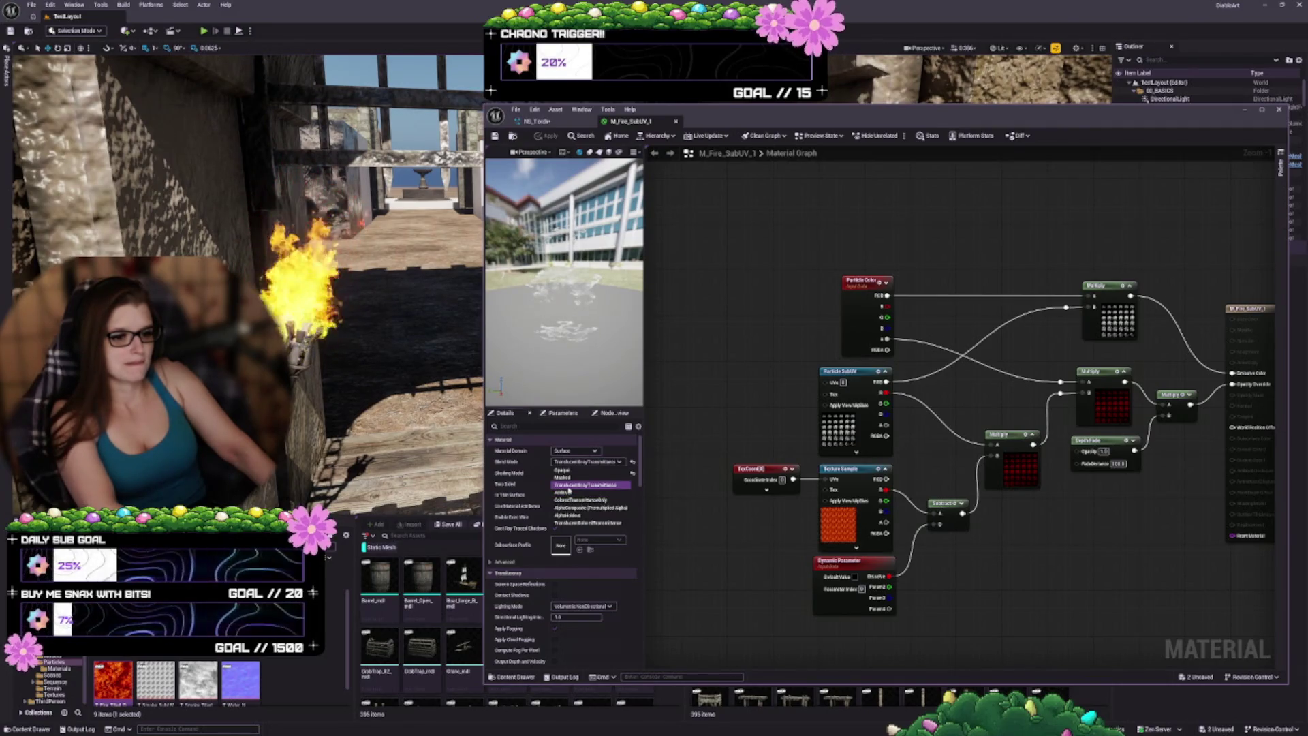
left_click(571, 523)
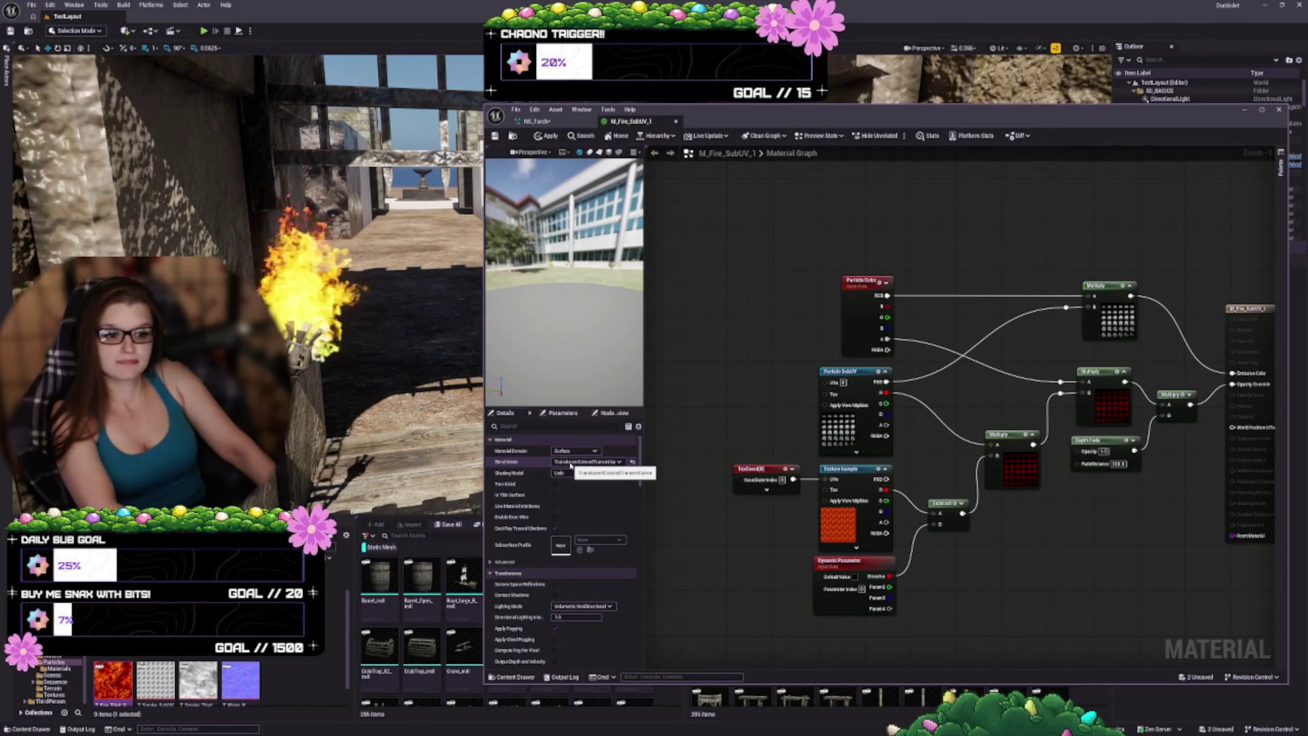
left_click(571, 463)
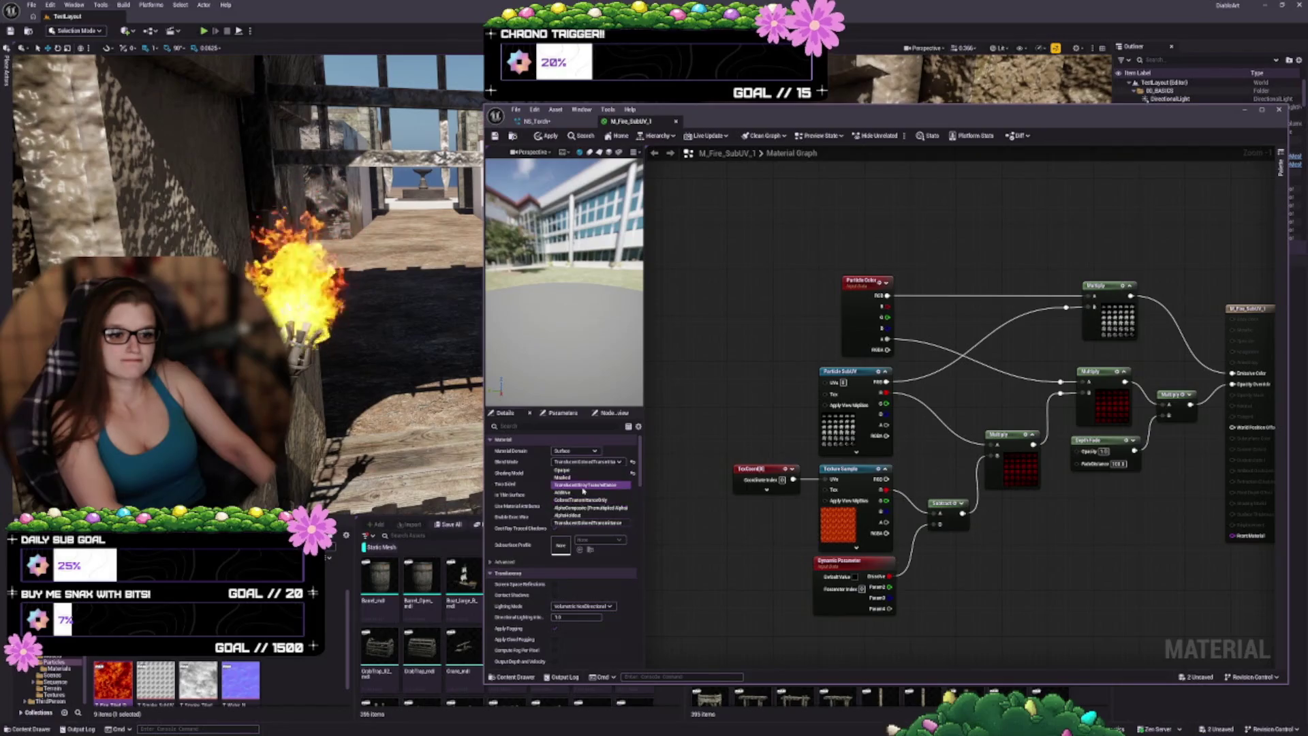
left_click(583, 486)
left_click(545, 135)
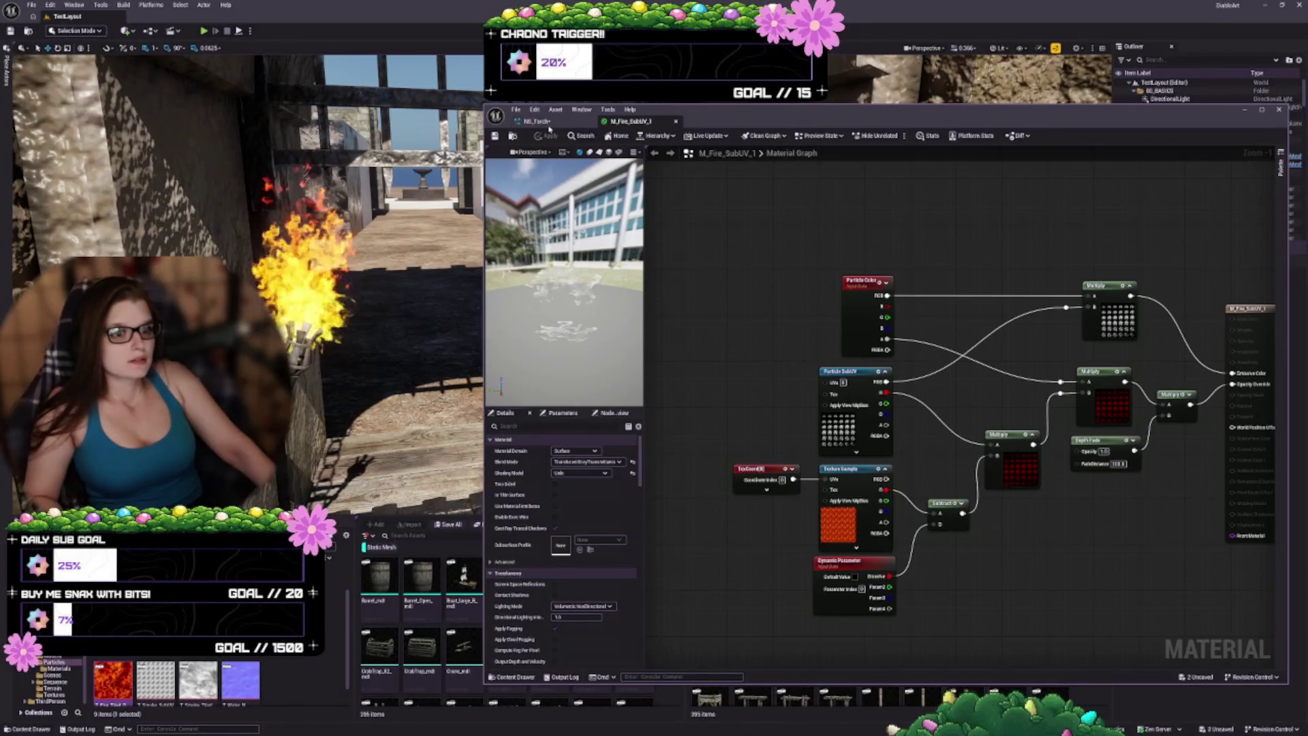
left_click(549, 124)
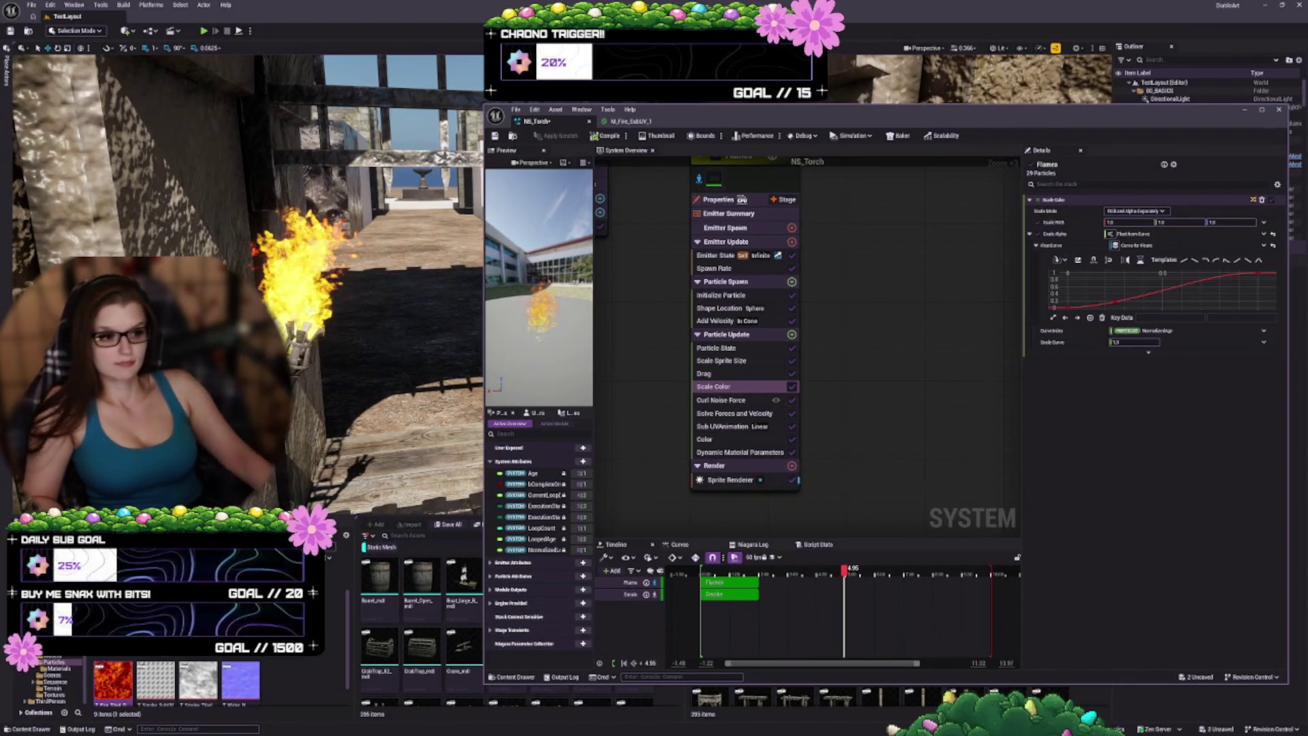
Step: Bring the Flames emitter into view and toggle its Scale Sprite Size module off and on
left_click_drag(904, 397, 870, 397)
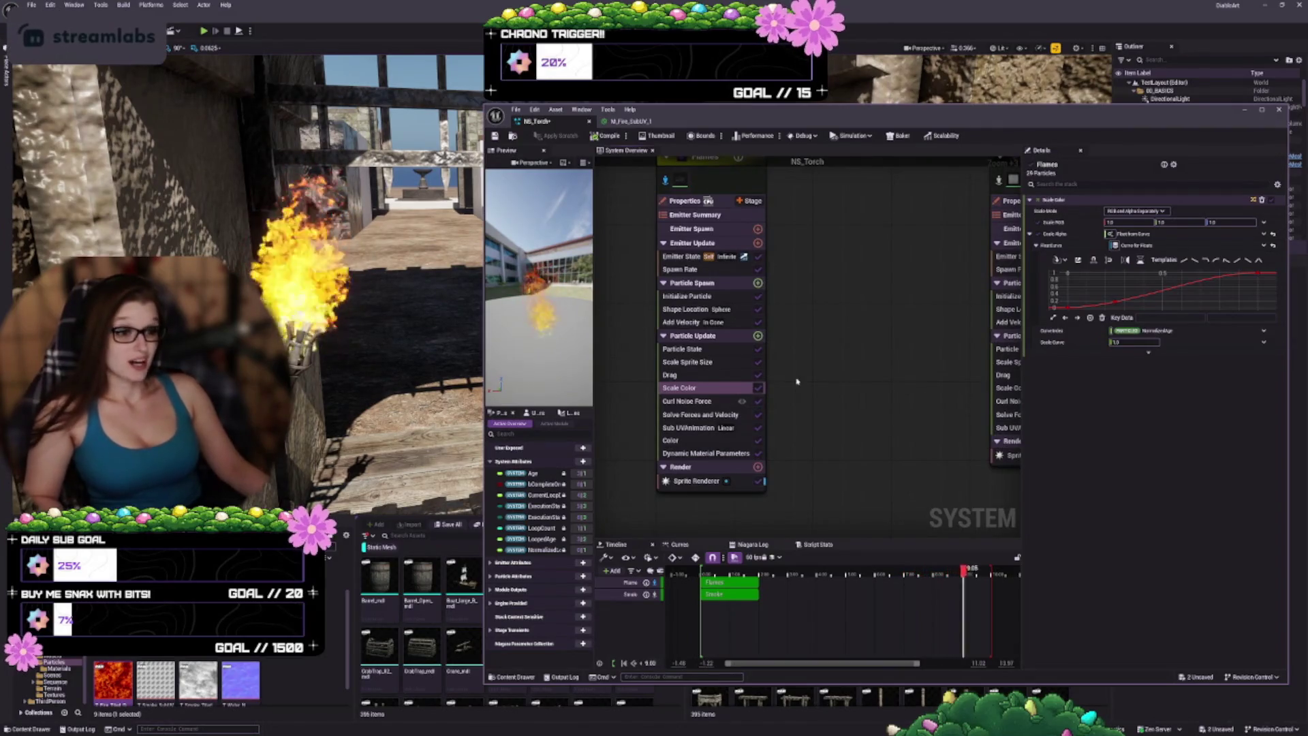
mouse_move(869, 311)
left_mouse_down()
mouse_move(865, 387)
mouse_move(848, 319)
left_mouse_up()
left_click(681, 288)
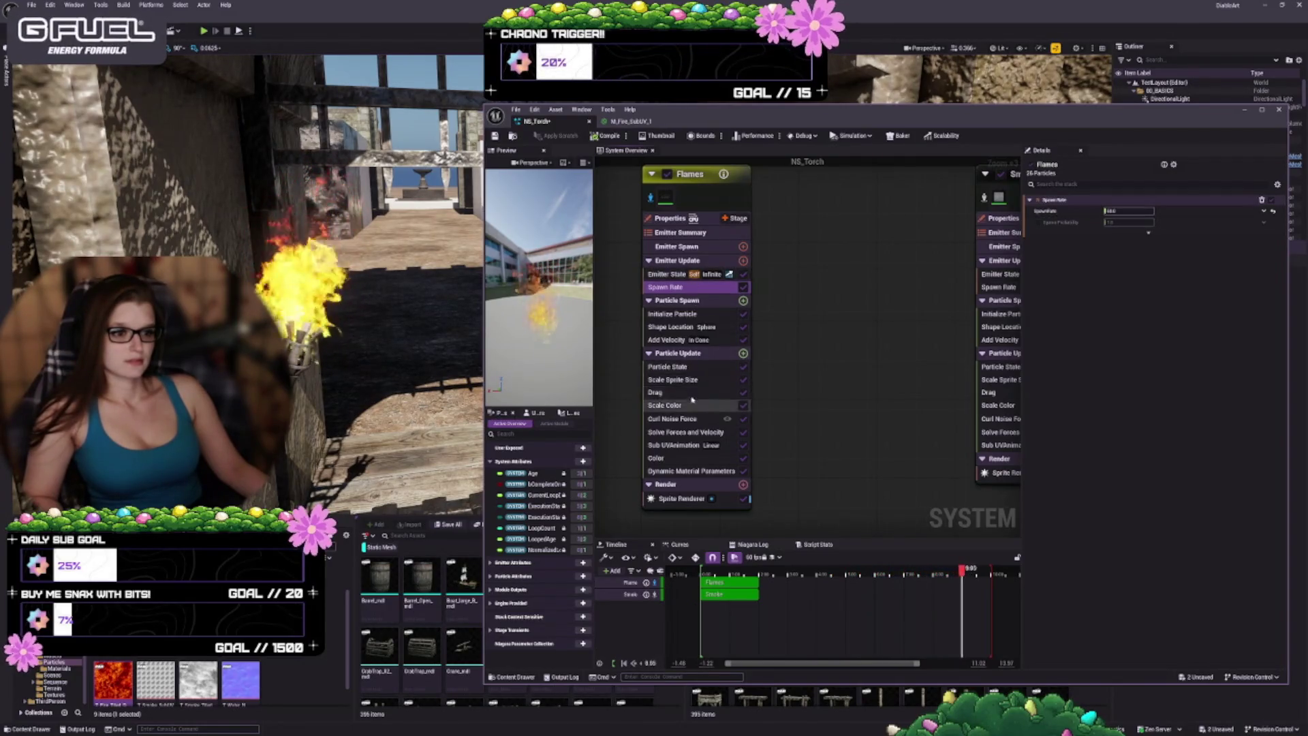
left_click(689, 380)
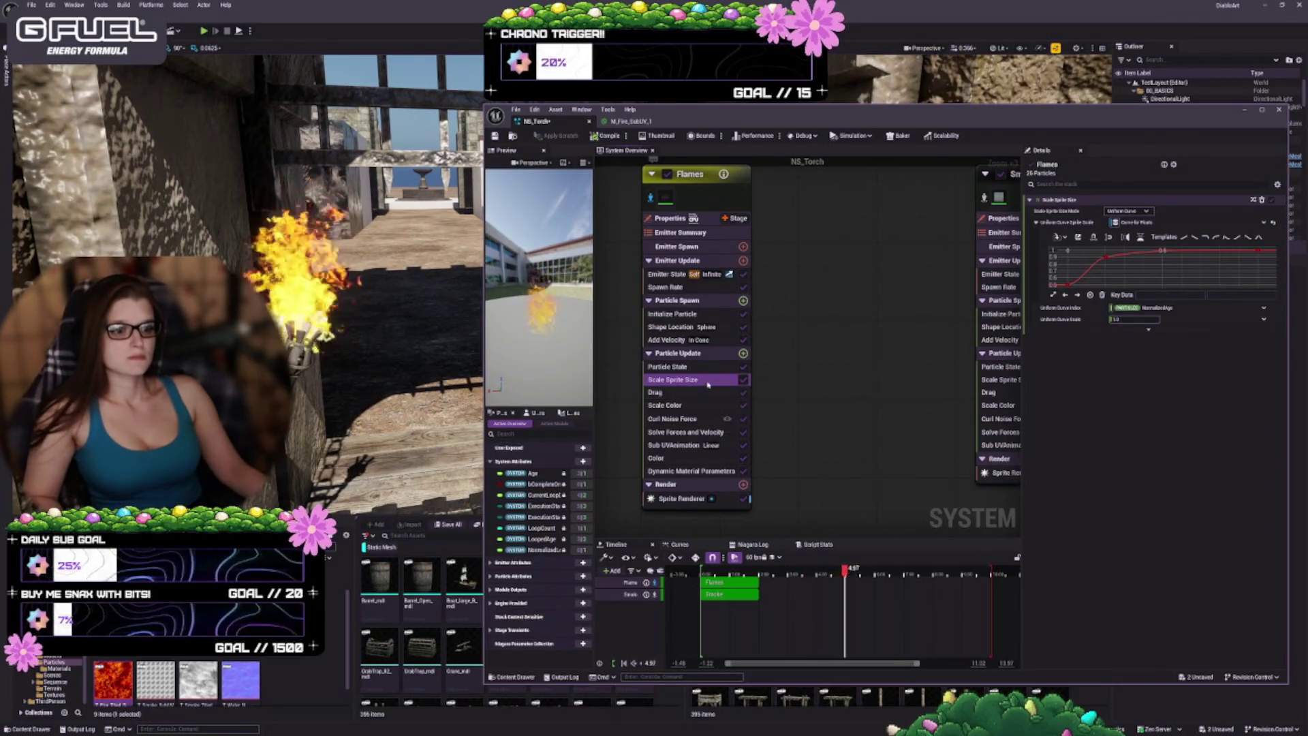
left_click(745, 381)
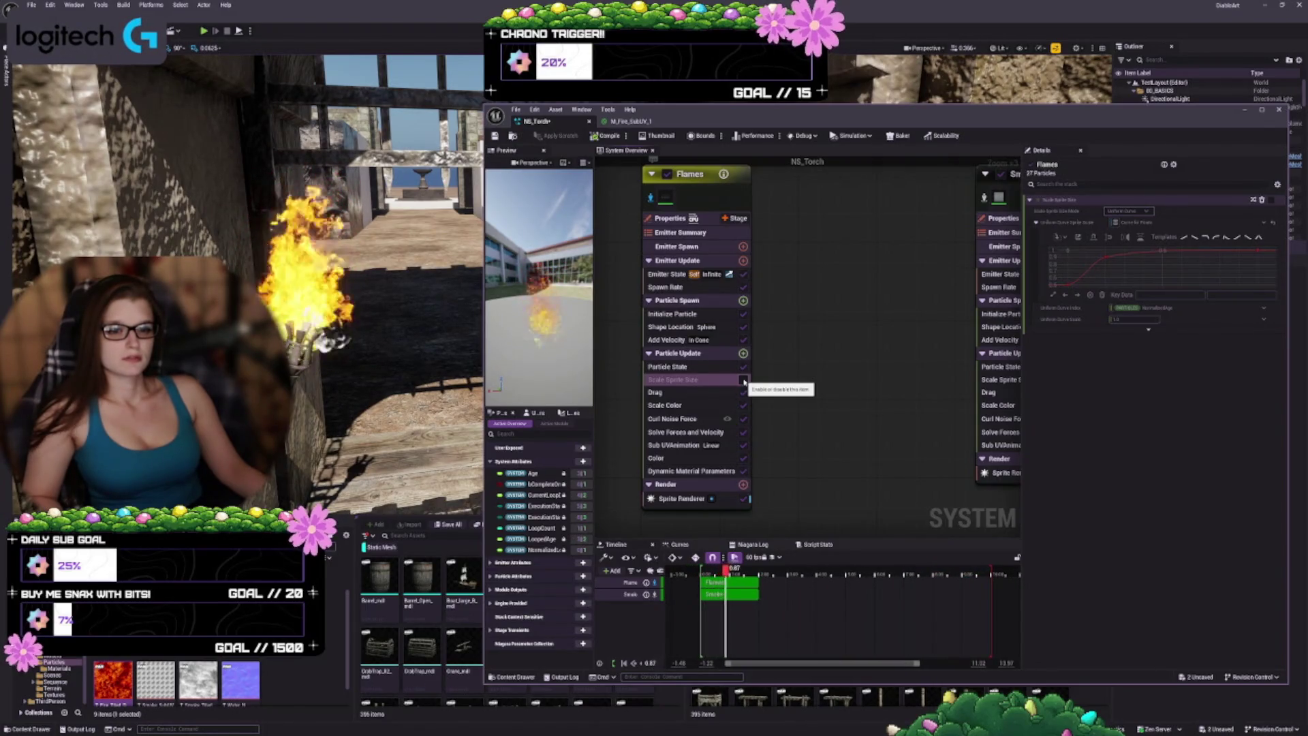
left_click(744, 381)
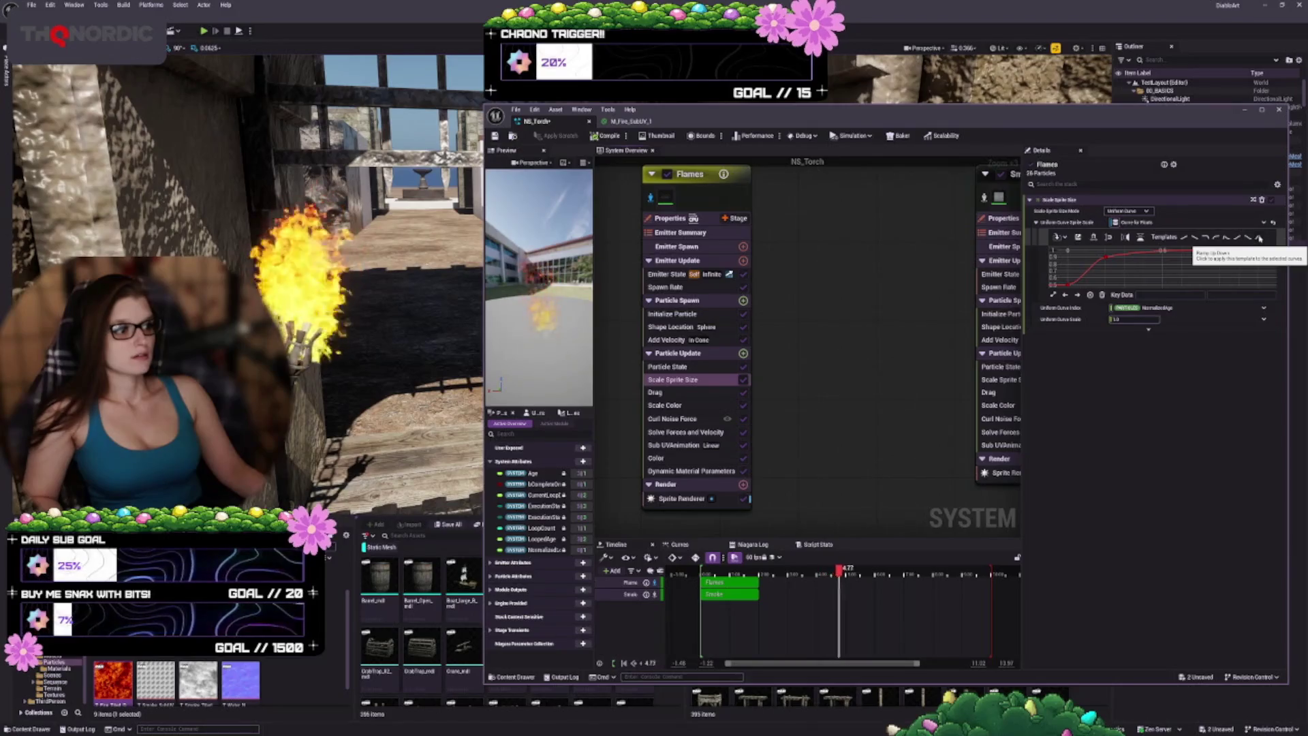
left_click(1259, 237)
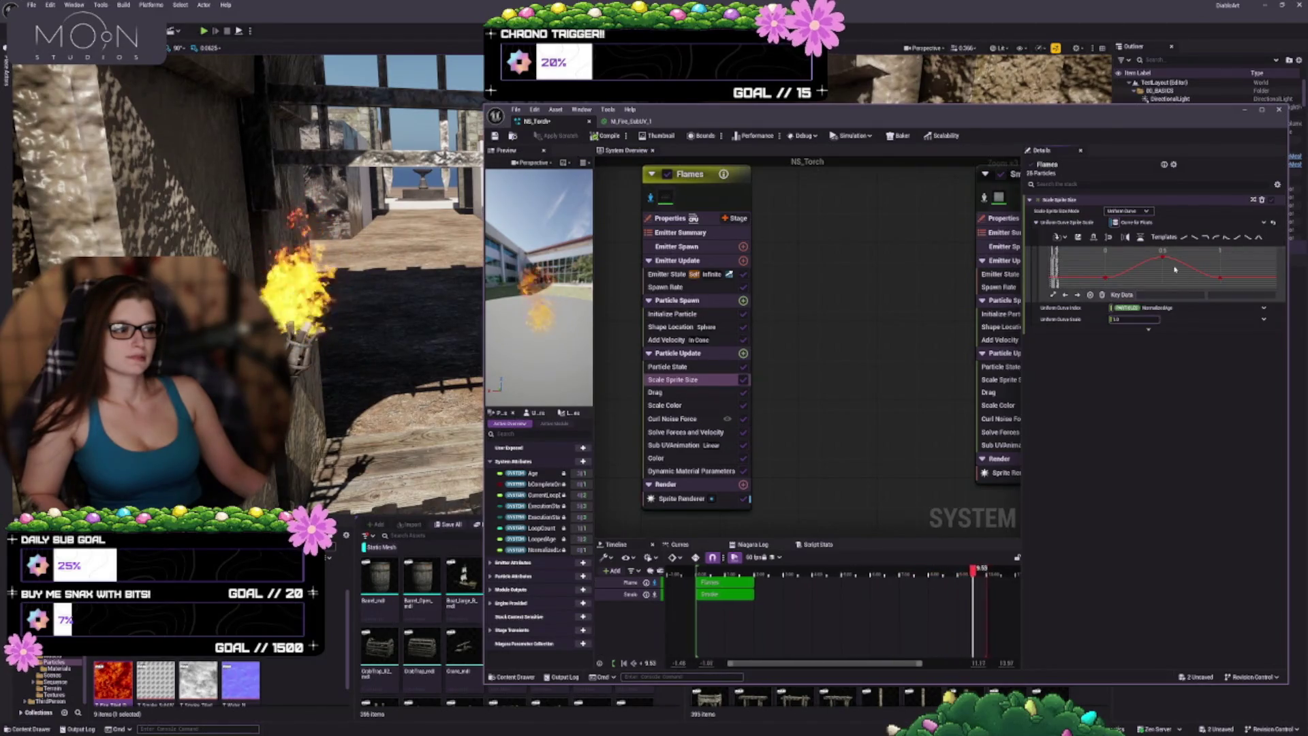
mouse_move(1168, 260)
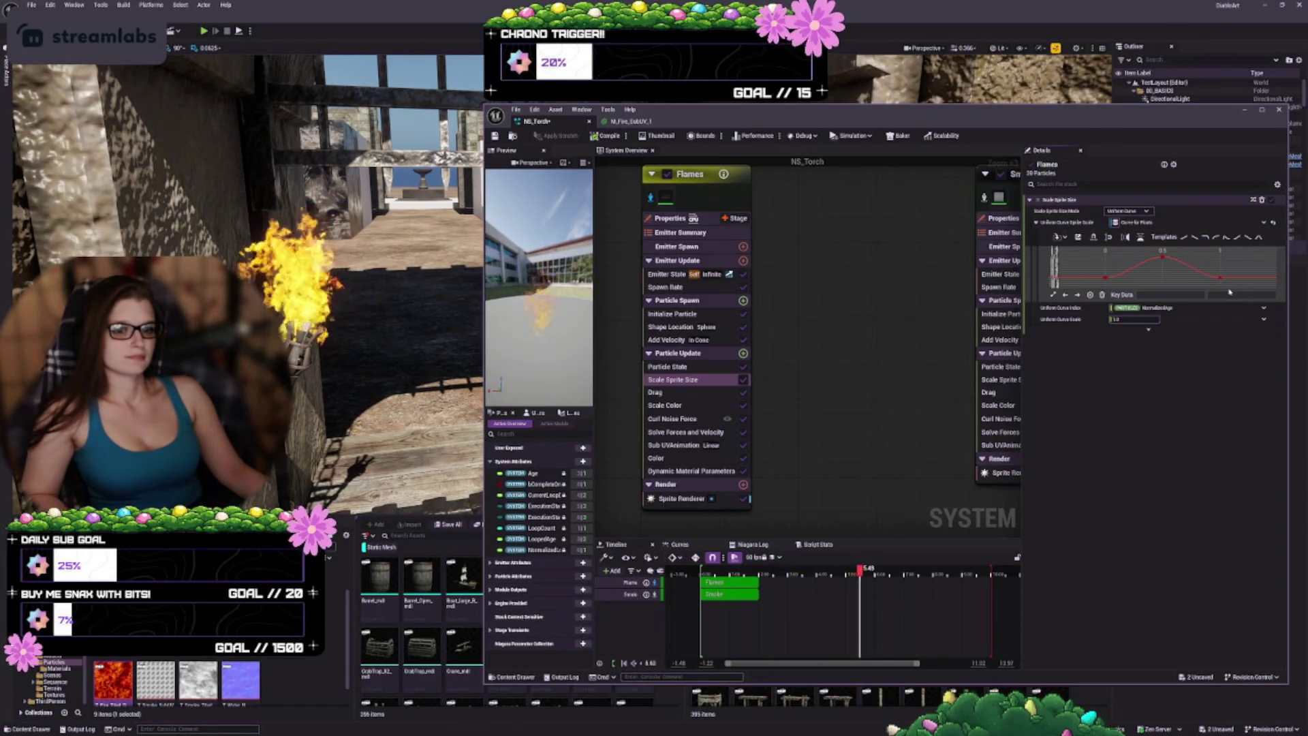
key("ctrl+z")
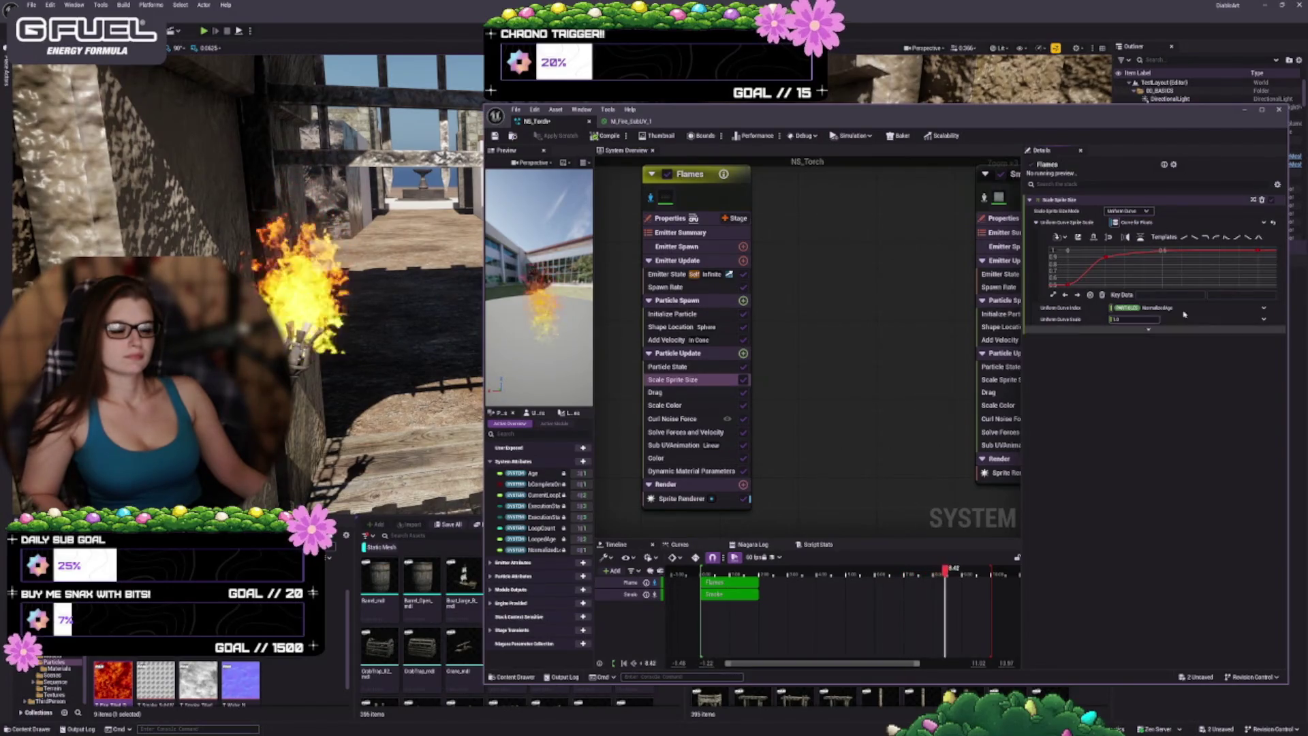
scroll(1203, 275, "down", 2)
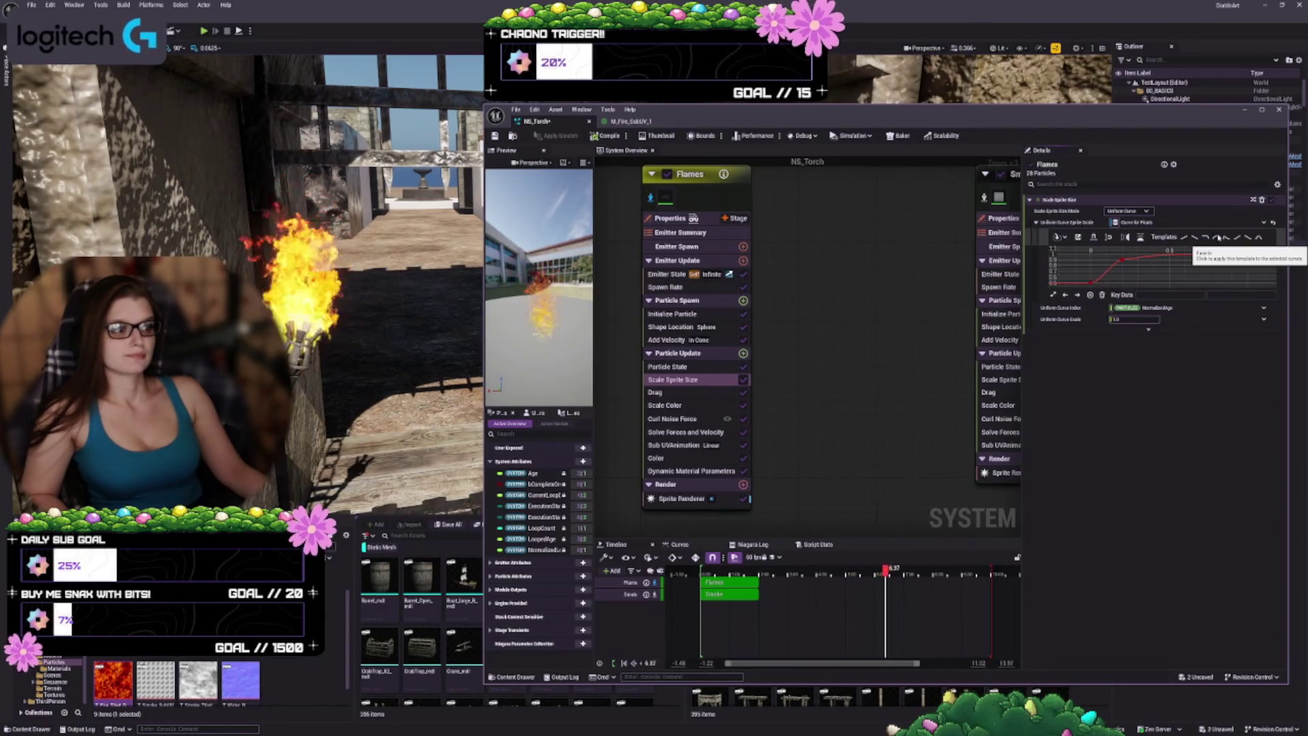
left_click(1219, 237)
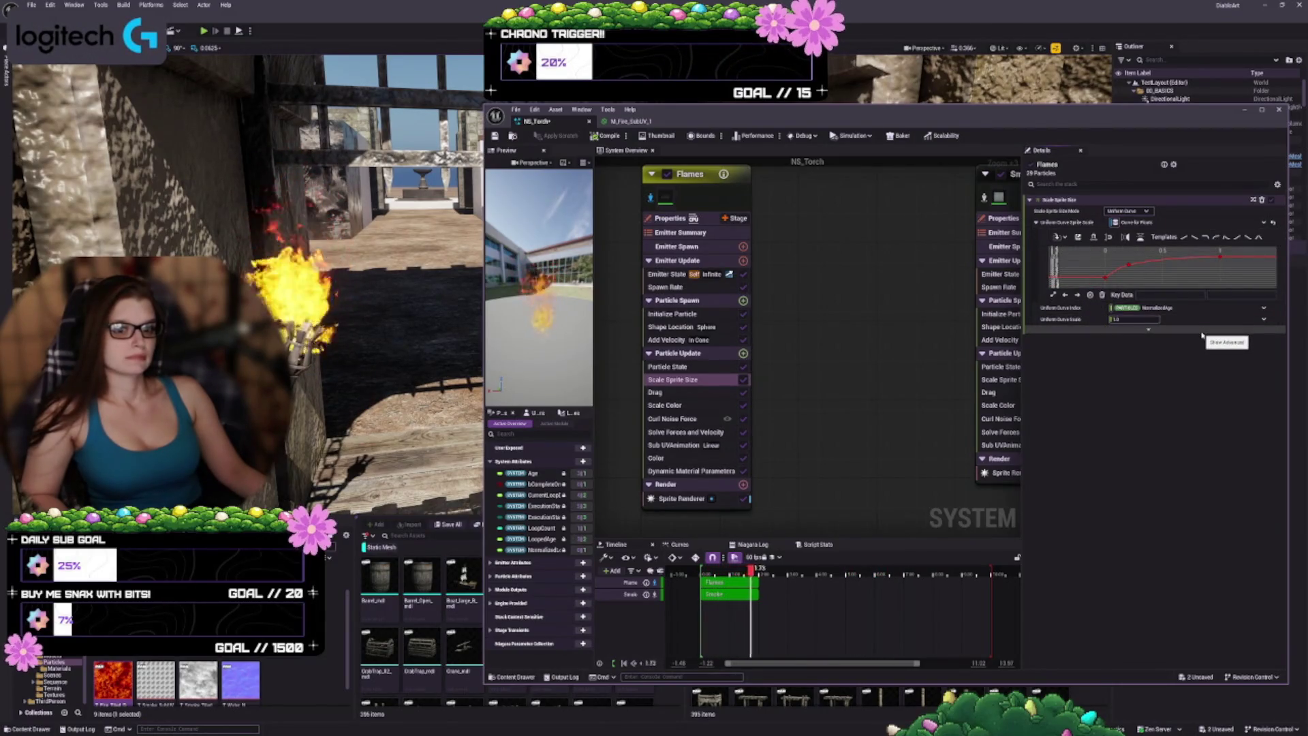
key("ctrl+z")
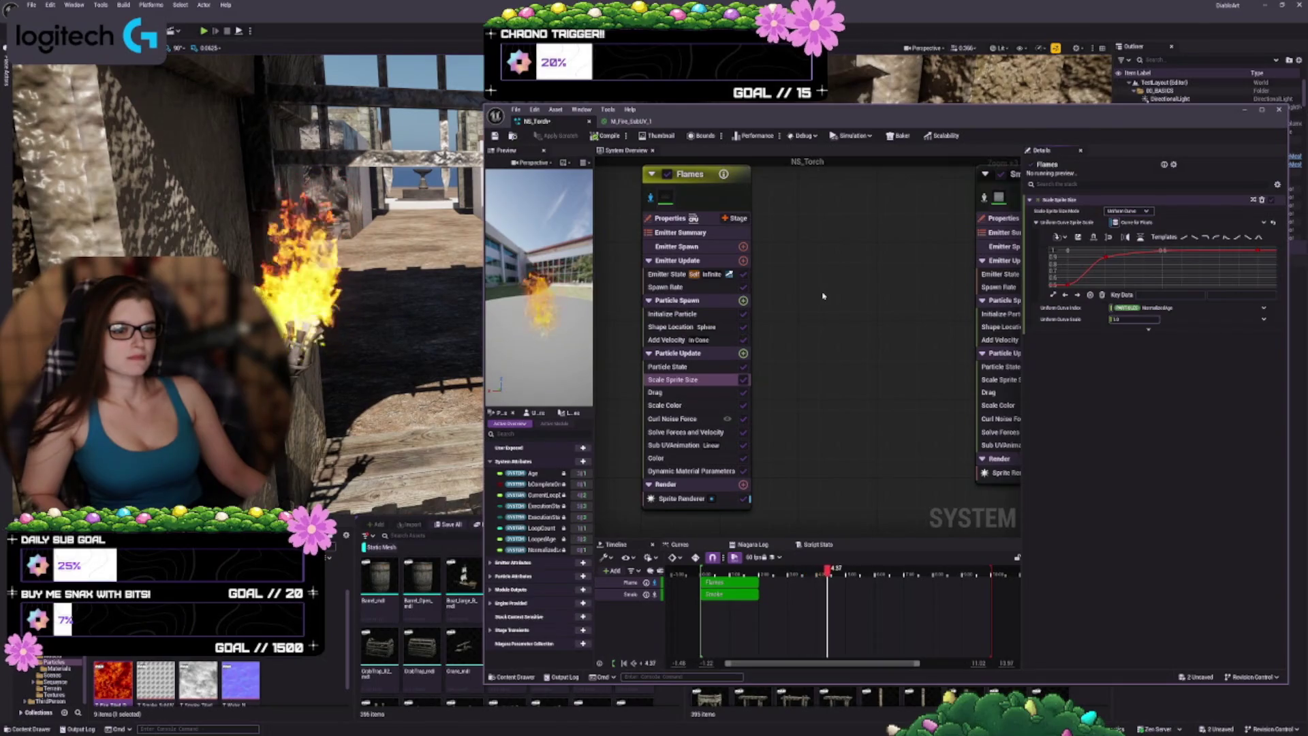
Step: Apply the Linear Ramp Down template to Scale Color and lower its end key
left_click(688, 393)
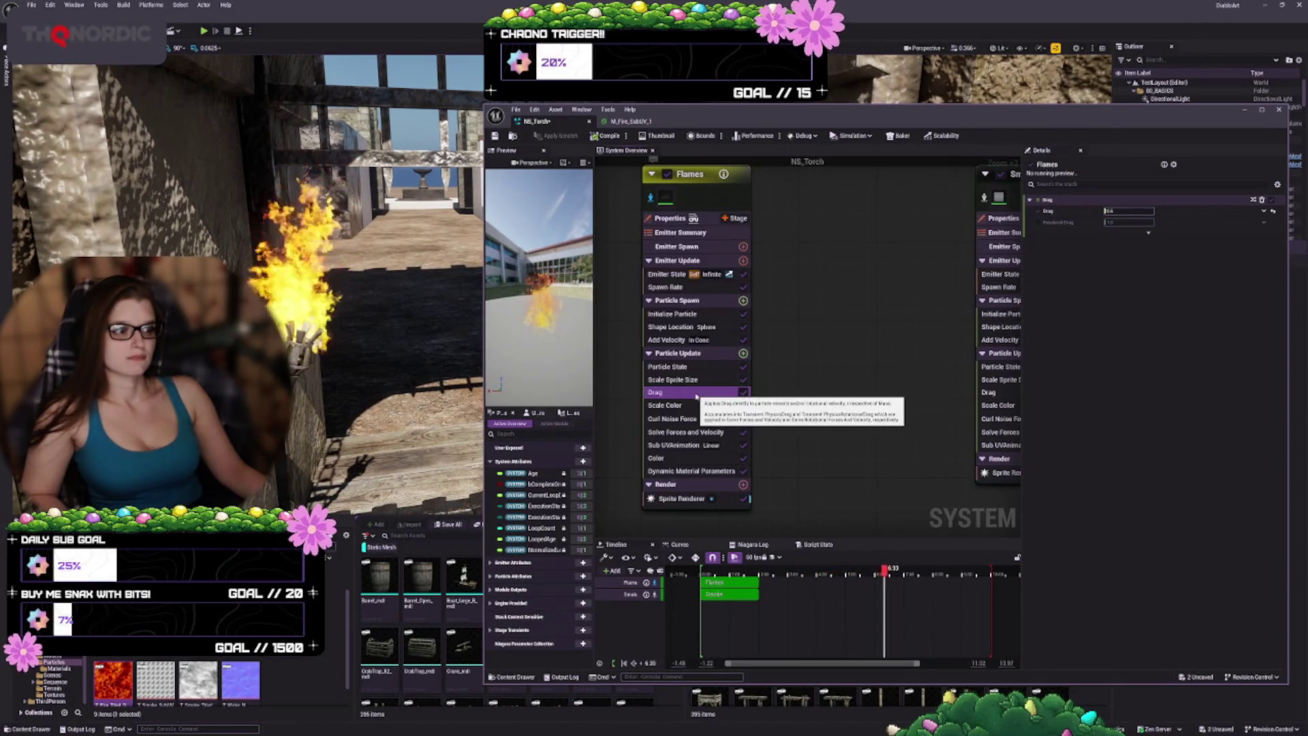
left_click(697, 407)
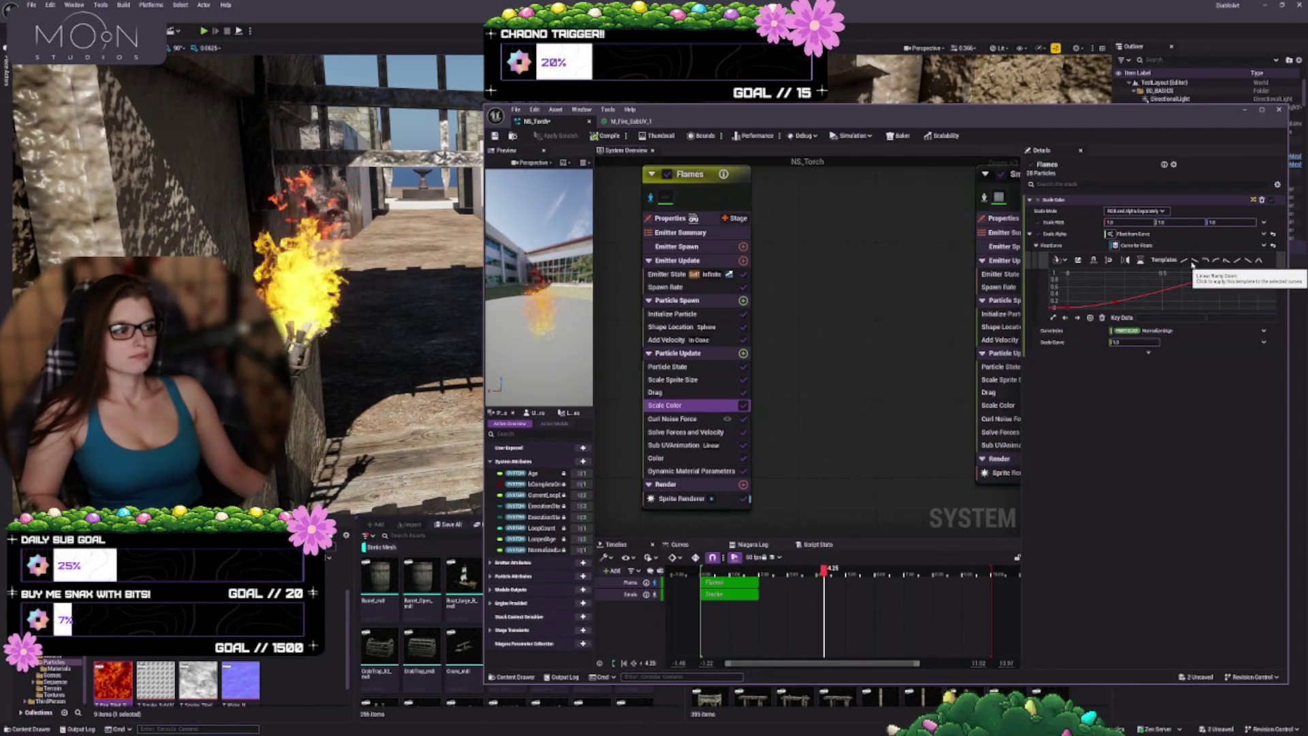
left_click(1194, 262)
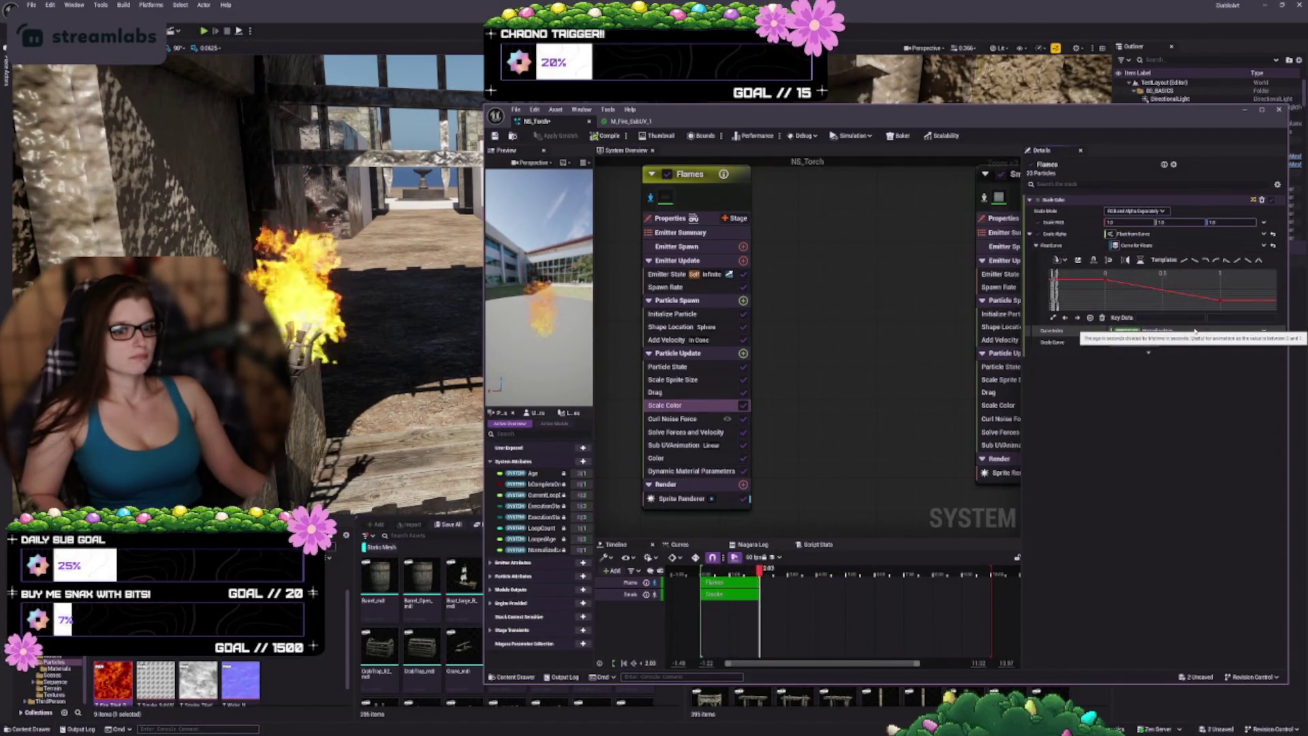
left_click(1107, 280)
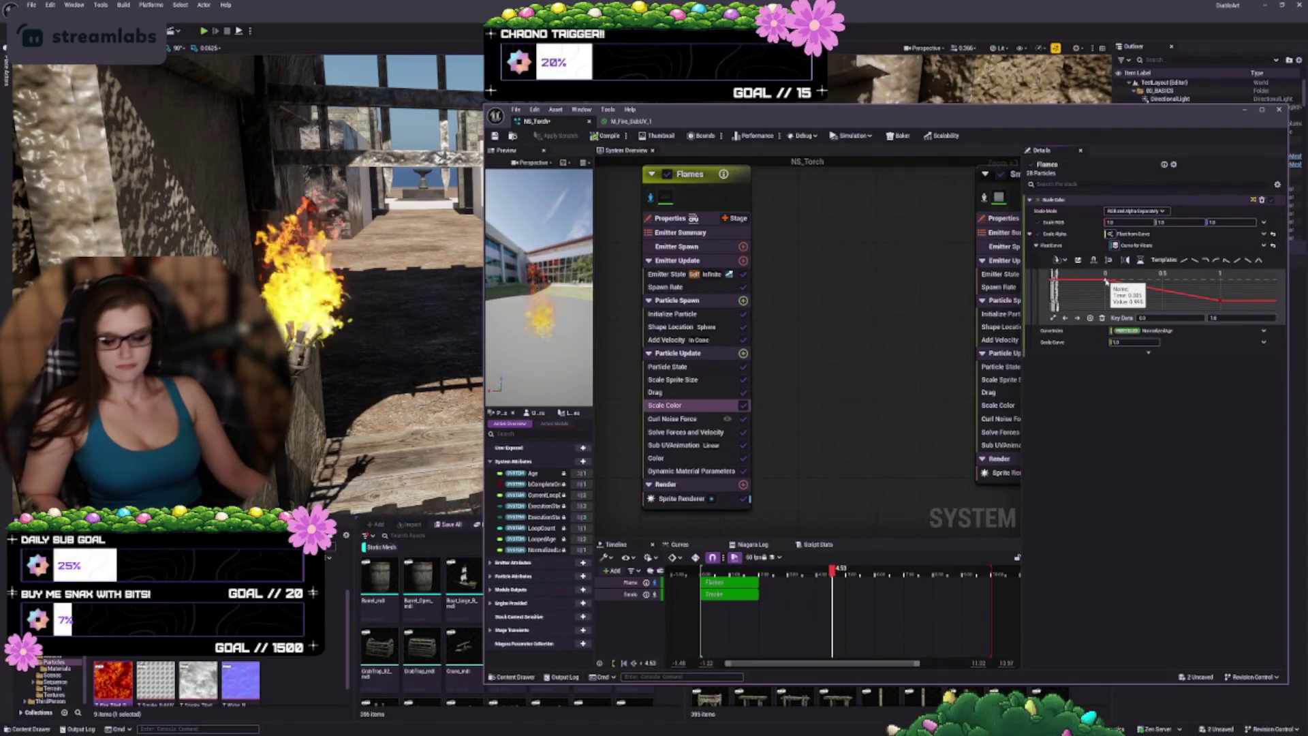
left_click(1219, 301)
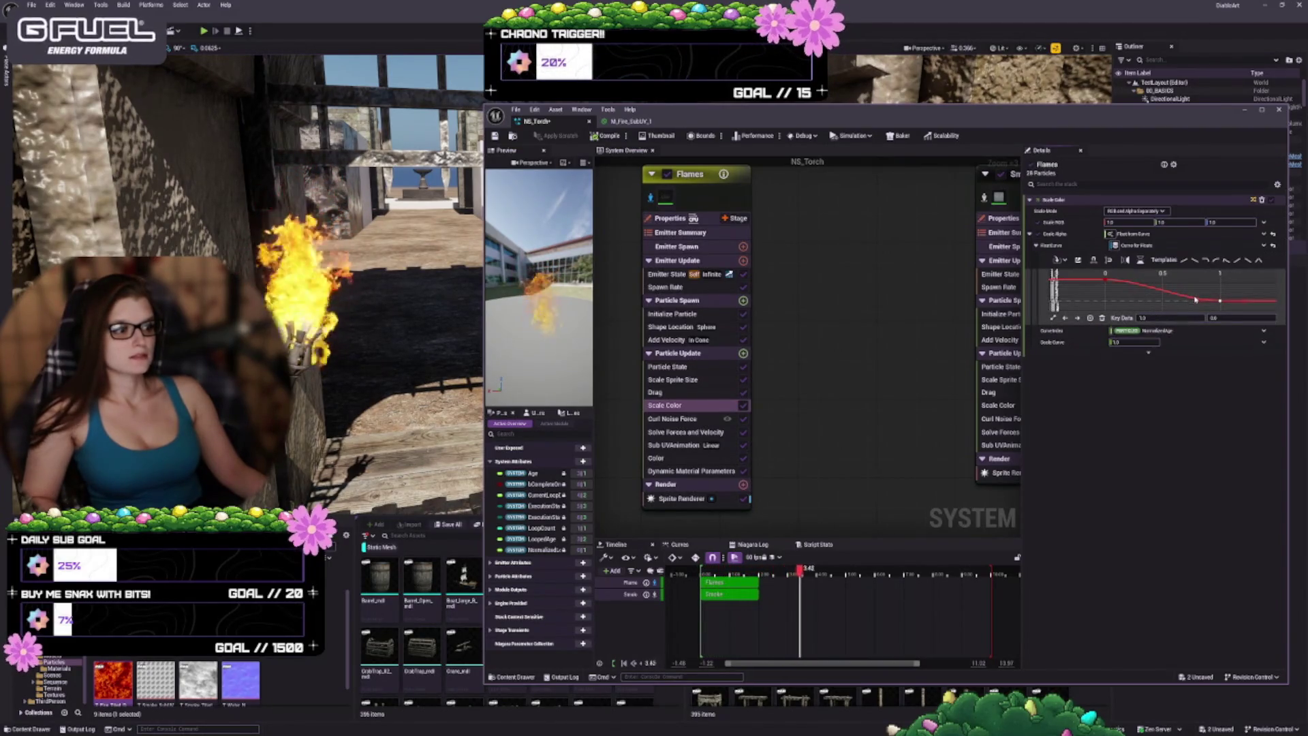
left_click_drag(1196, 300, 1196, 303)
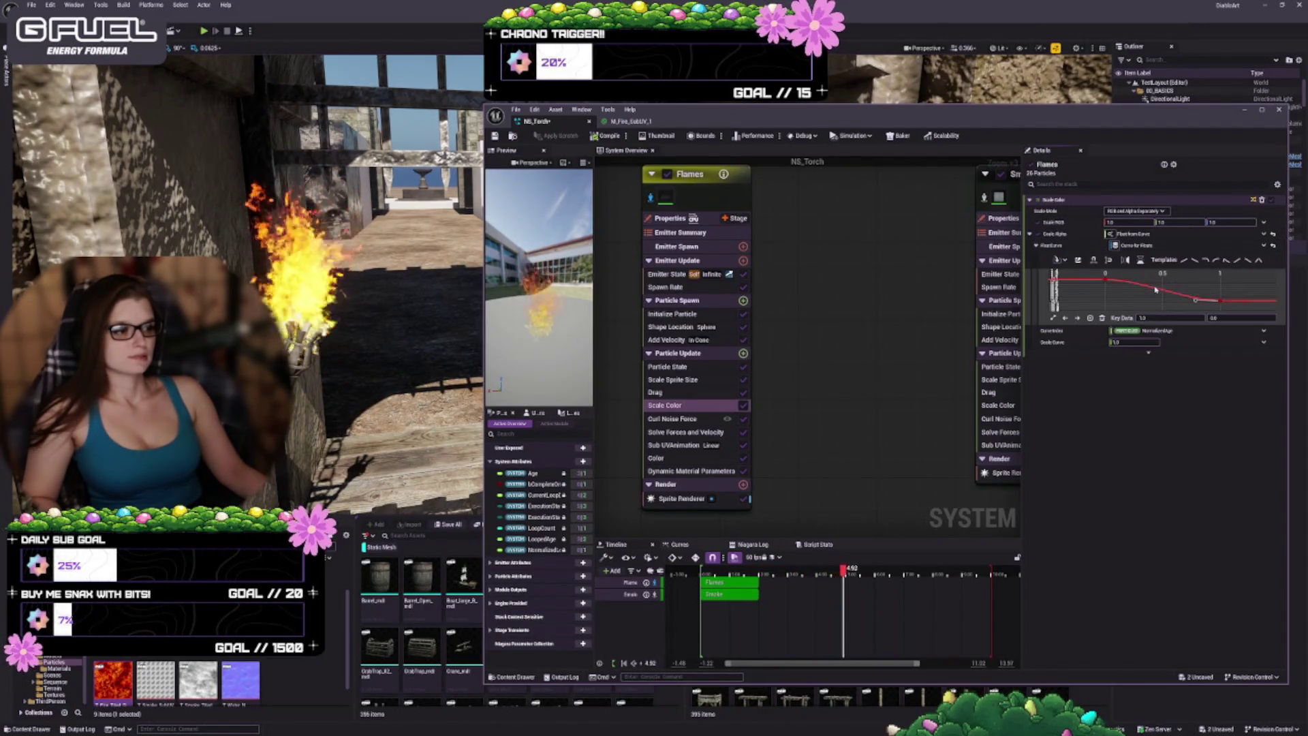
Step: Add an extra key on the Scale Color curve, drag it into place, and rewind the preview
mouse_move(1151, 291)
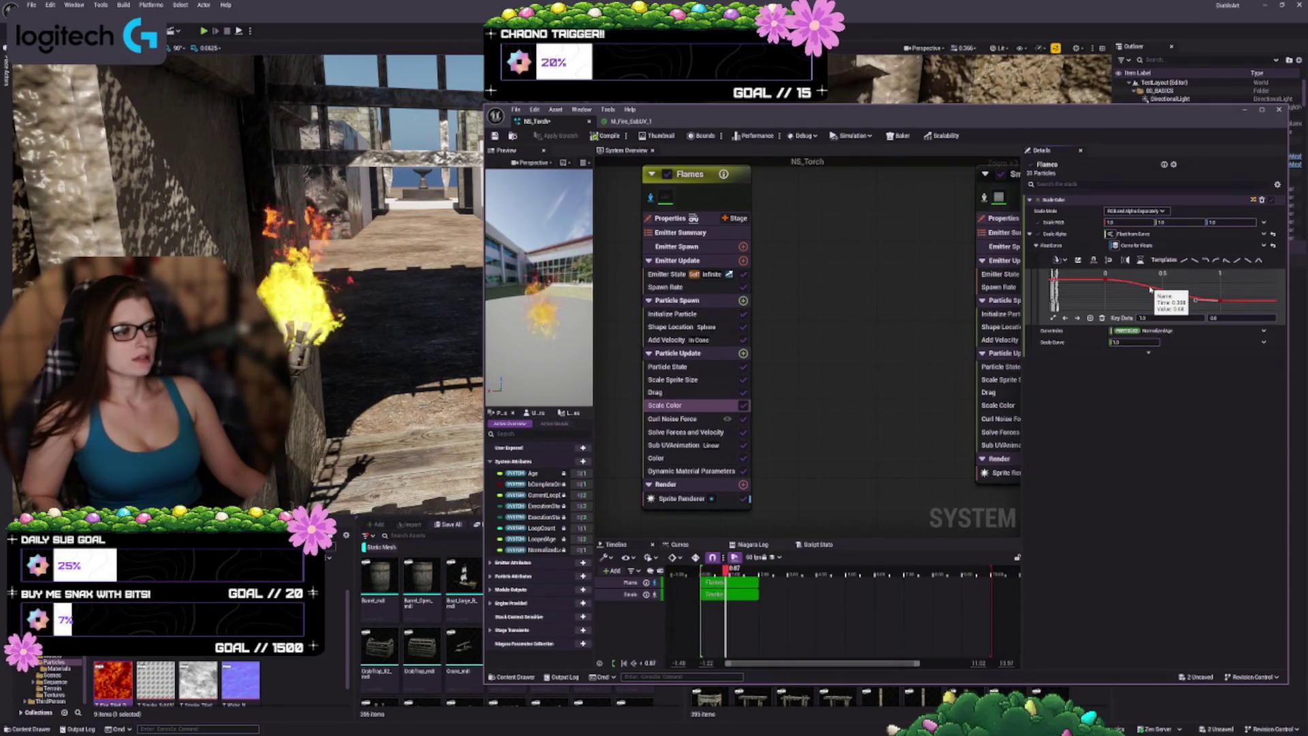
right_click(1152, 290)
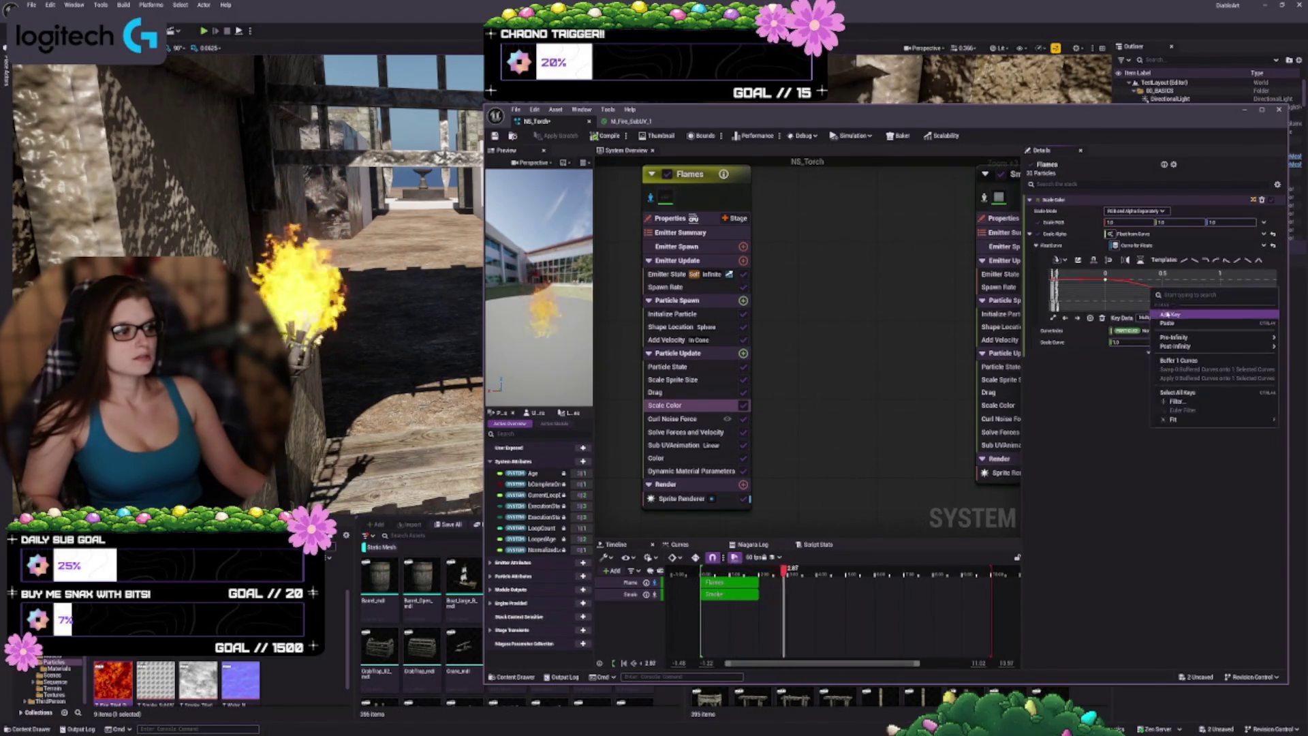
left_click(1168, 315)
left_click_drag(1152, 290, 1134, 298)
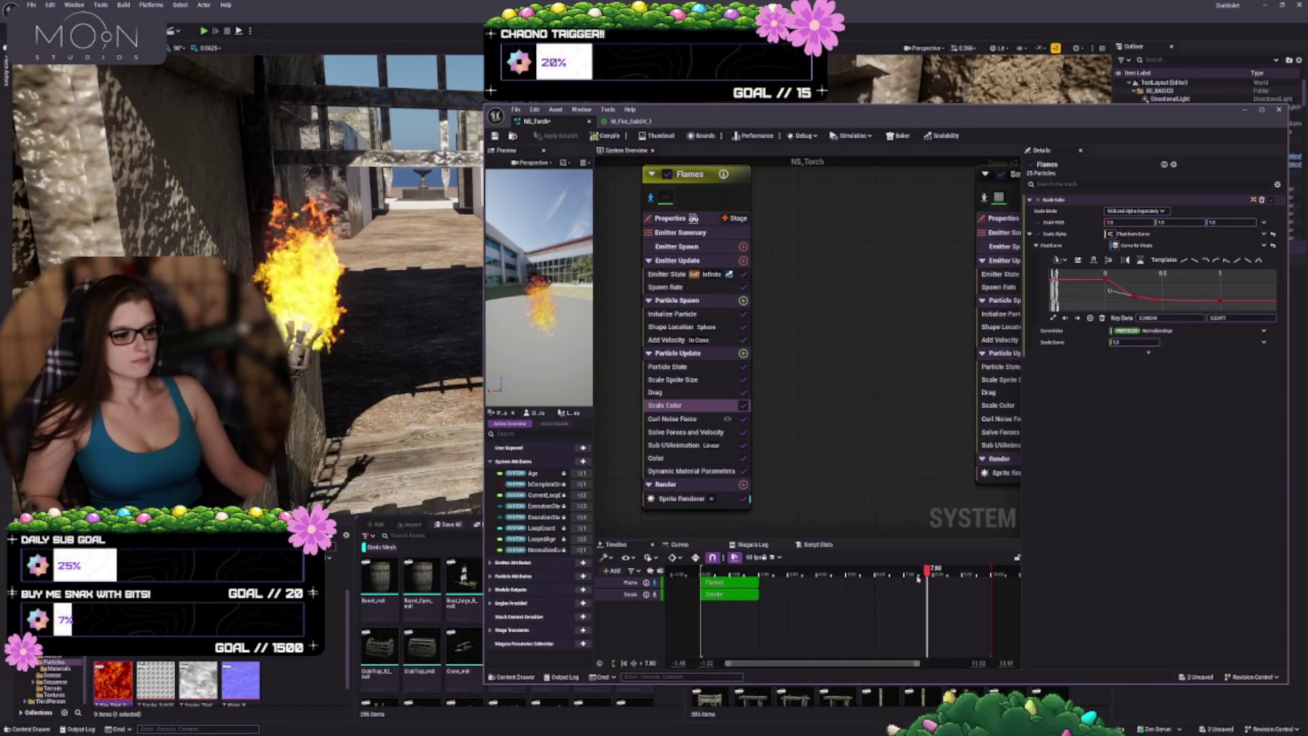
left_click_drag(917, 577, 722, 563)
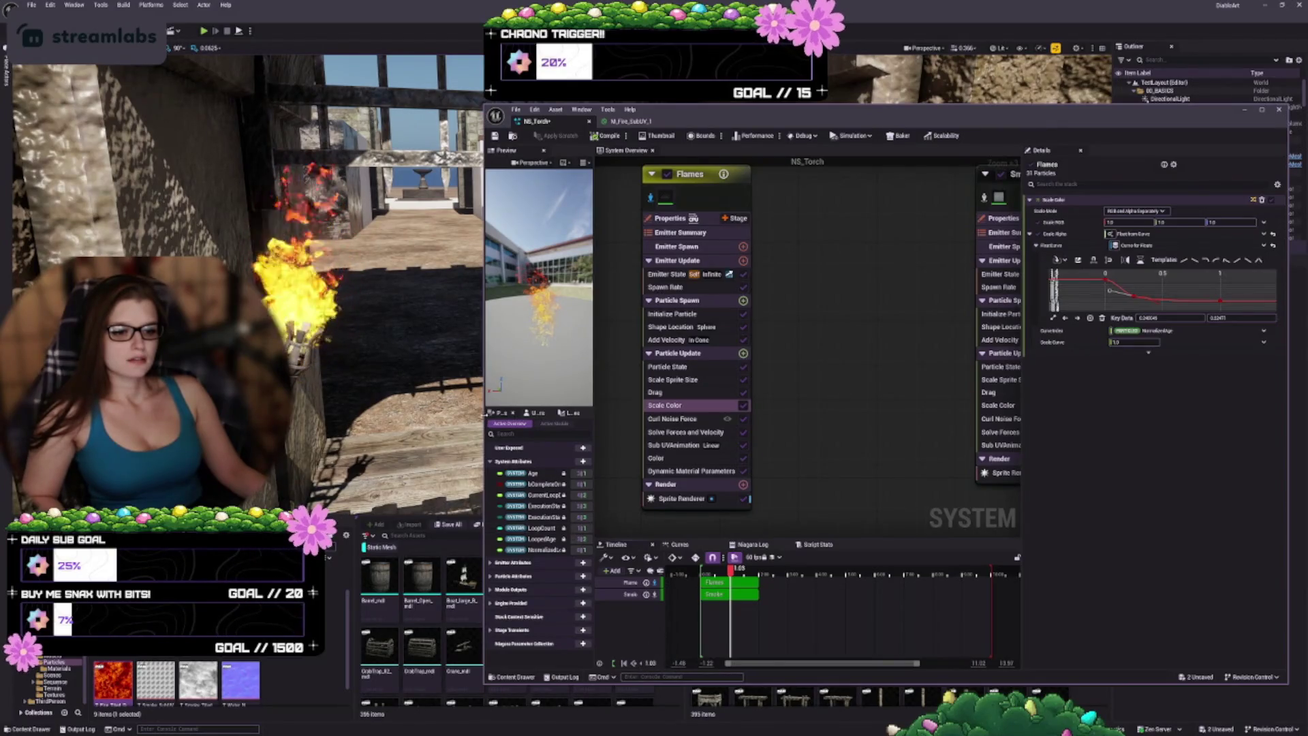
left_click_drag(484, 417, 370, 417)
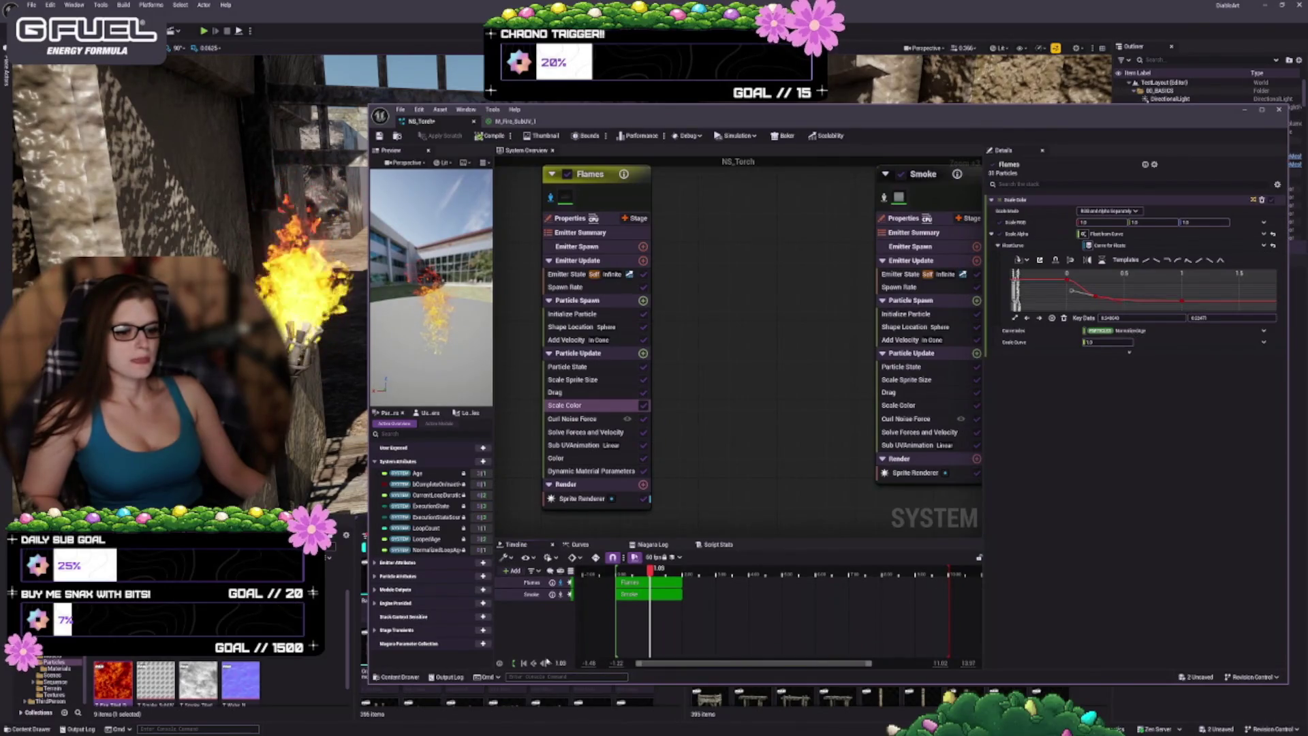
Step: Widen the timeline track names, check its option menus, then select Flames Curl Noise Force
left_click_drag(573, 639, 599, 637)
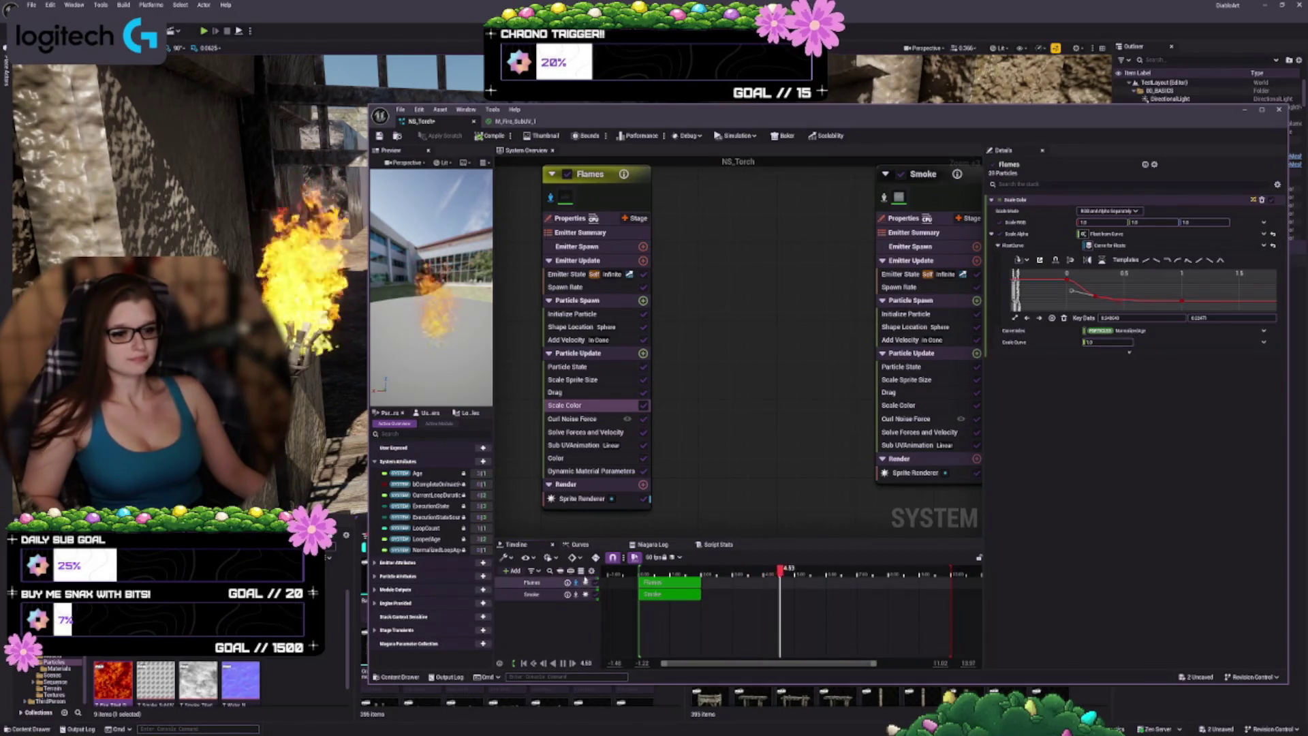
left_click(506, 558)
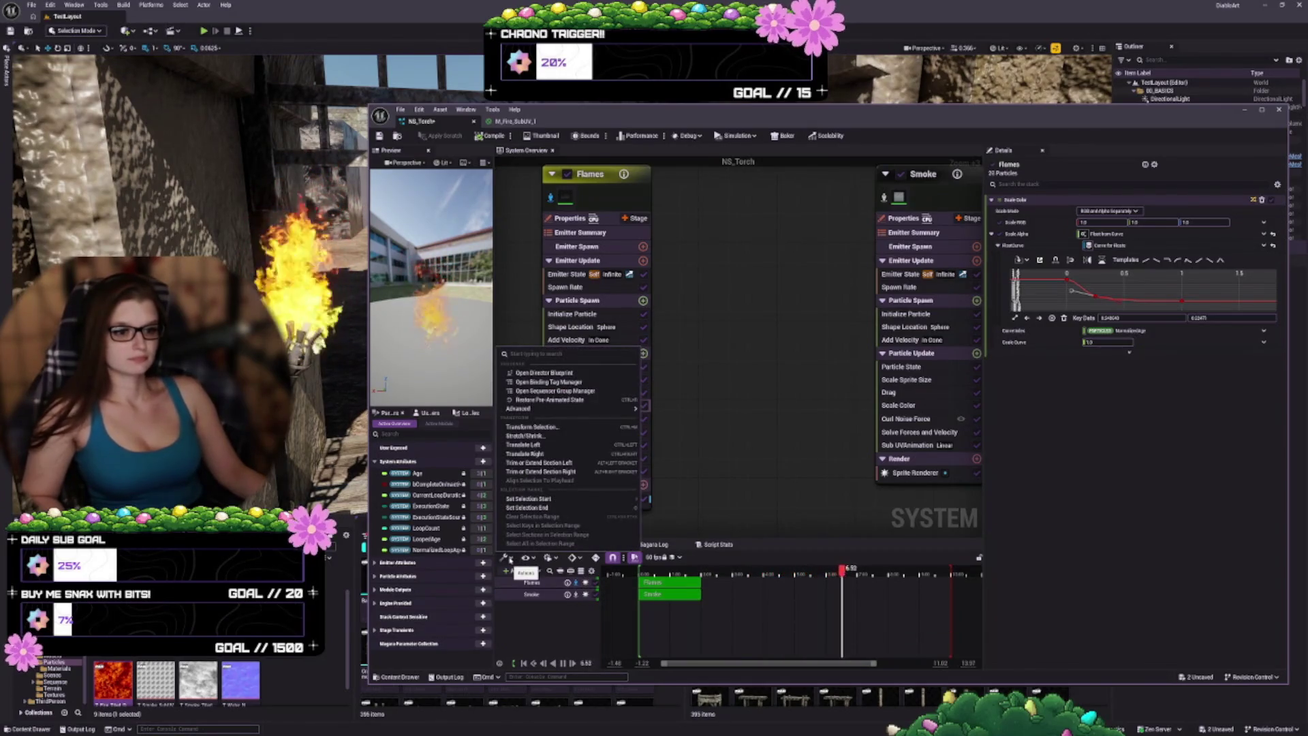
left_click(529, 563)
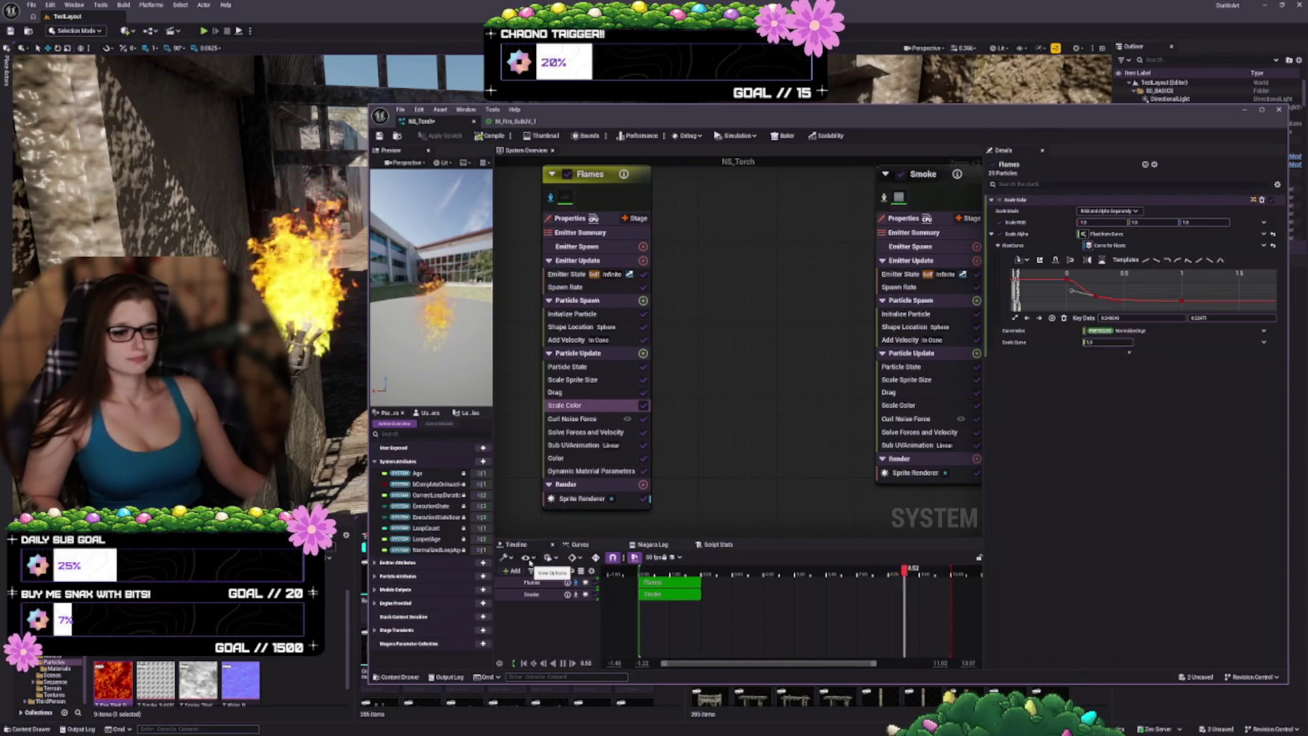
left_click(549, 559)
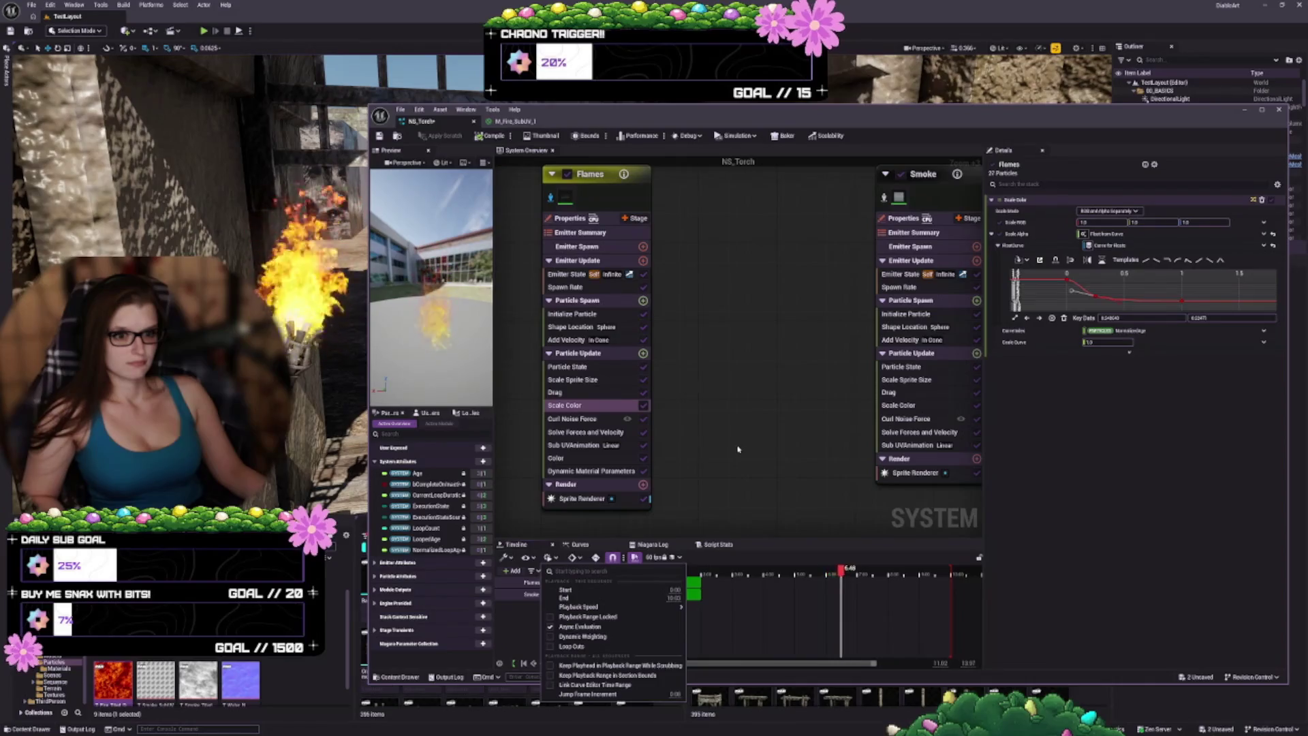
key("Escape")
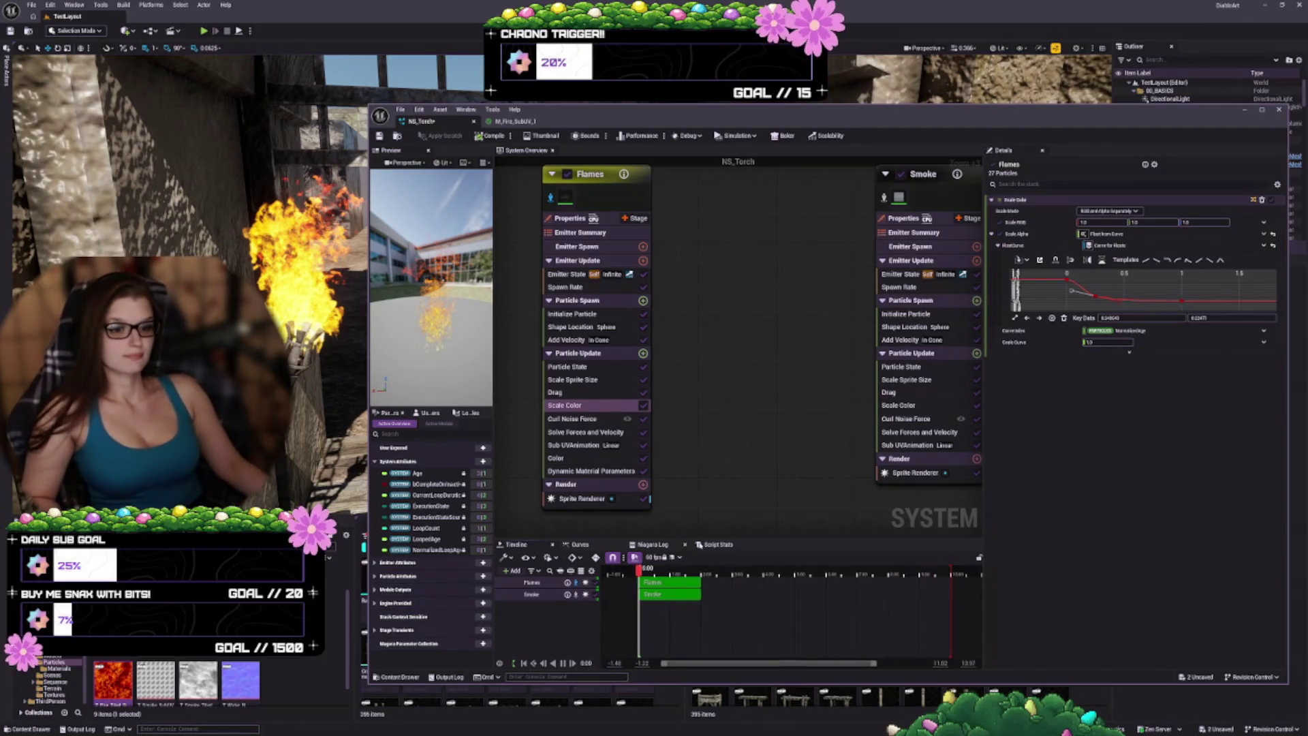
left_click_drag(749, 432, 755, 427)
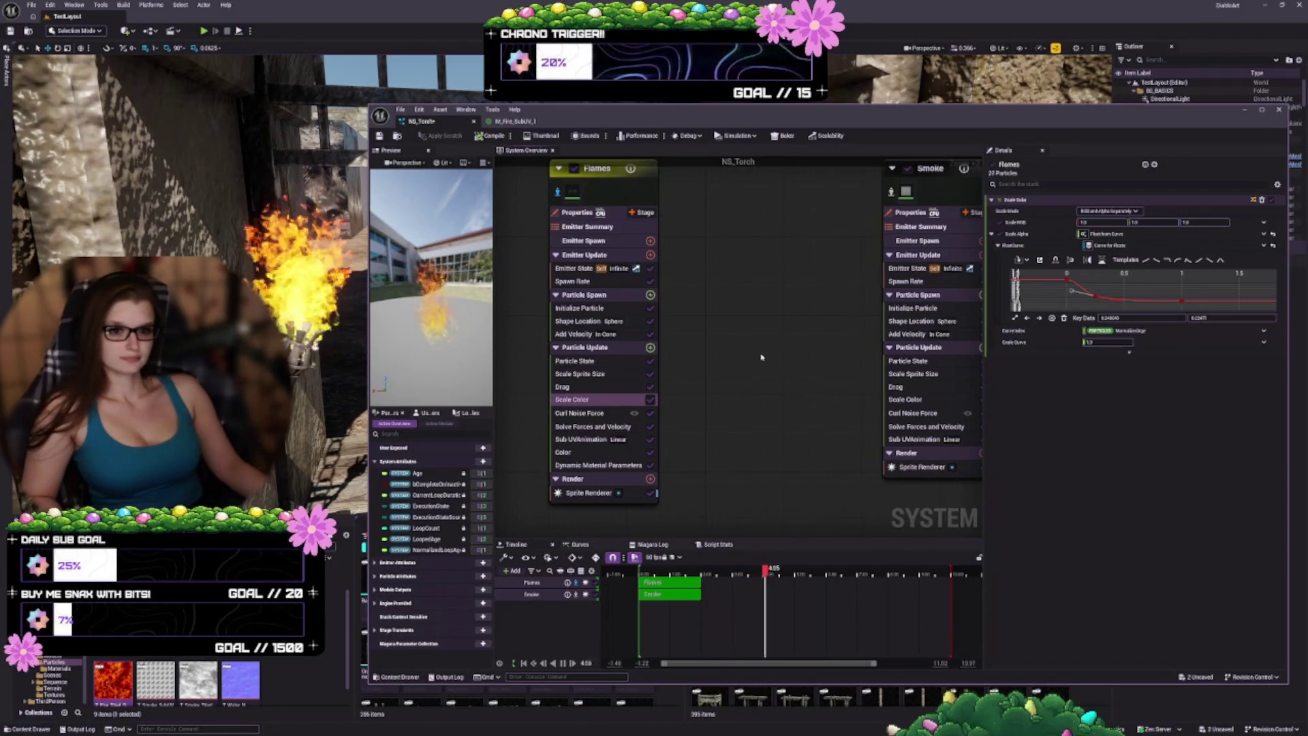
left_click(593, 413)
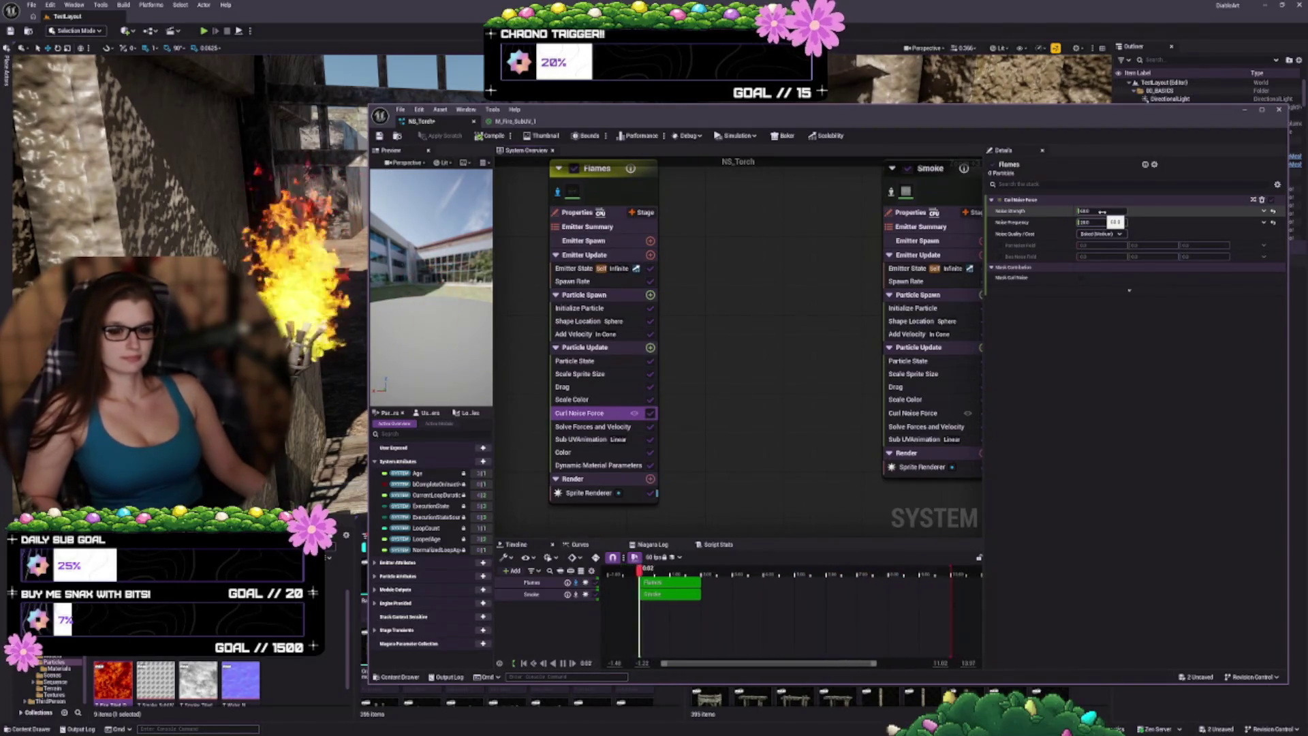
Step: Shift the Flames Color gradient stops, then select Dynamic Material Parameters
left_click(578, 440)
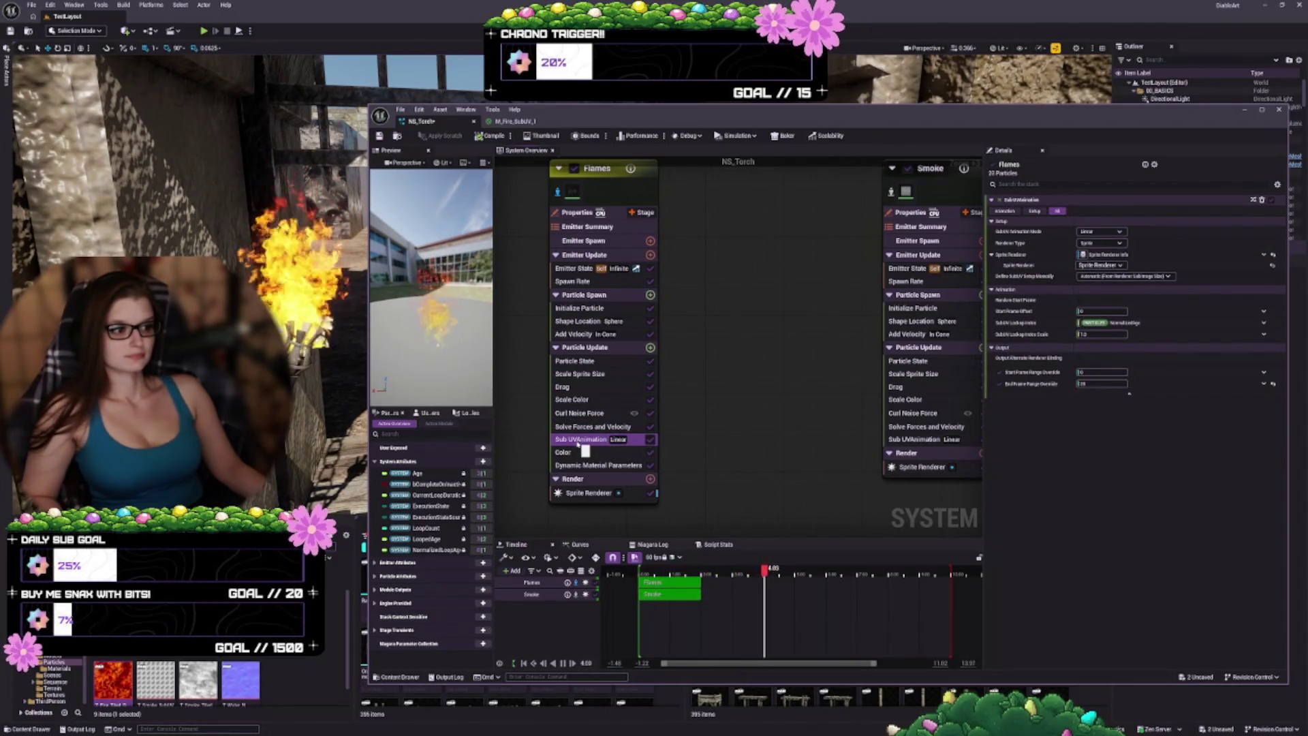
left_click(591, 454)
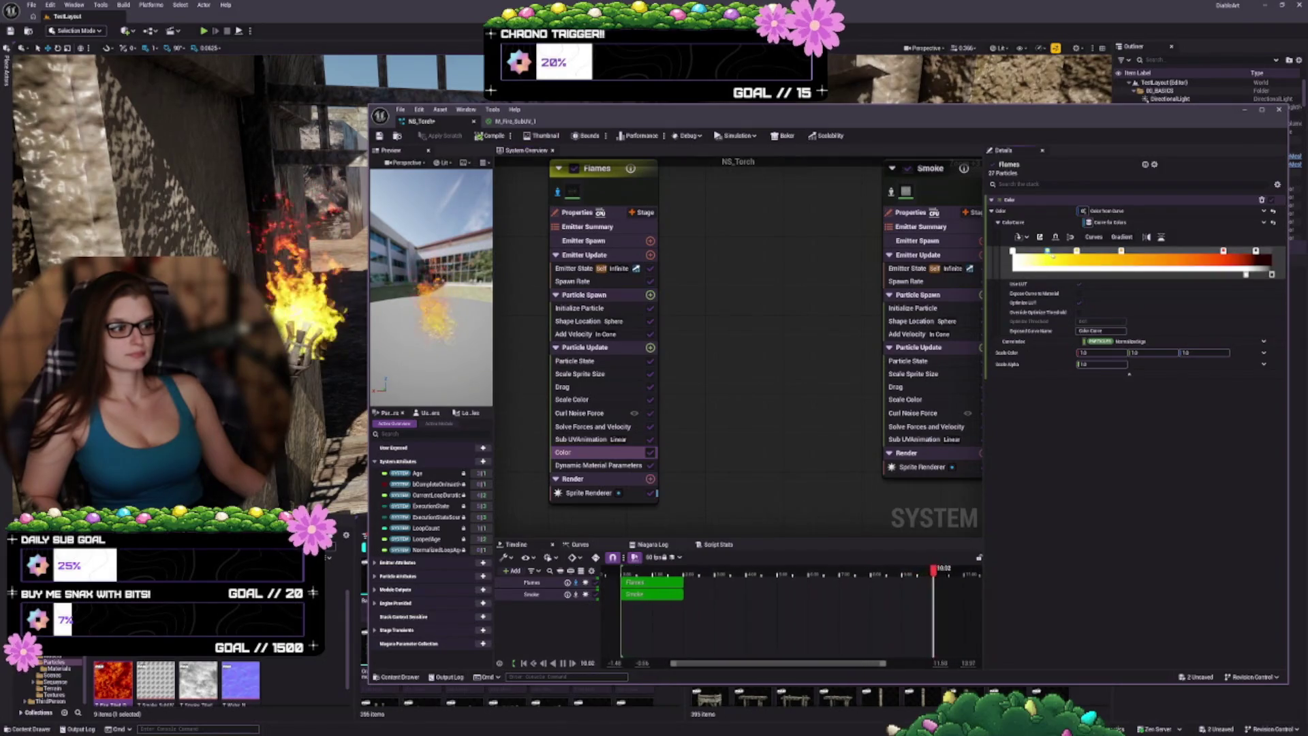
mouse_move(1047, 251)
left_mouse_down()
mouse_move(1098, 250)
mouse_move(1076, 253)
left_mouse_up()
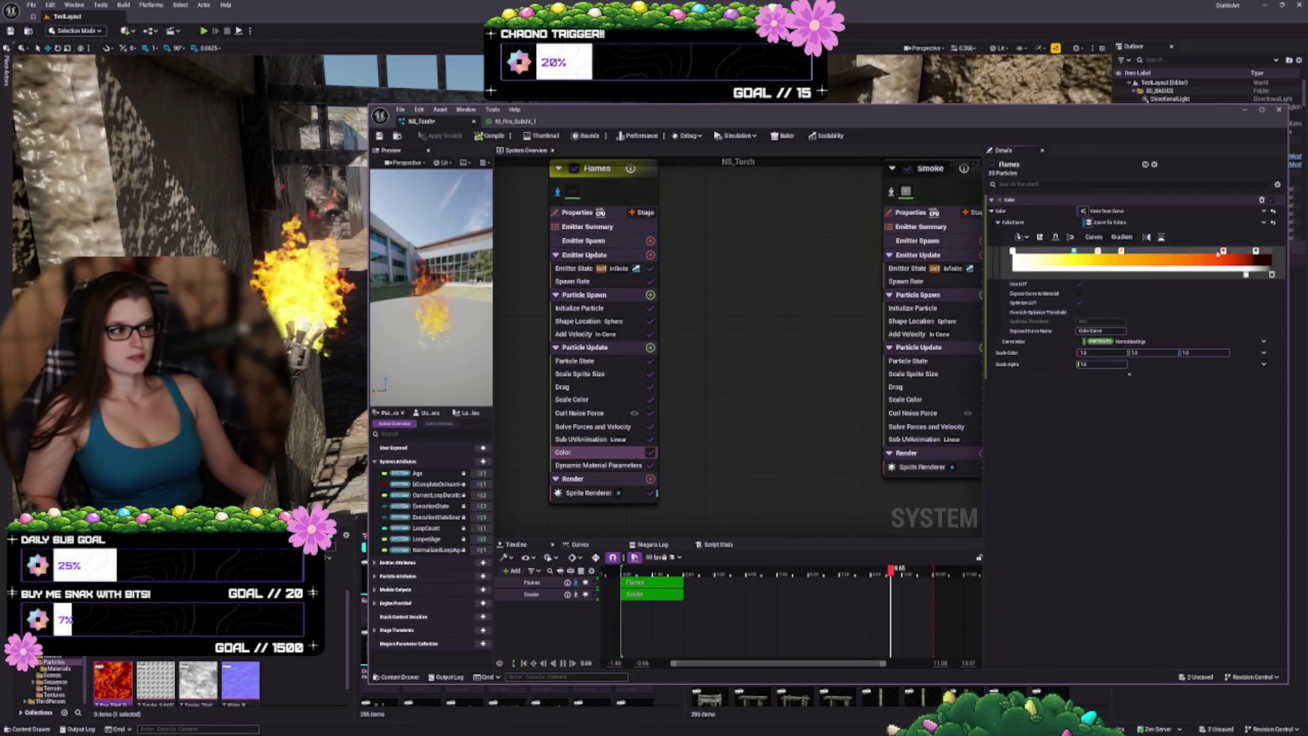
left_click_drag(1207, 252, 1200, 252)
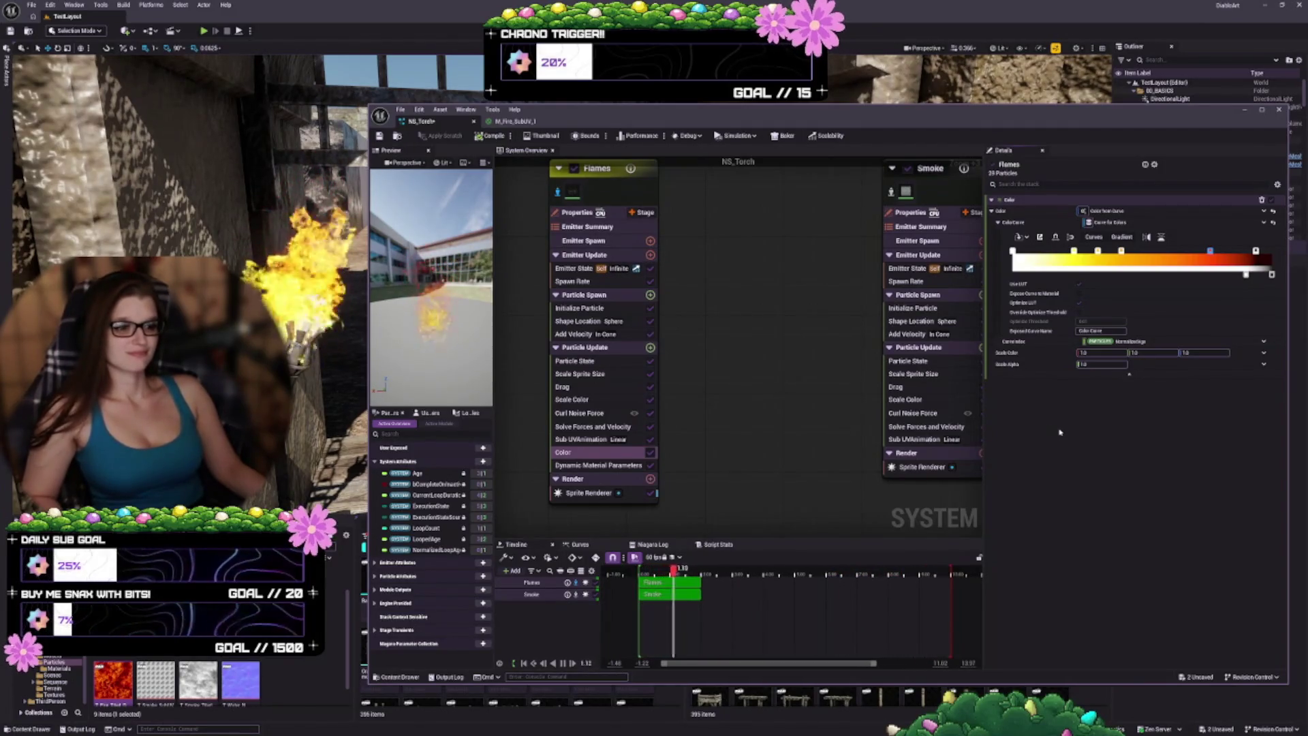
left_click(598, 464)
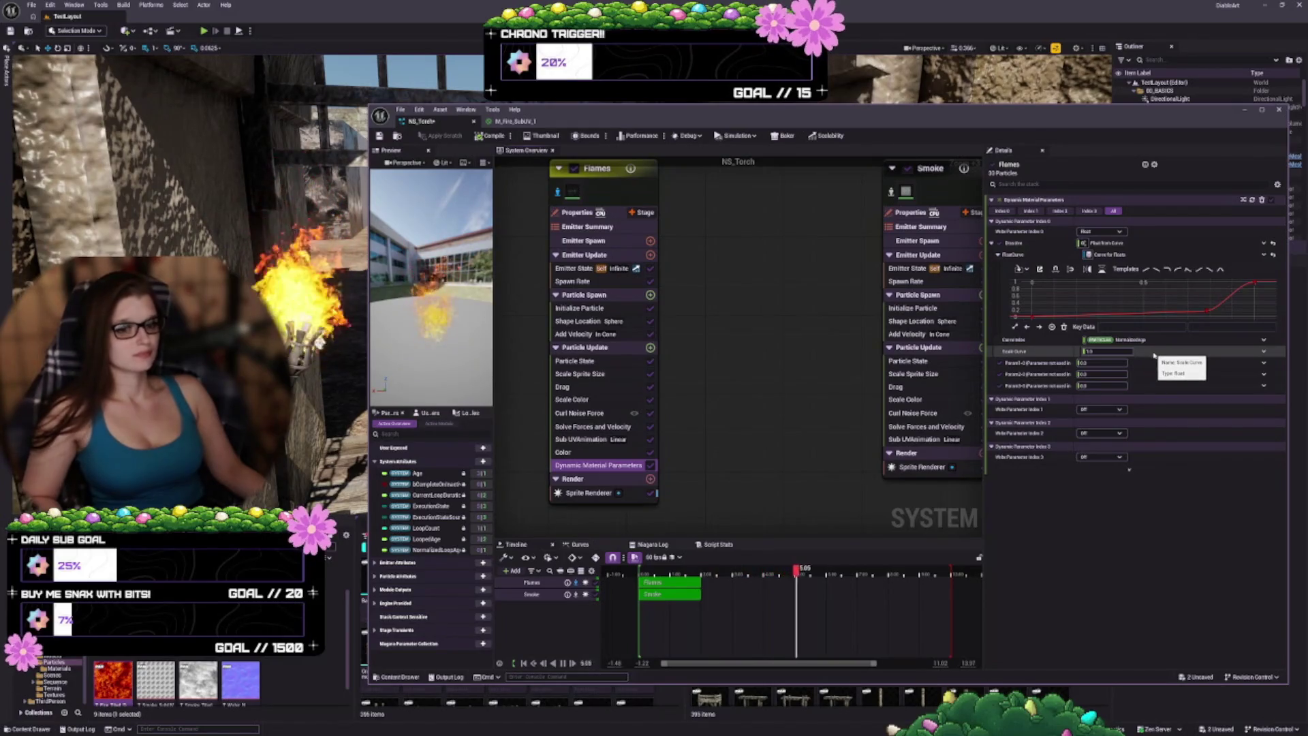
Step: Drag the Dynamic Material Parameters curve key back and forth so the curve stays low and rises steeply near particle end
mouse_move(1207, 313)
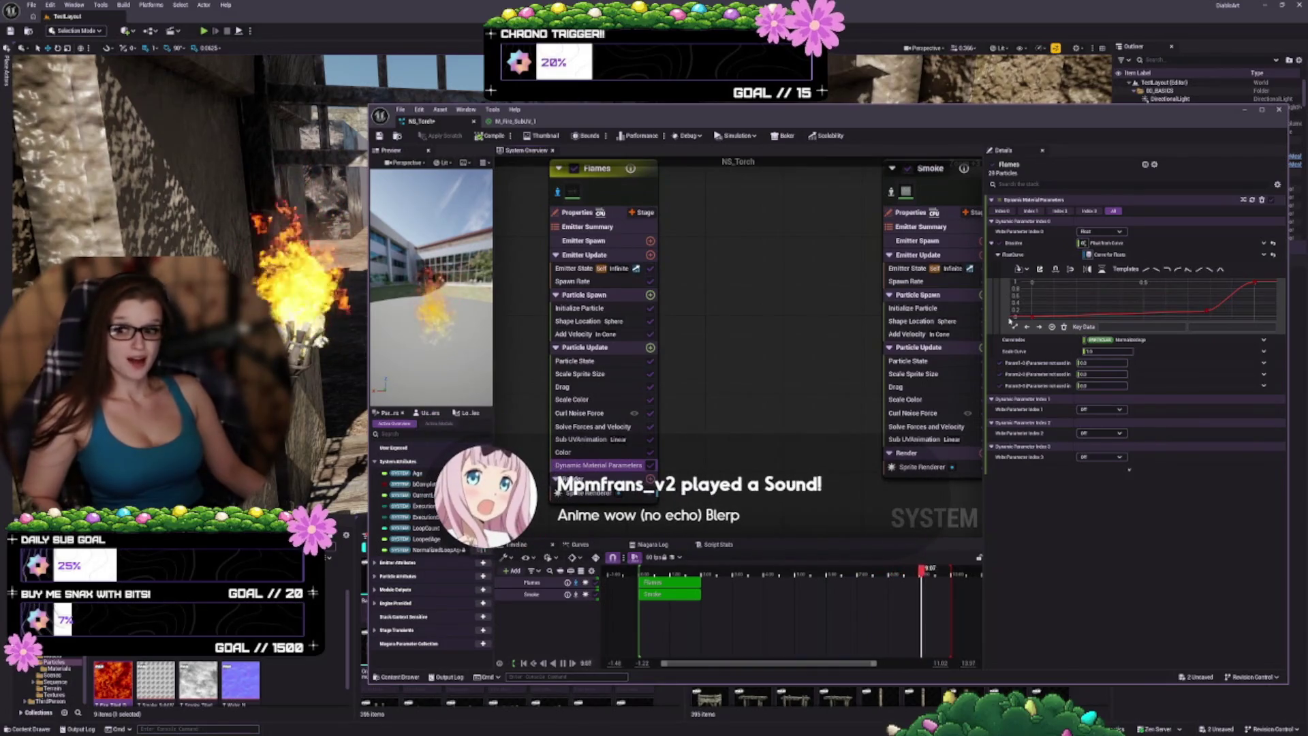
mouse_move(1206, 312)
left_mouse_down()
mouse_move(1091, 309)
mouse_move(1170, 313)
left_mouse_up()
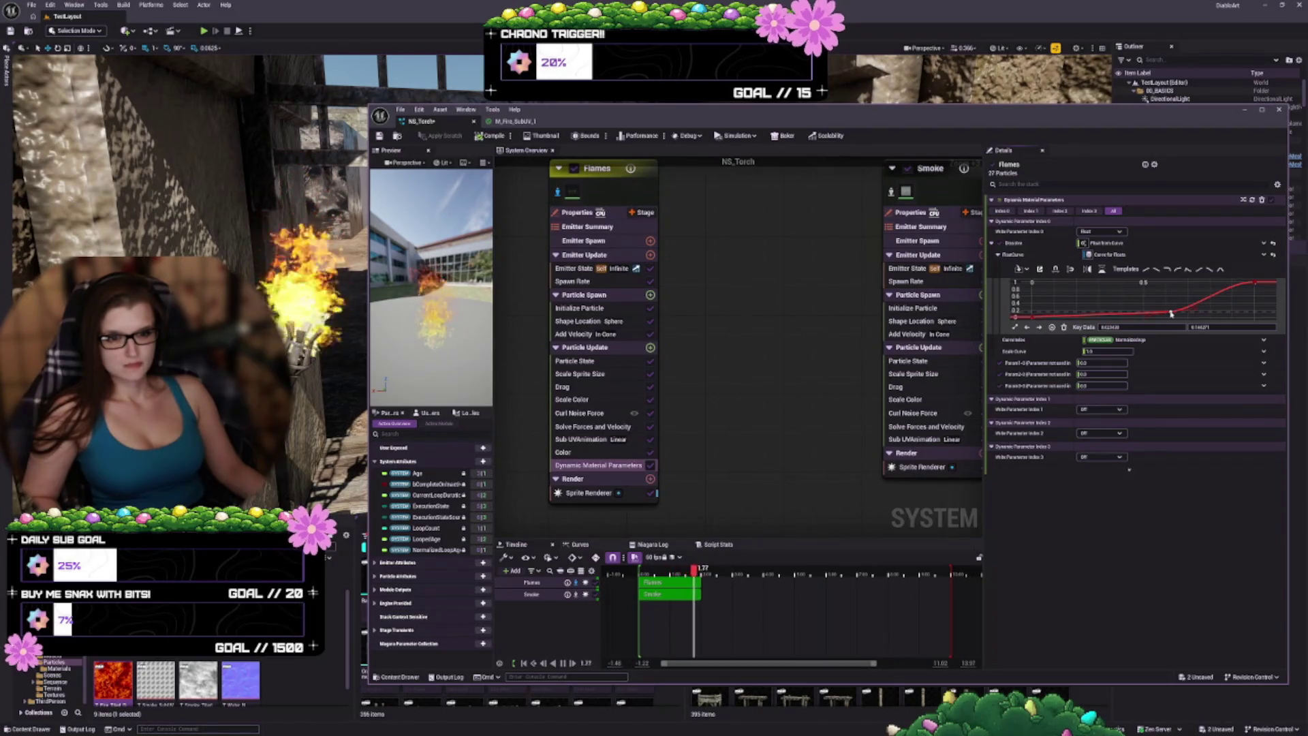
left_click_drag(1171, 313, 1189, 318)
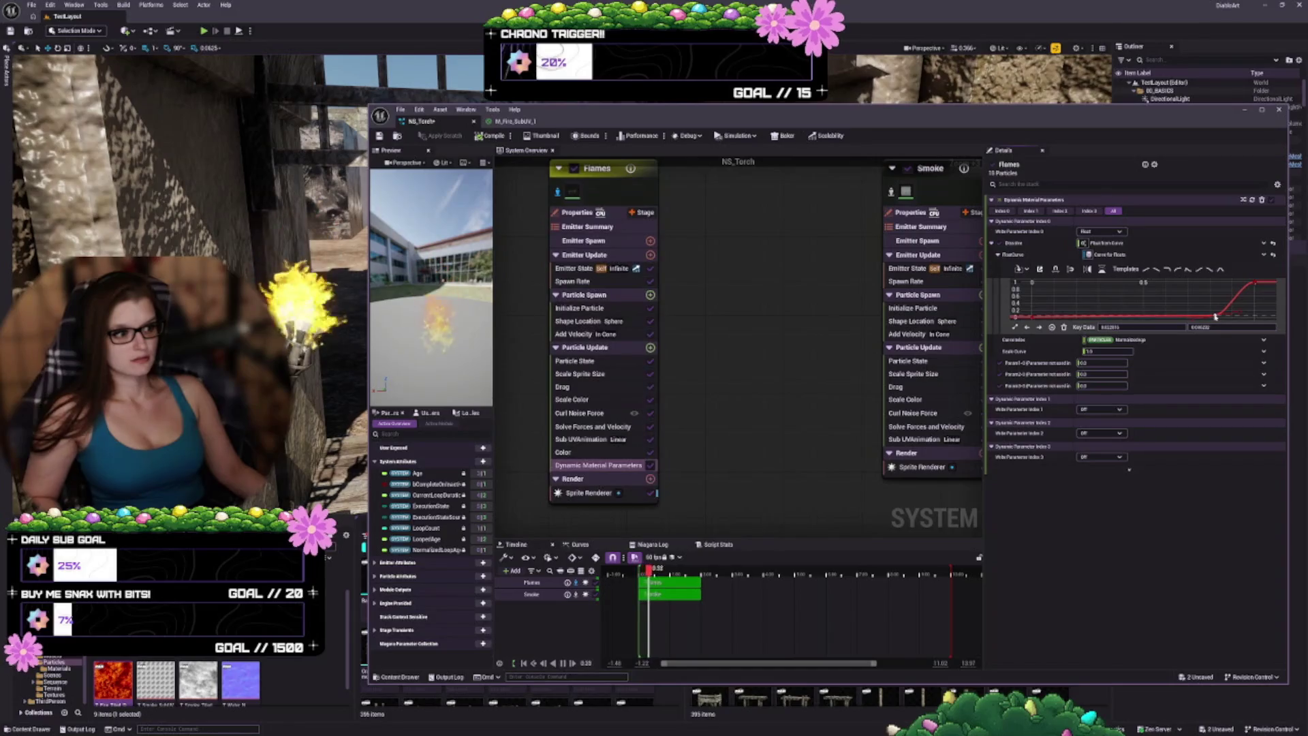
left_click_drag(1217, 316, 1211, 317)
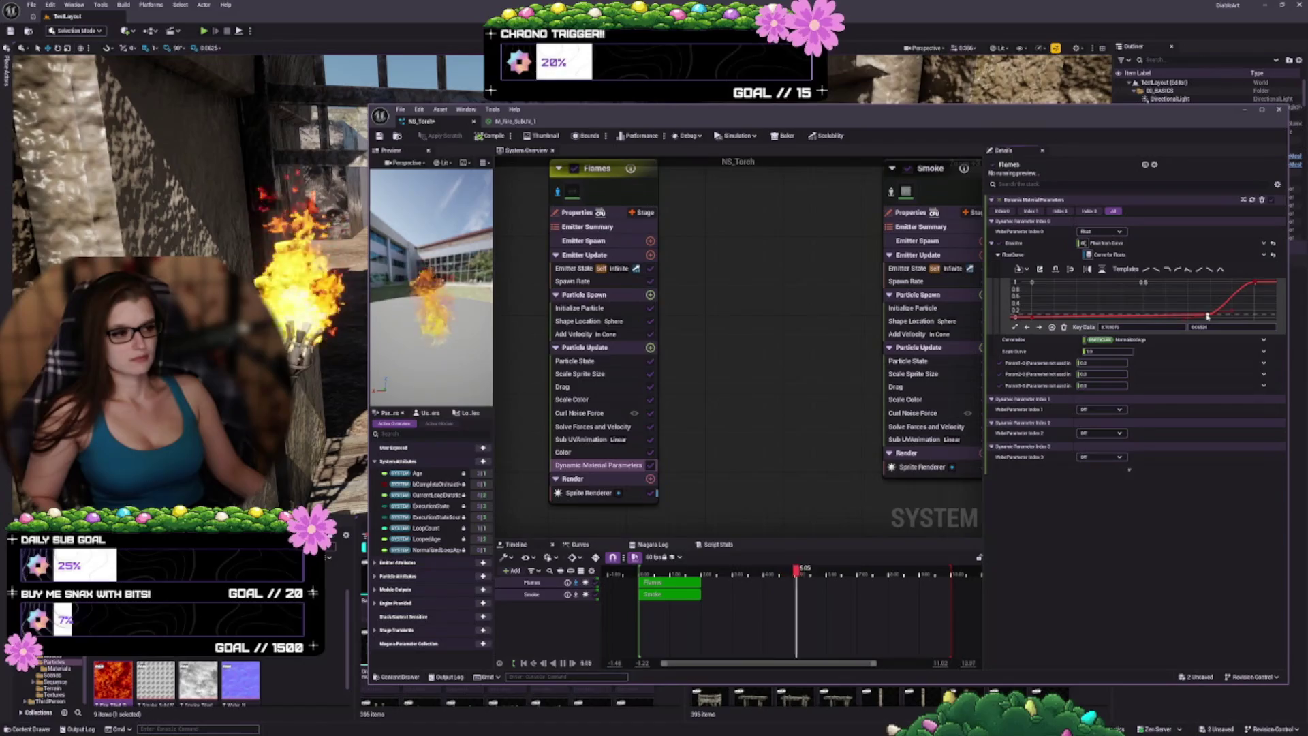
left_click_drag(1209, 316, 1184, 308)
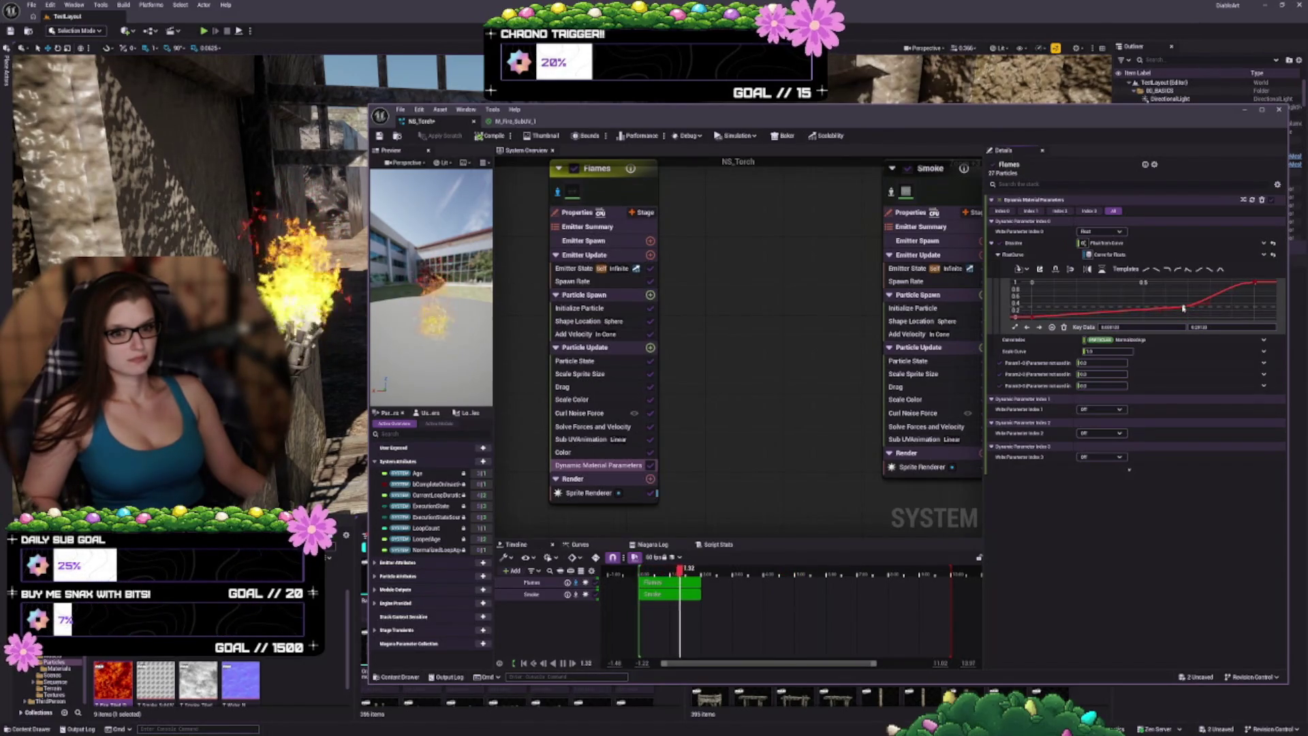
left_click_drag(1184, 308, 1192, 317)
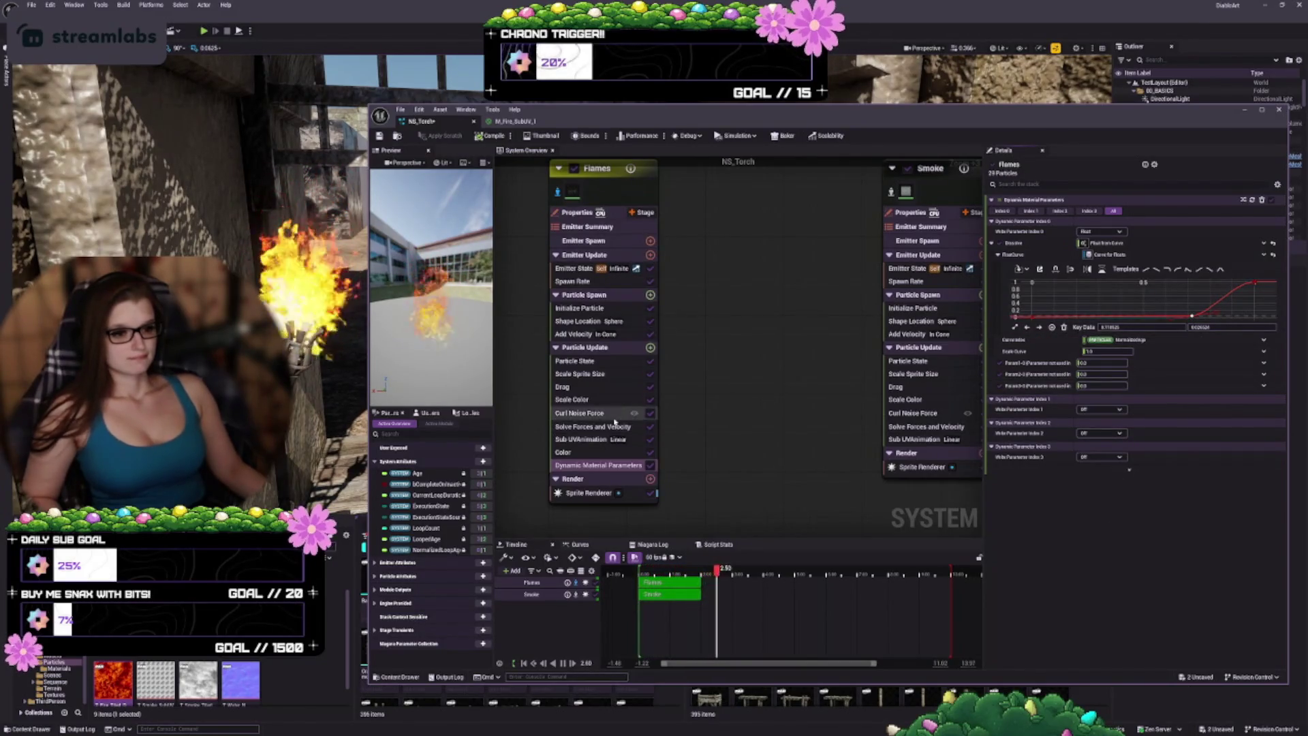
Step: Select the Flames emitter's Sprite Renderer to show its settings
scroll(620, 402, "down", 2)
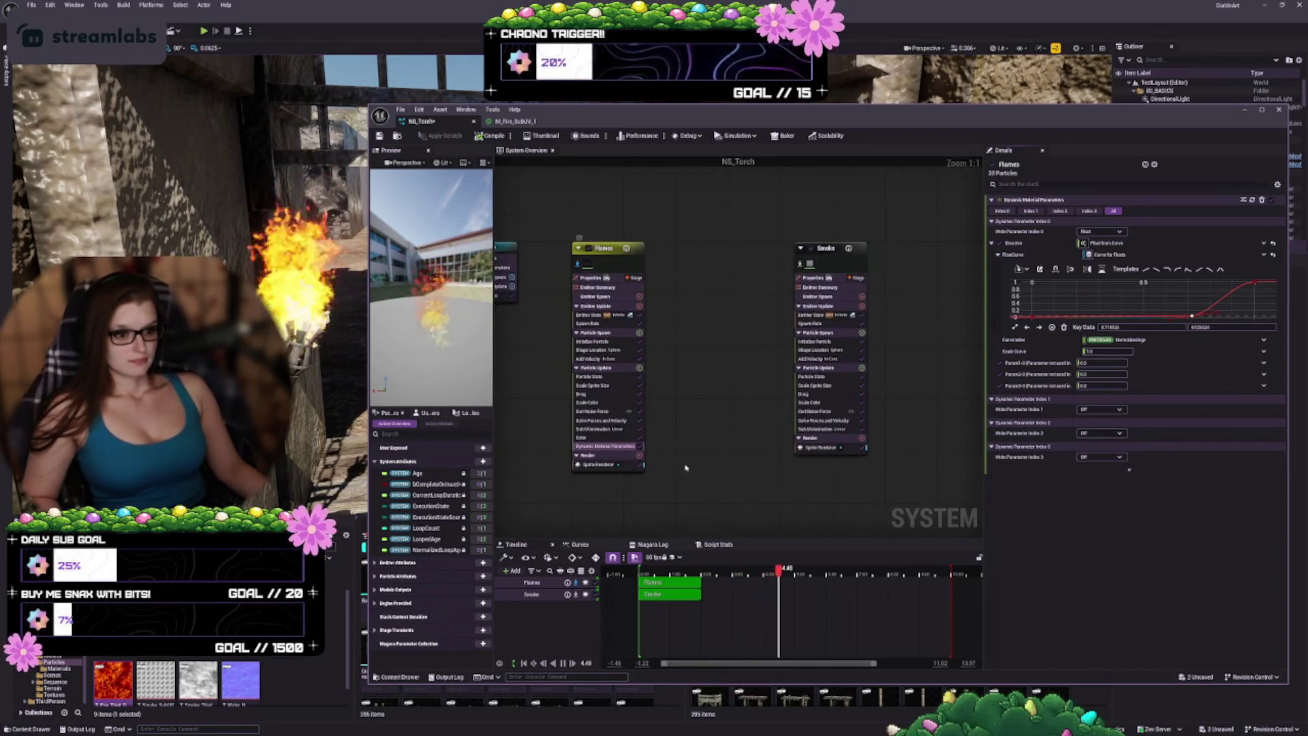
scroll(599, 473, "up", 2)
left_click(619, 440)
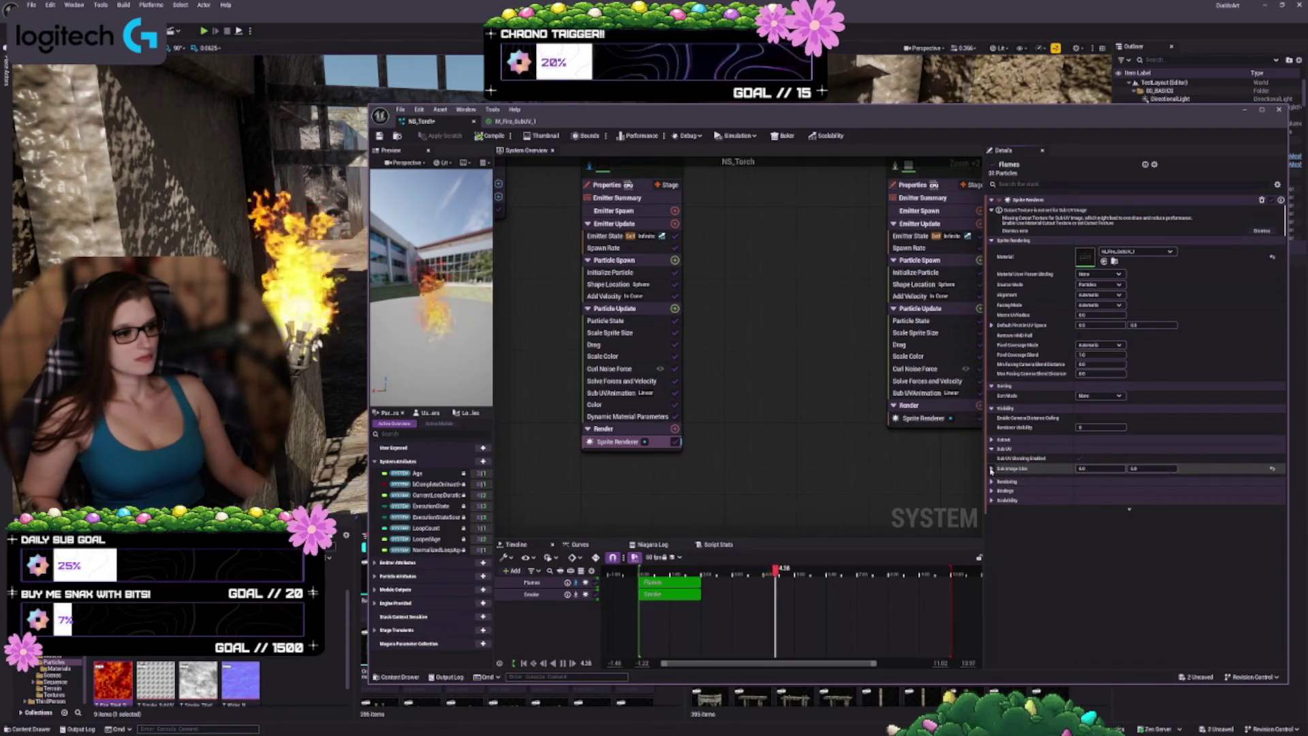
Step: Browse the renderer's Rendering, Bindings and Scalability sections, then expand the Cutout category
left_click(992, 482)
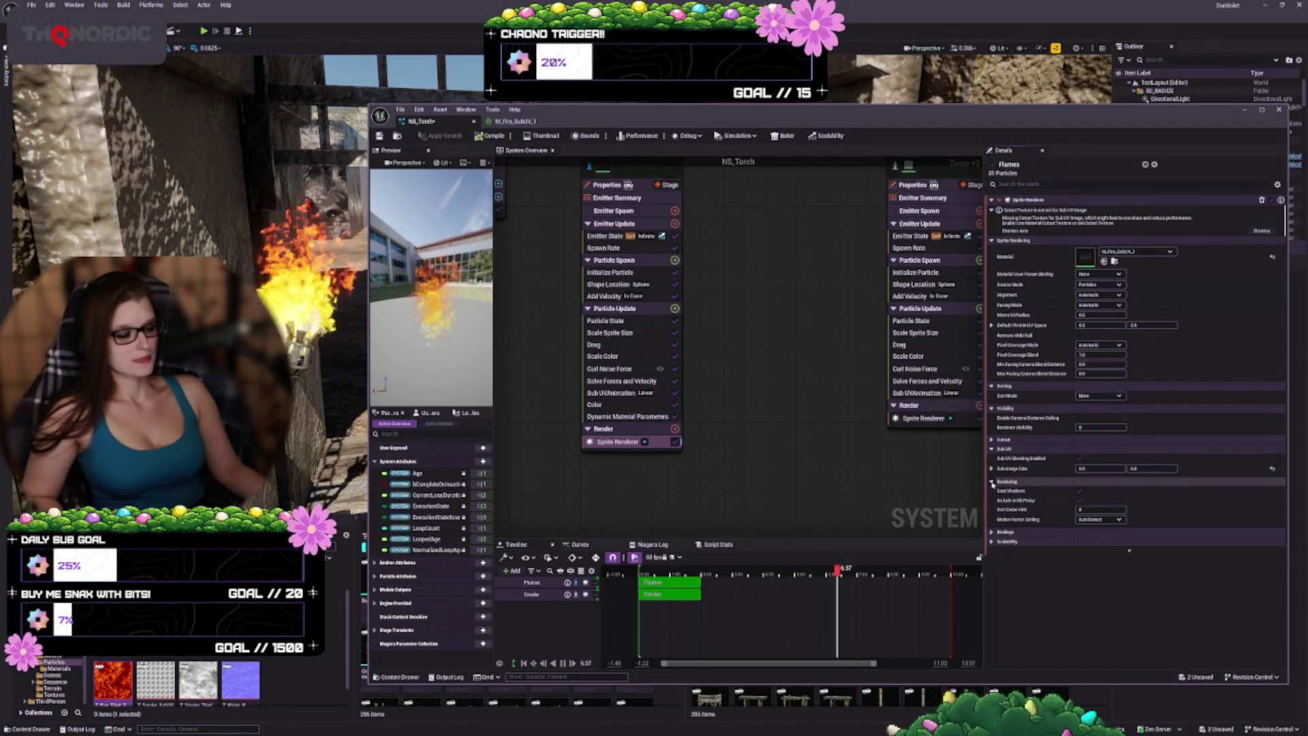
left_click(992, 482)
left_click(992, 491)
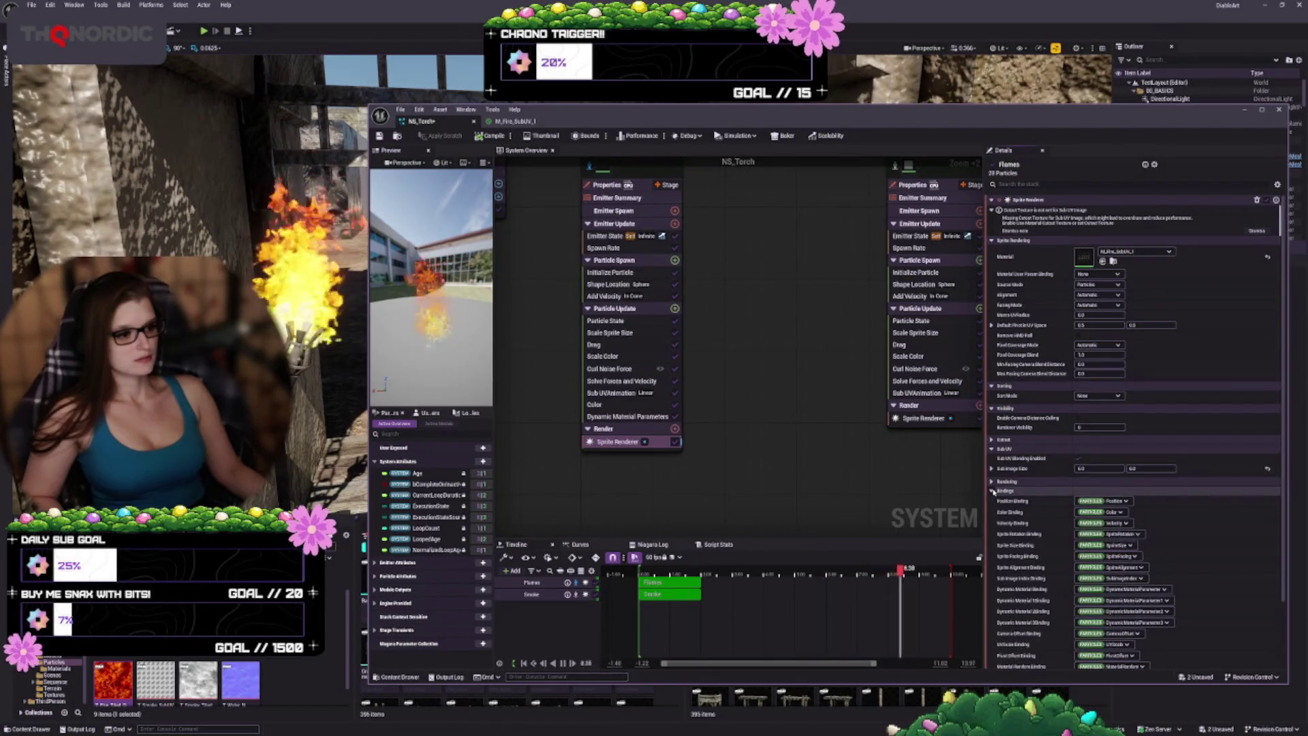
left_click(993, 491)
left_click(992, 500)
left_click(992, 501)
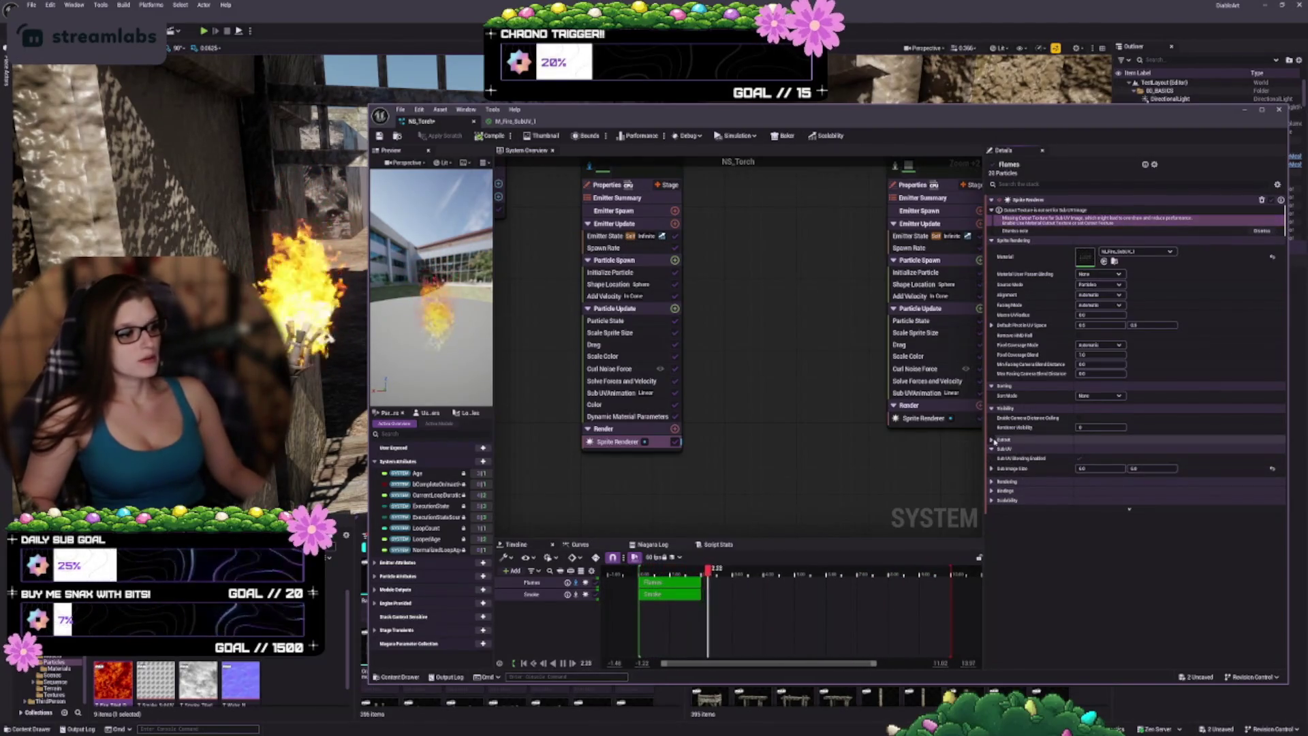
left_click(1015, 439)
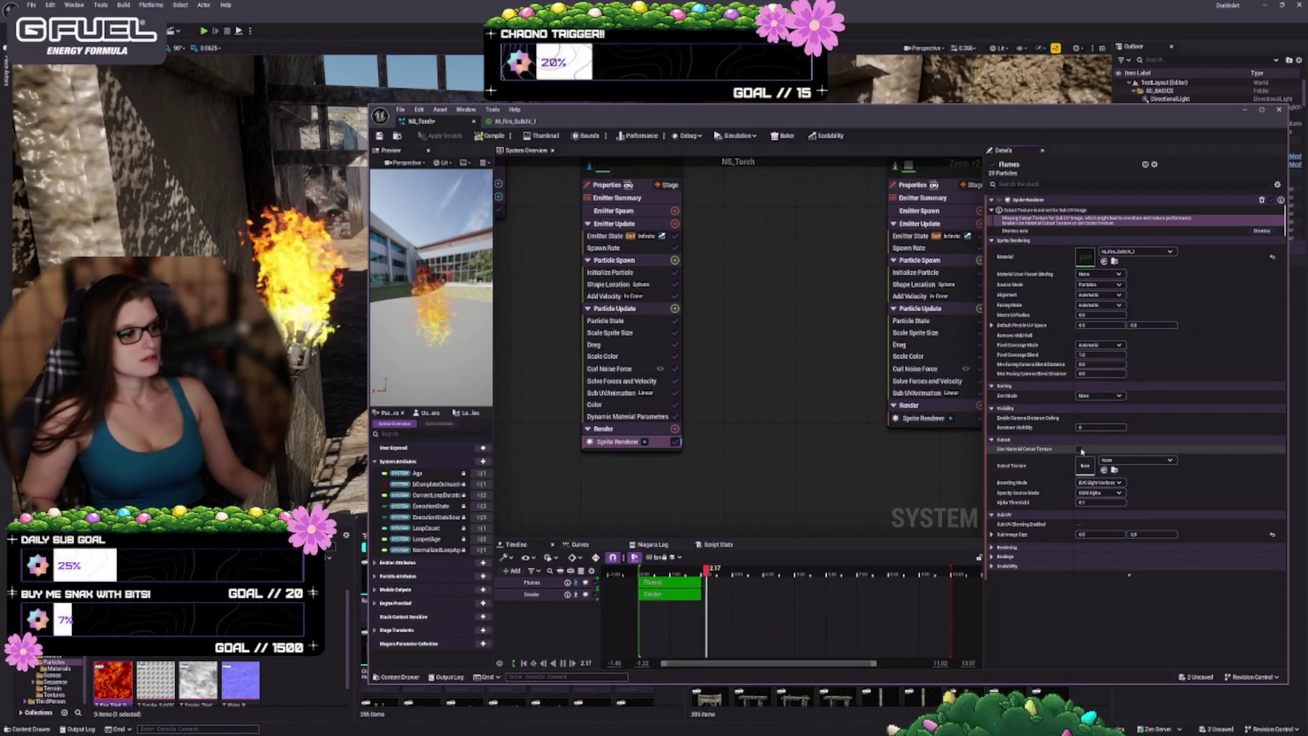
Step: Enable Use Material Cutout Texture, keep Opacity Source Mode on OSM Alpha, and reposition the Niagara window
left_click(1080, 449)
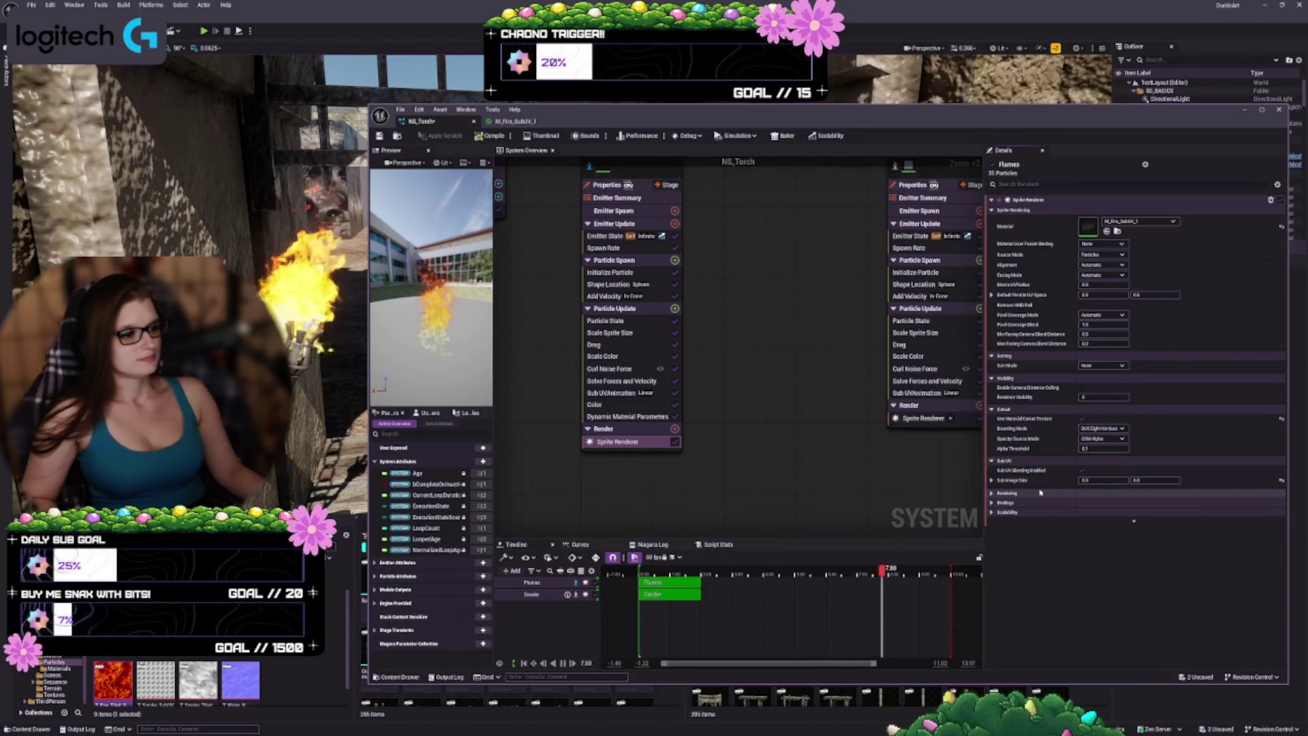
left_click(1121, 439)
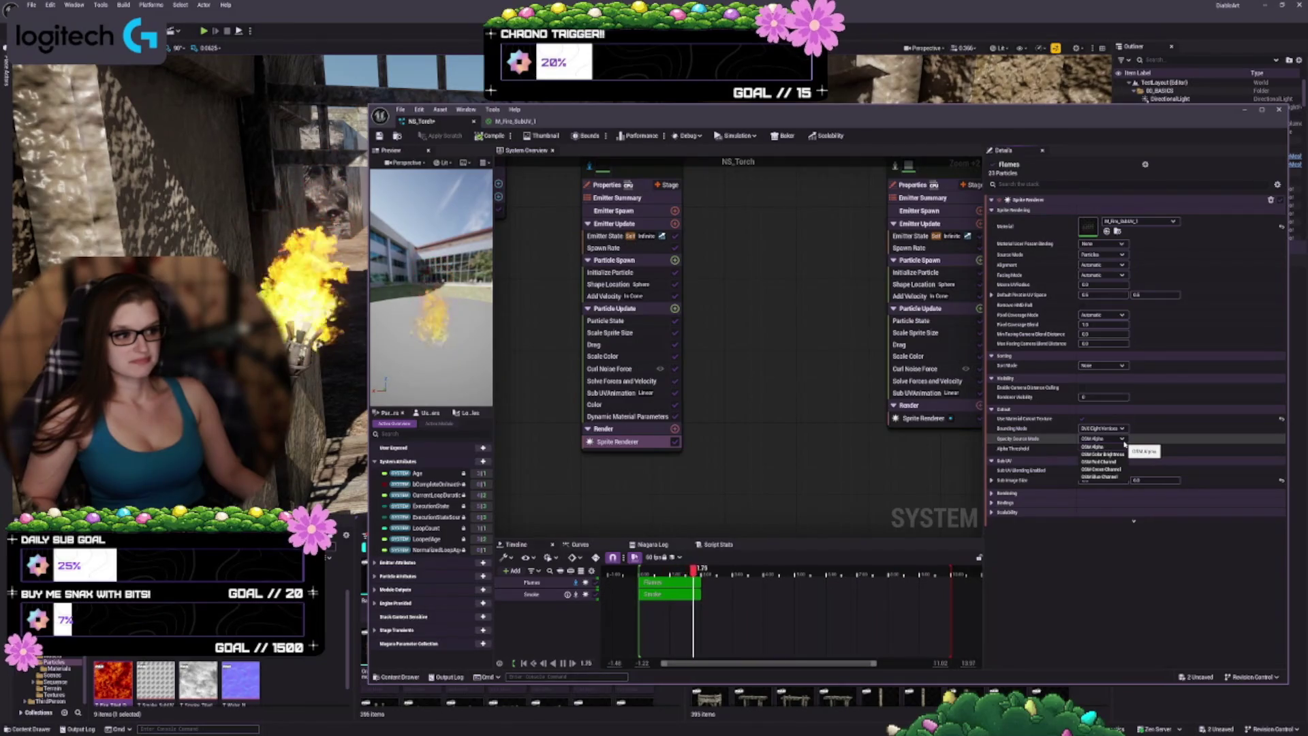
left_click(1125, 447)
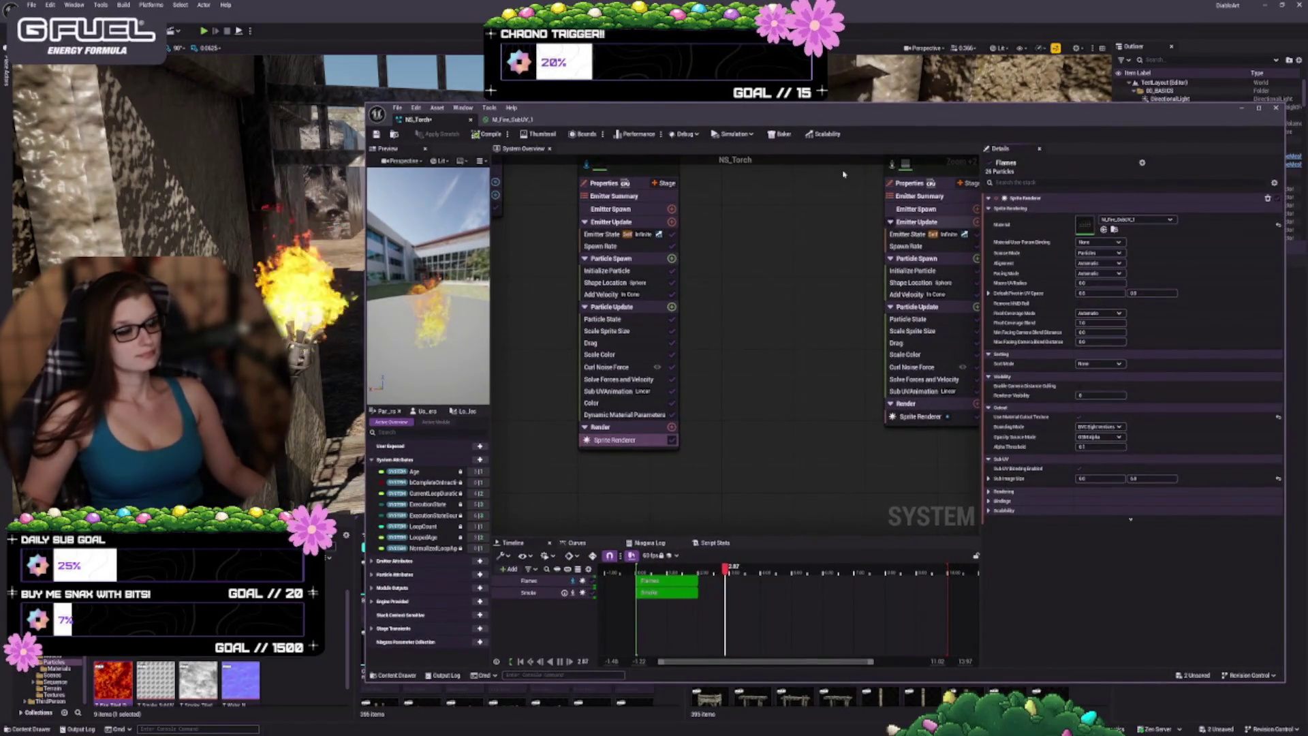
left_click_drag(801, 119, 775, 103)
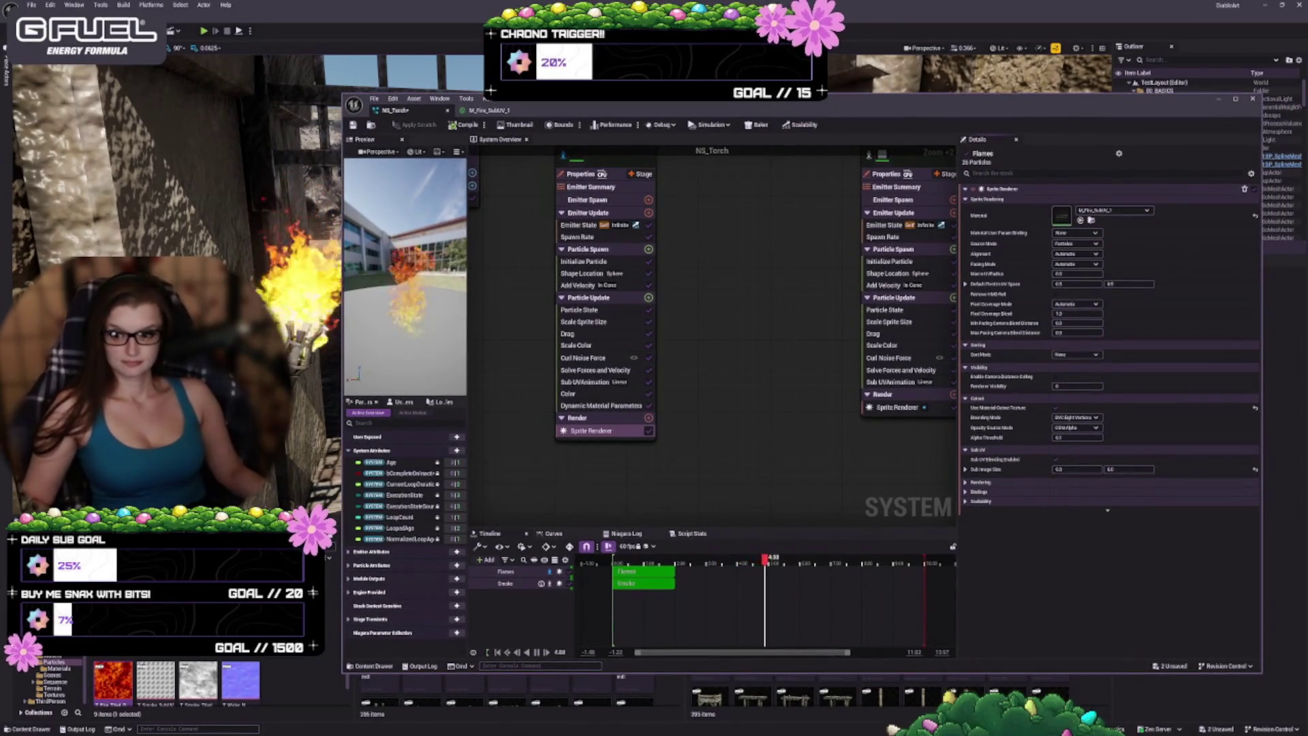
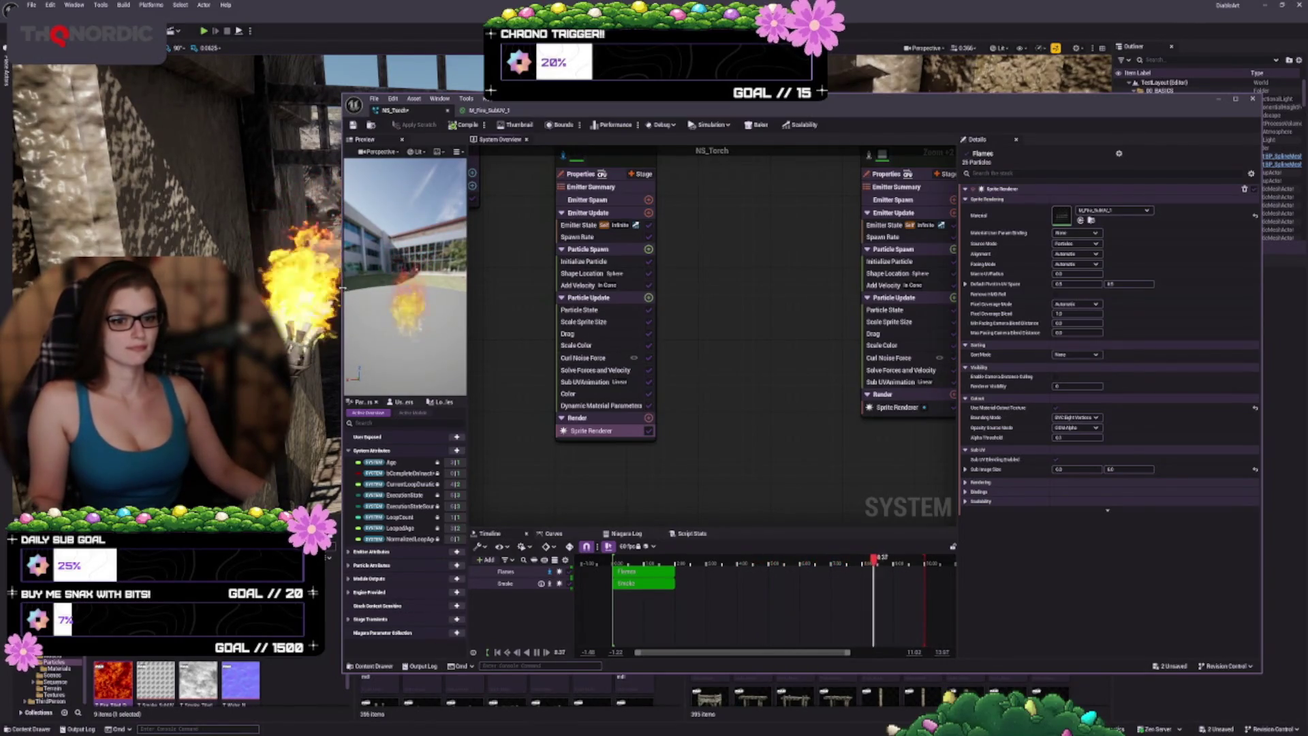
Step: Narrow the NS_Torch editor, check the wall torch in the viewport, and save NS_Torch
left_click_drag(343, 289, 389, 289)
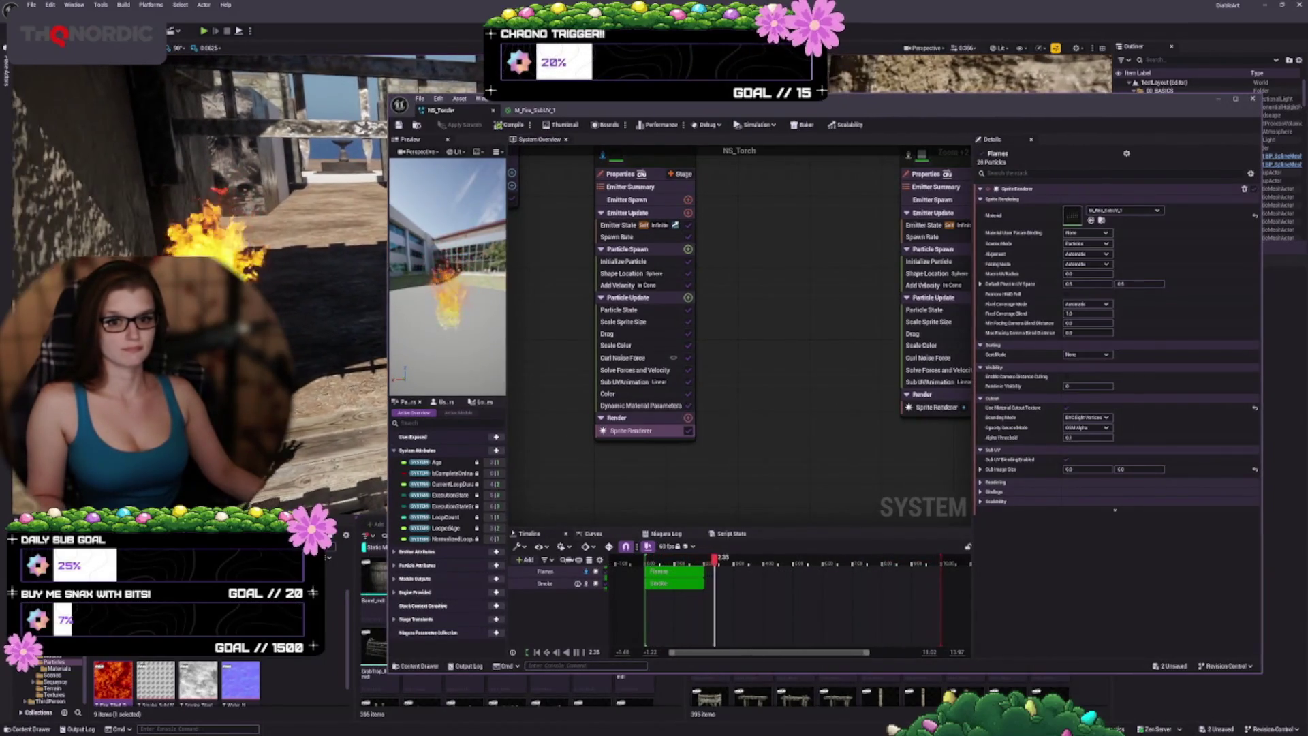
left_click_drag(300, 354, 352, 358)
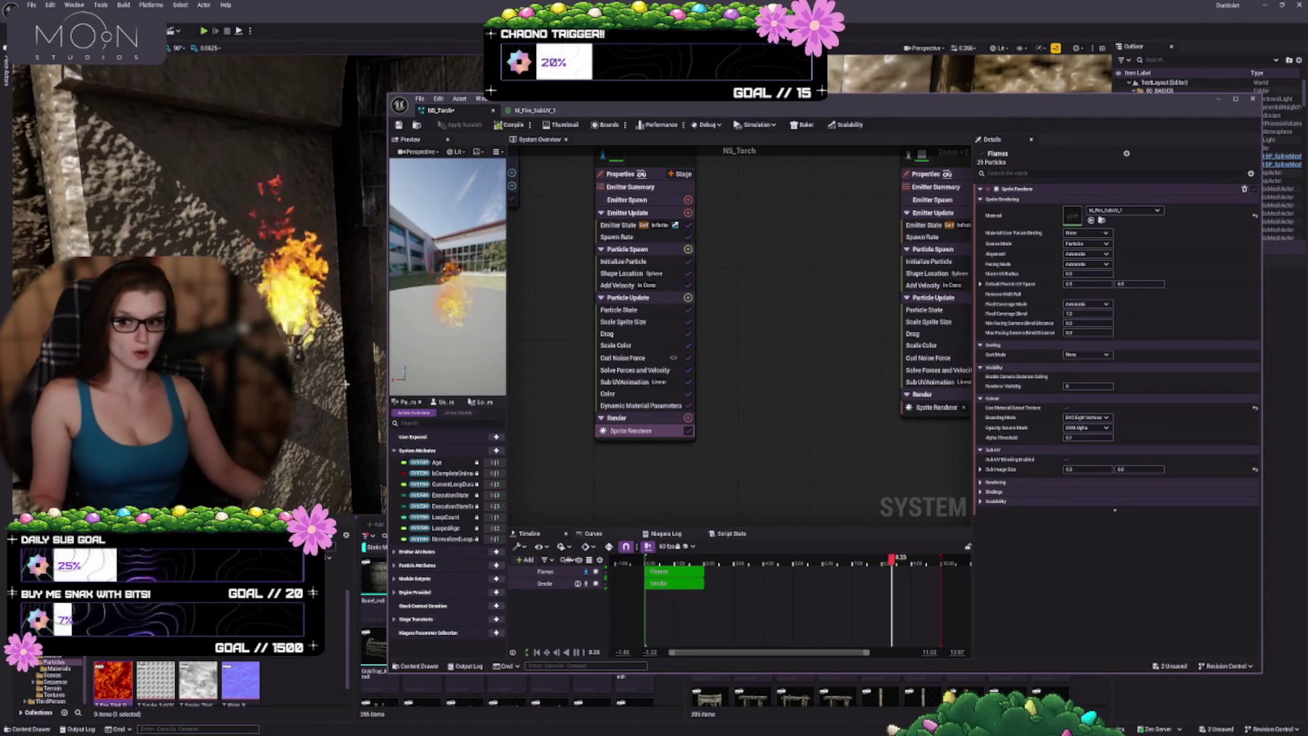
left_click(173, 30)
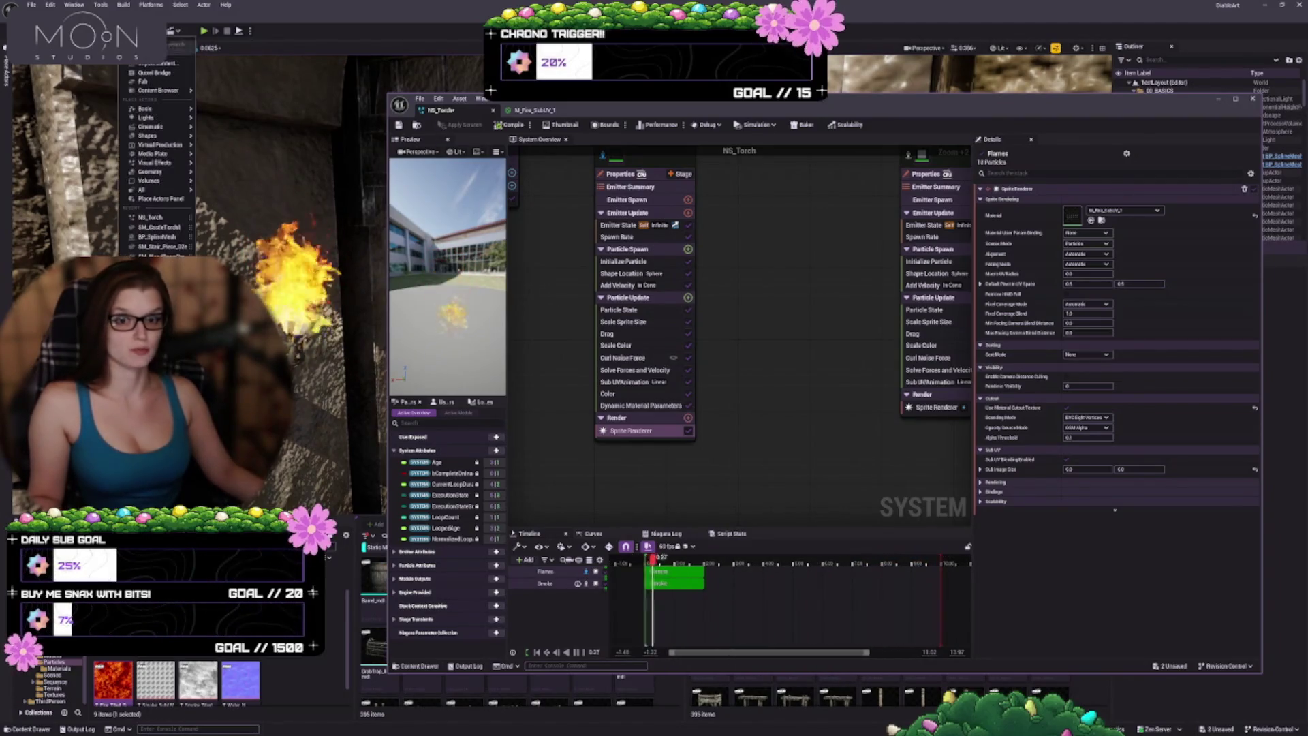
left_click(157, 88)
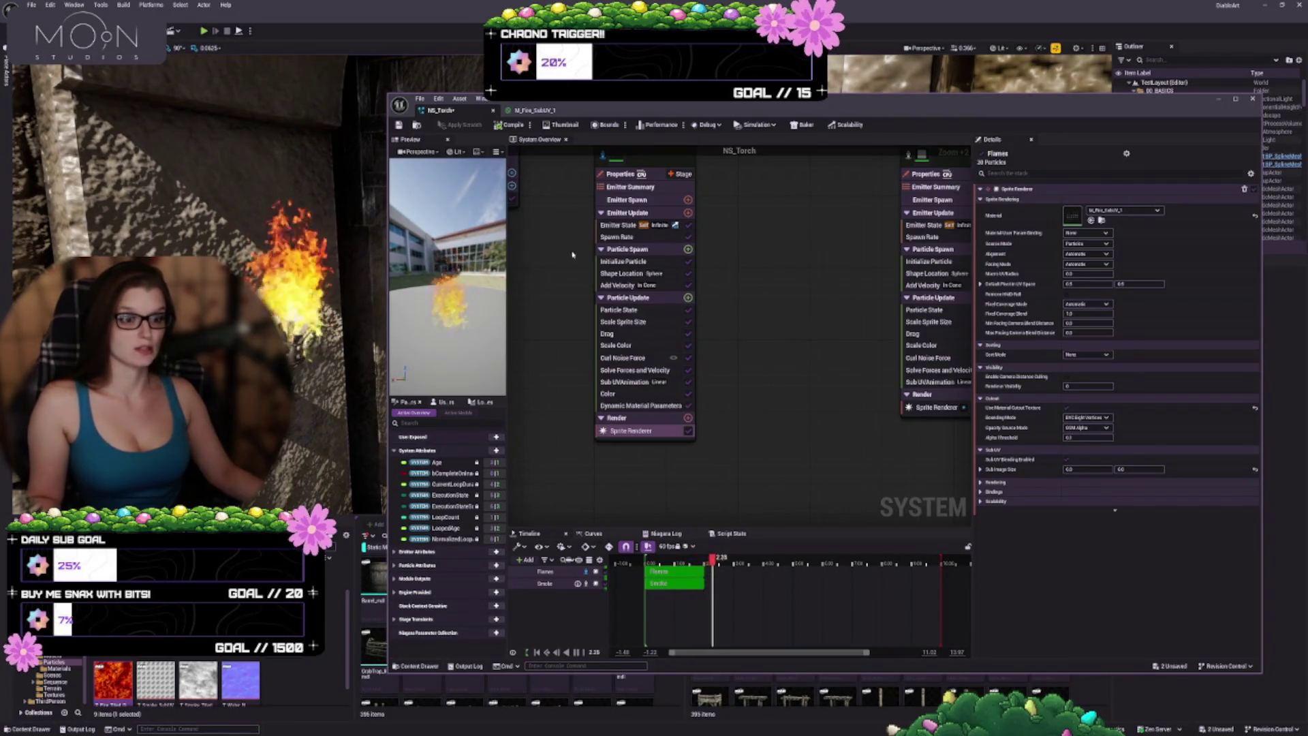
left_click(400, 125)
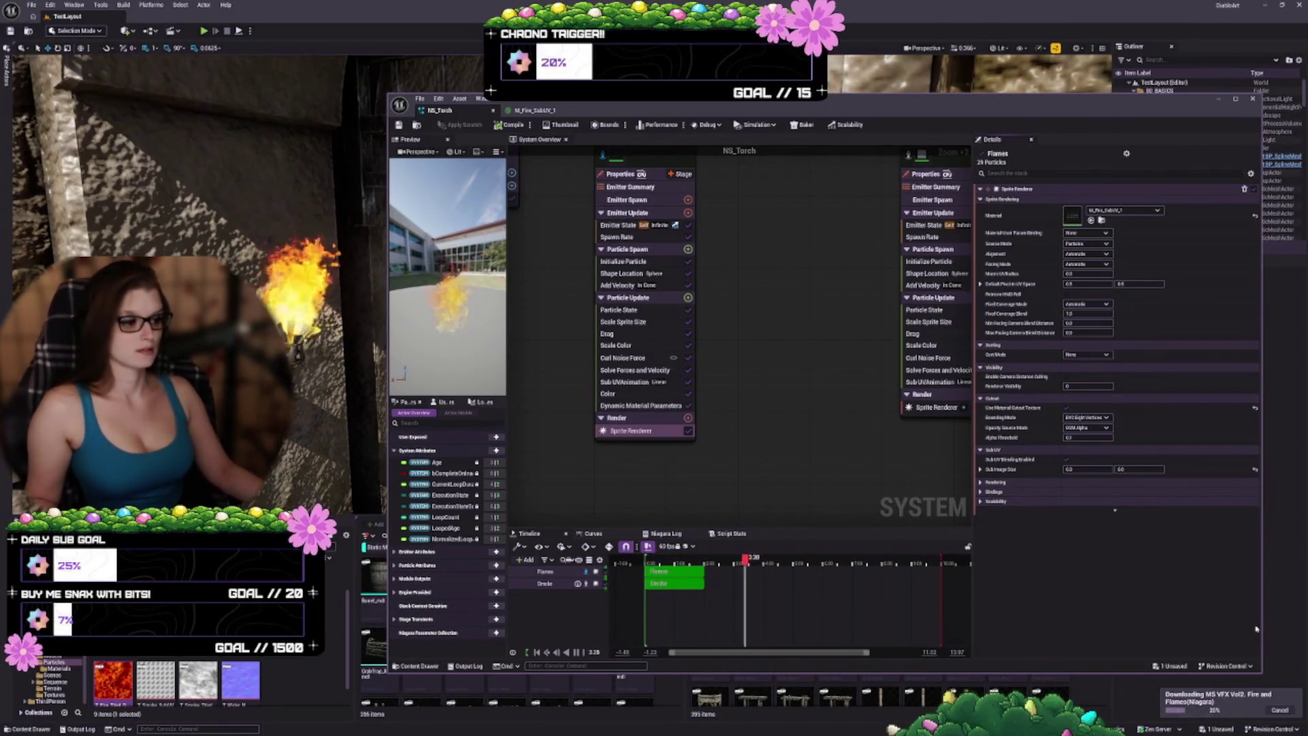
Step: Shrink the NS_Torch system editor window to uncover the level
left_click_drag(1263, 678, 1008, 475)
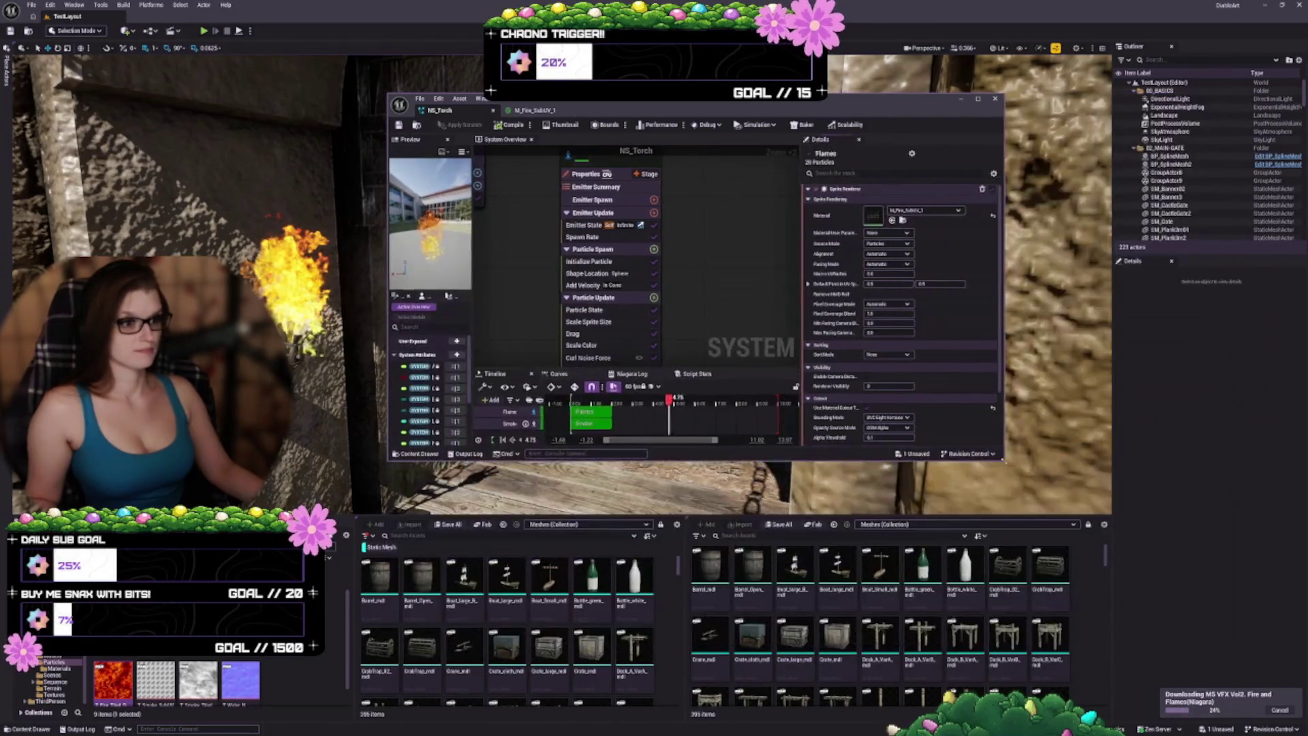
Step: Close the NS_Torch editor, enlarge the content browser, and open the MSVFXVol2 Niagara fire systems folder
left_click_drag(681, 96, 589, 83)
left_click(871, 85)
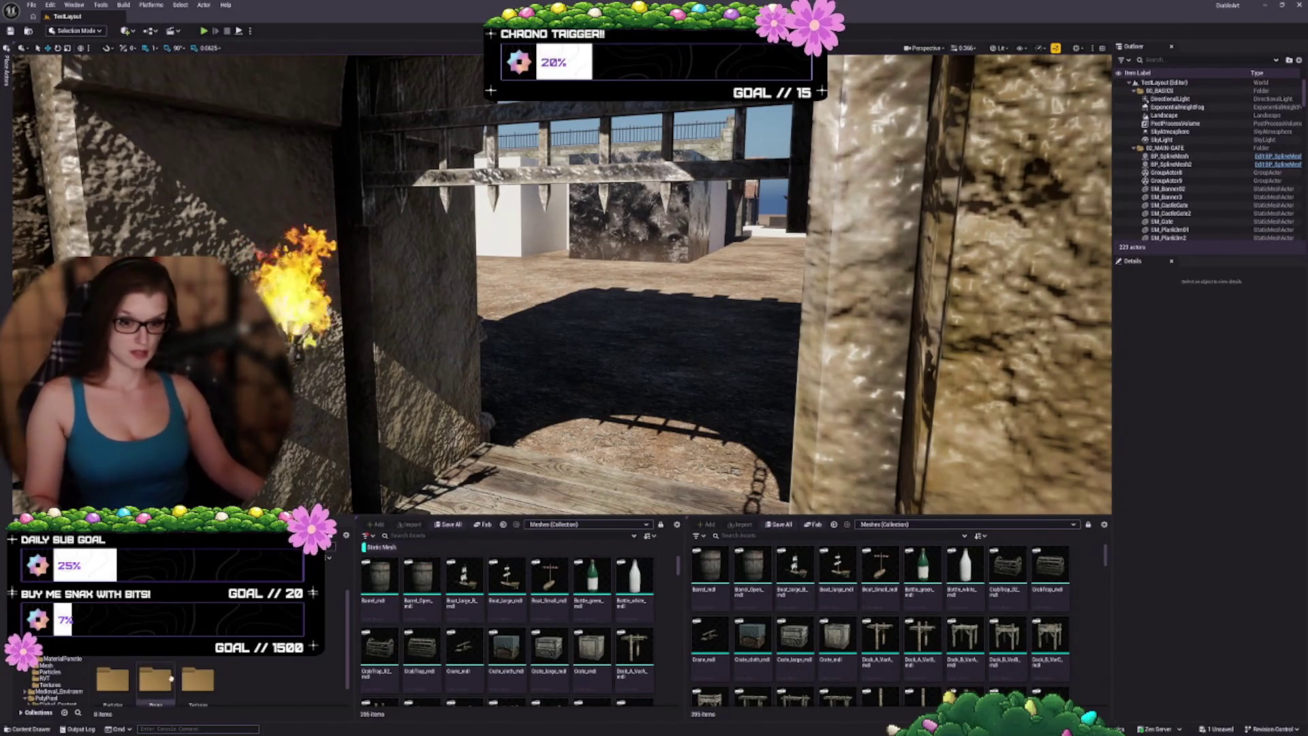
scroll(155, 681, "down", 1)
scroll(334, 637, "down", 1)
scroll(273, 658, "up", 1)
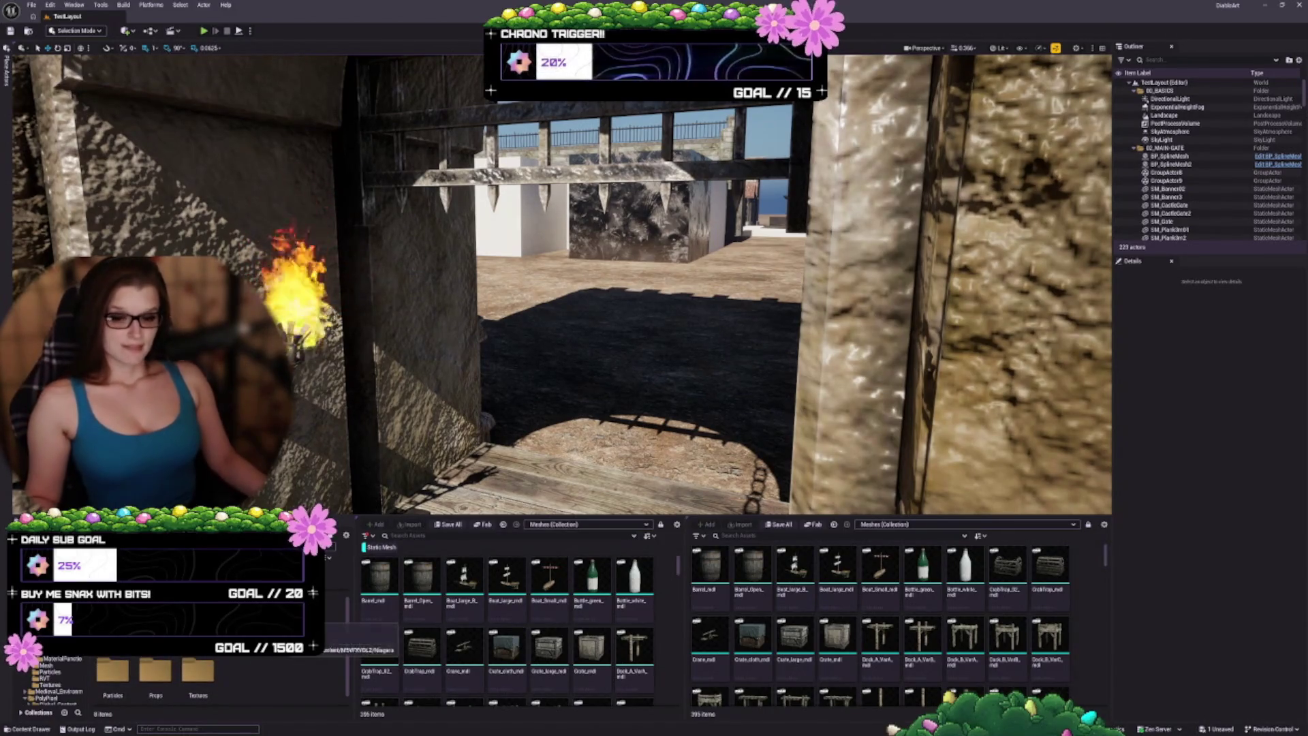
left_click_drag(340, 515, 346, 454)
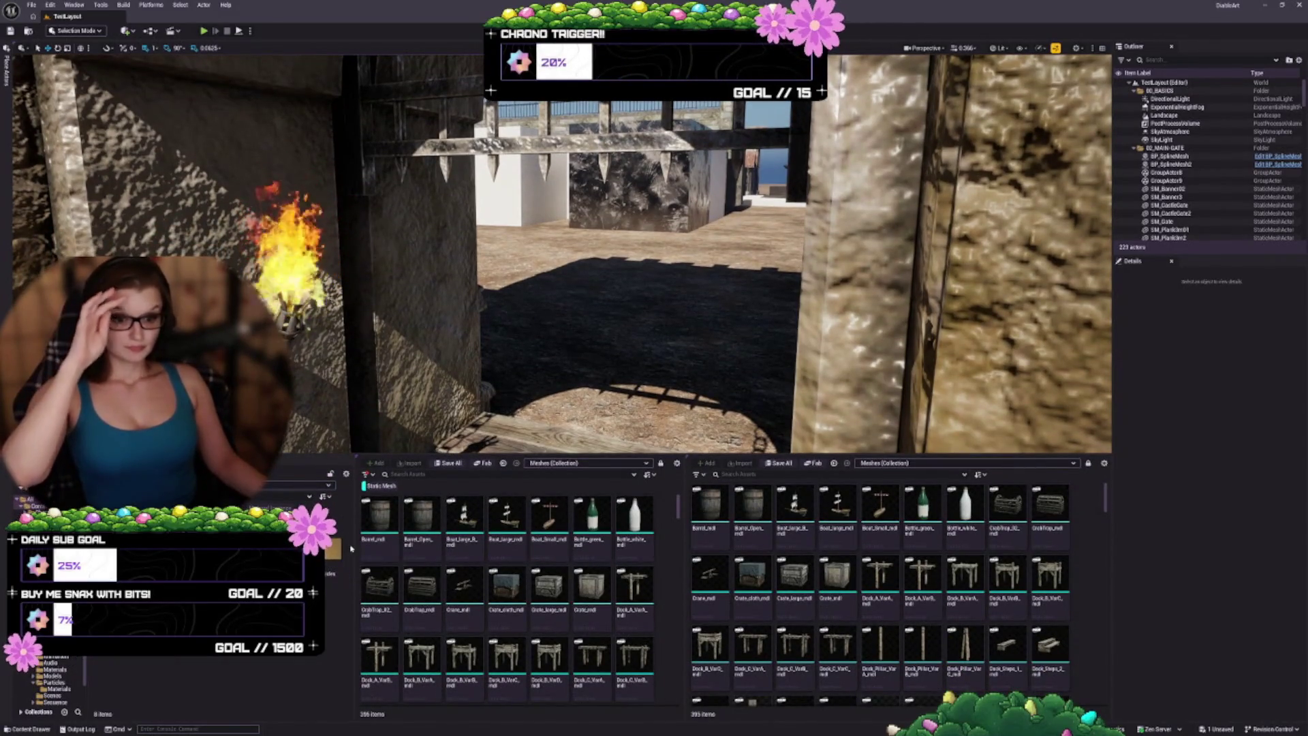
left_click(54, 640)
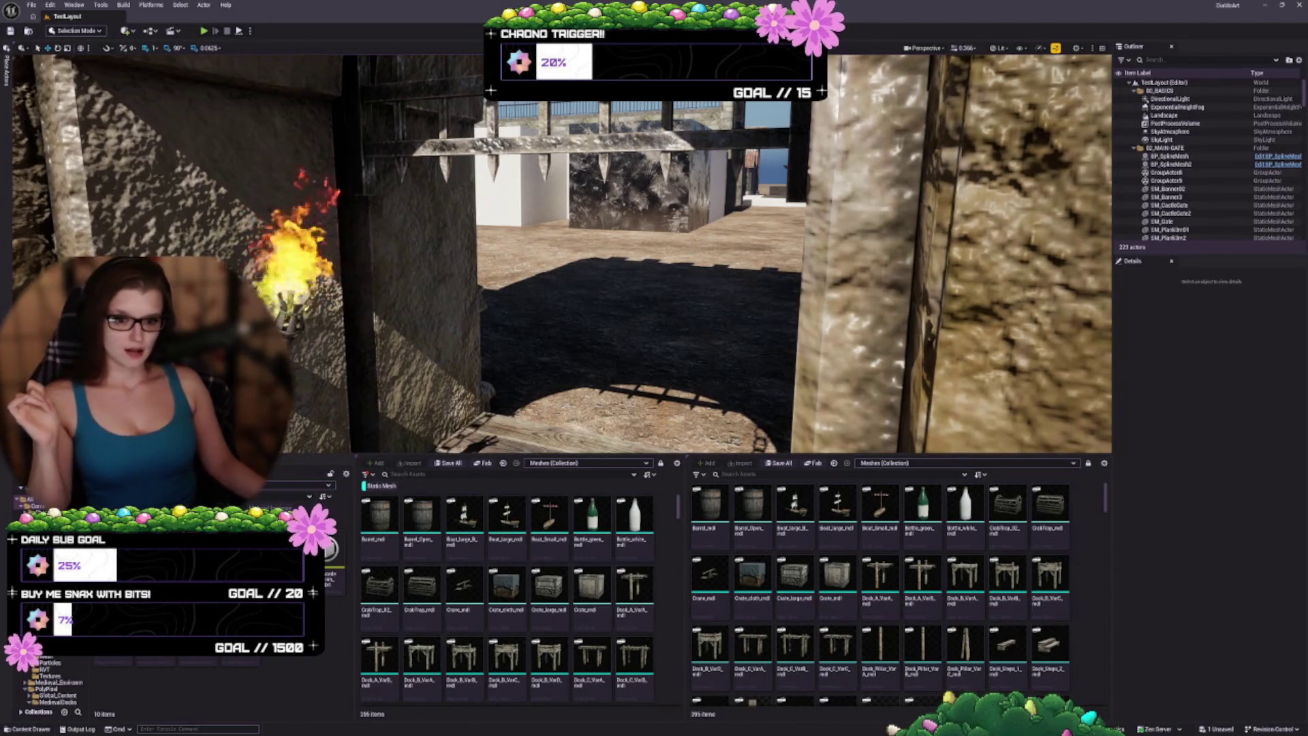
left_click(48, 696)
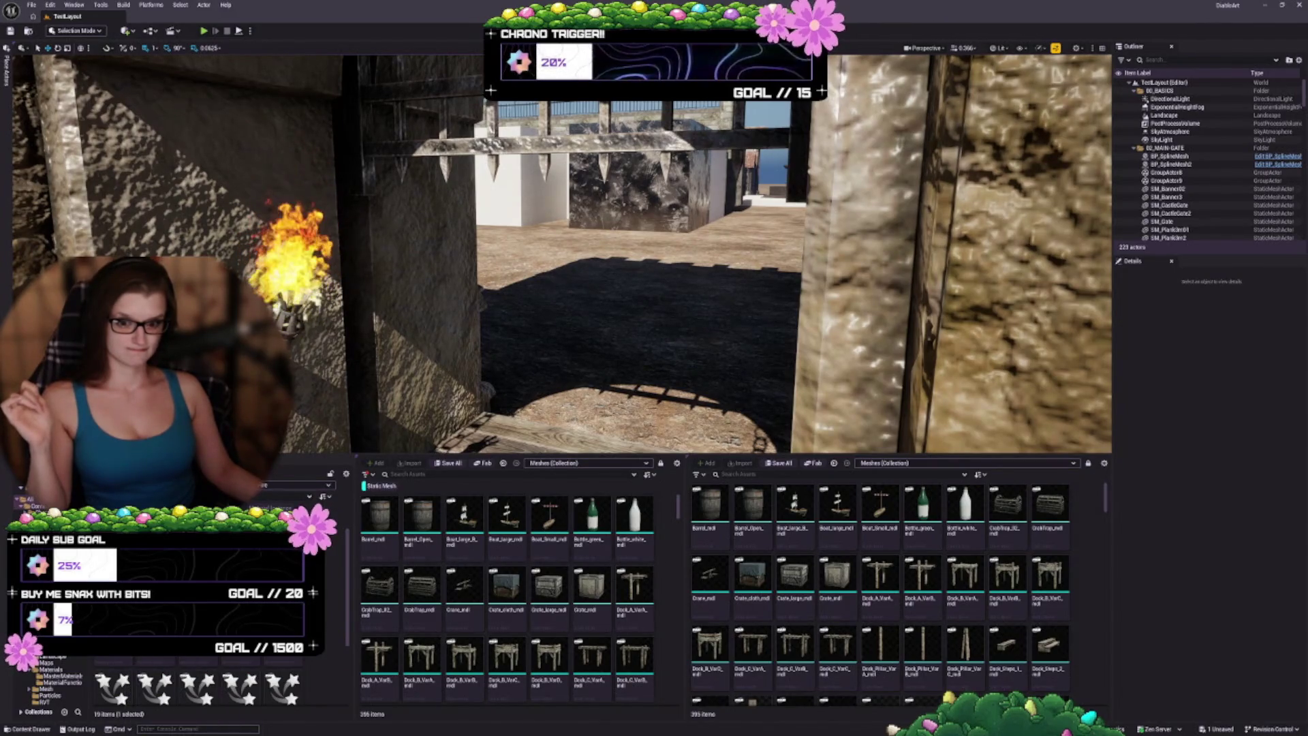
Step: Open NFire_00, enlarge its editor and orbit around its flame preview, then open NFire_01
double_click(155, 689)
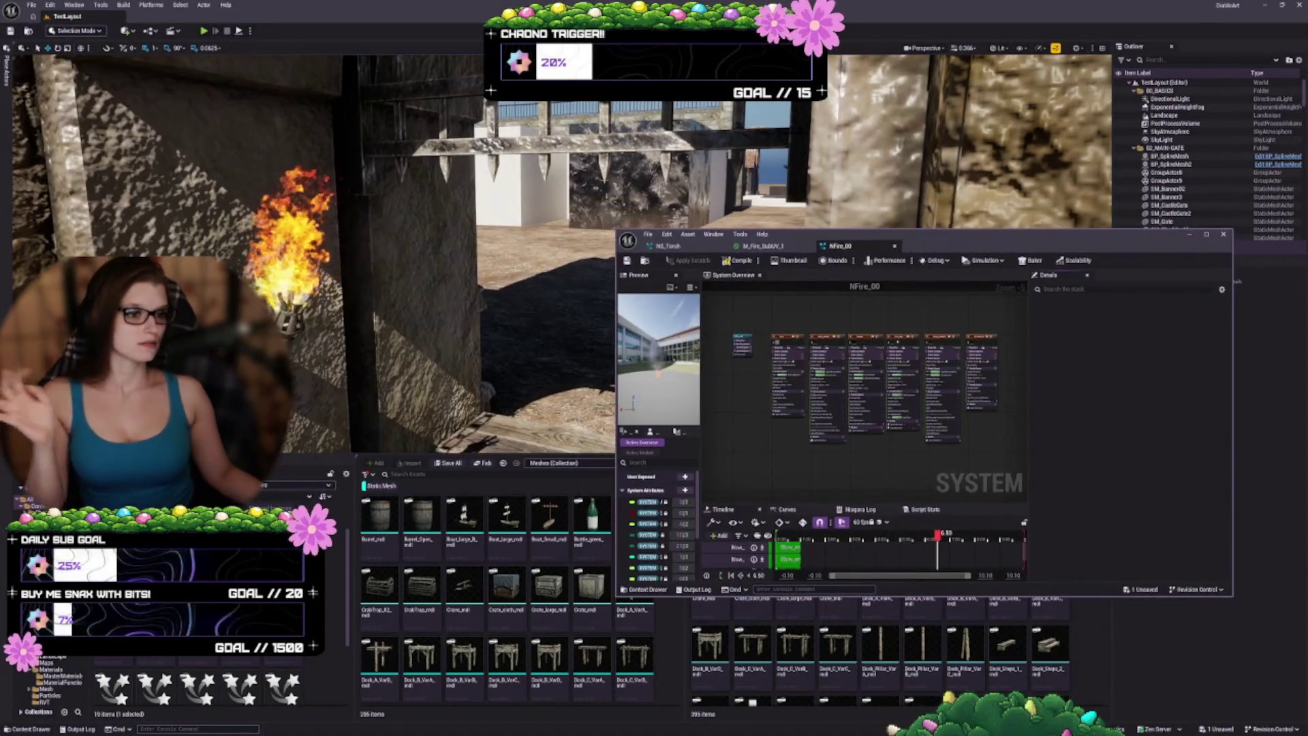
left_click_drag(938, 239, 967, 283)
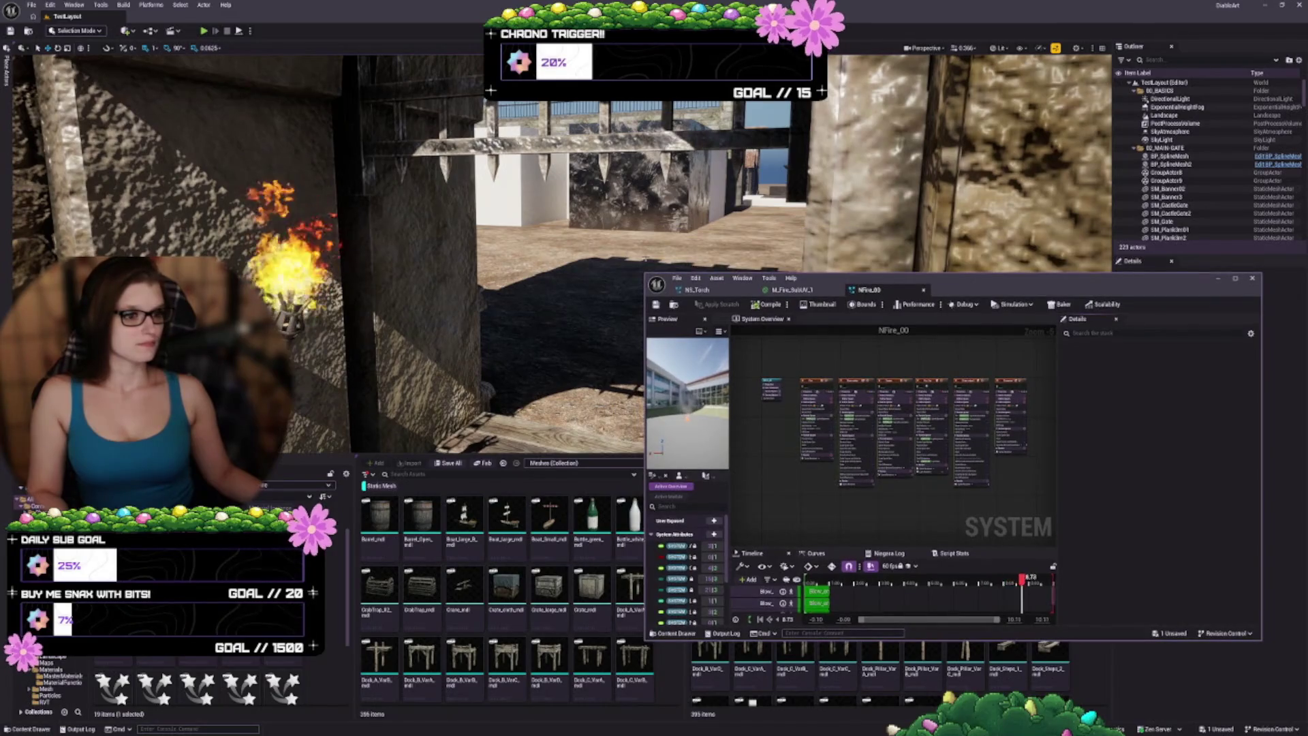
left_click_drag(646, 273, 395, 45)
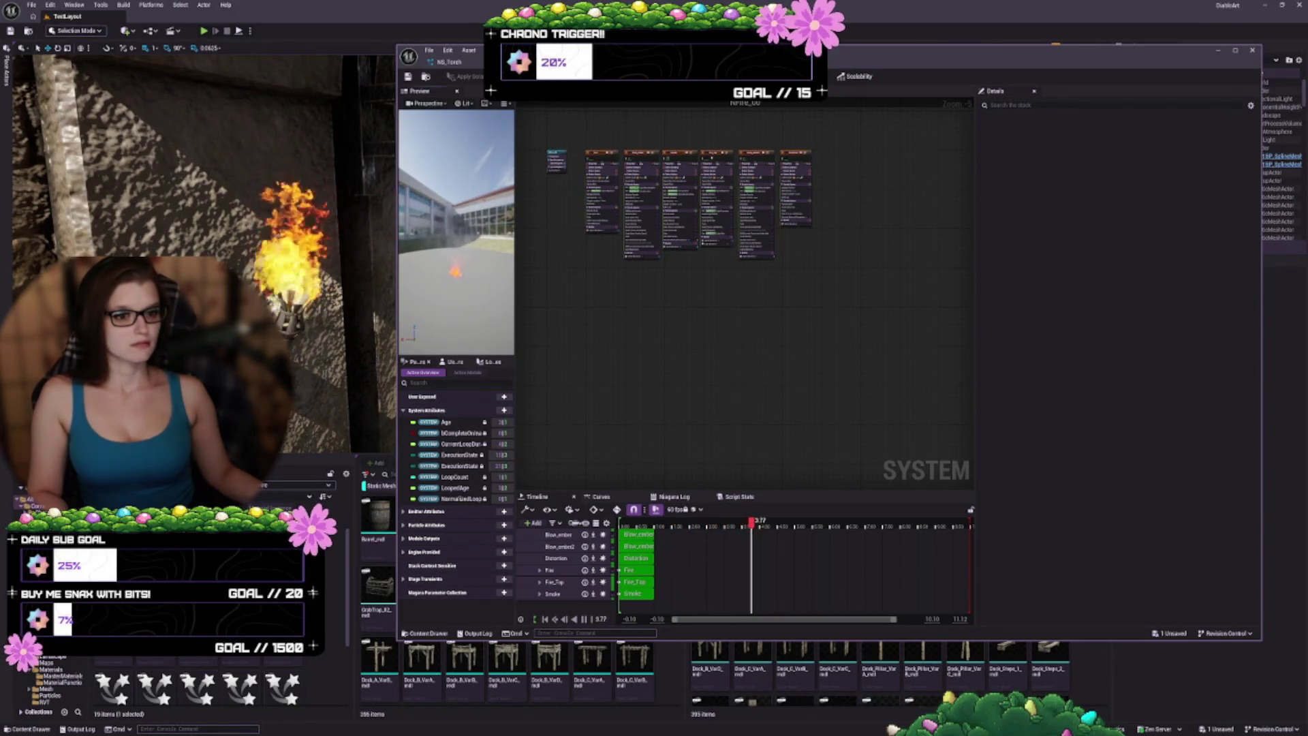
mouse_move(453, 272)
left_mouse_down()
mouse_move(470, 269)
mouse_move(453, 271)
left_mouse_up()
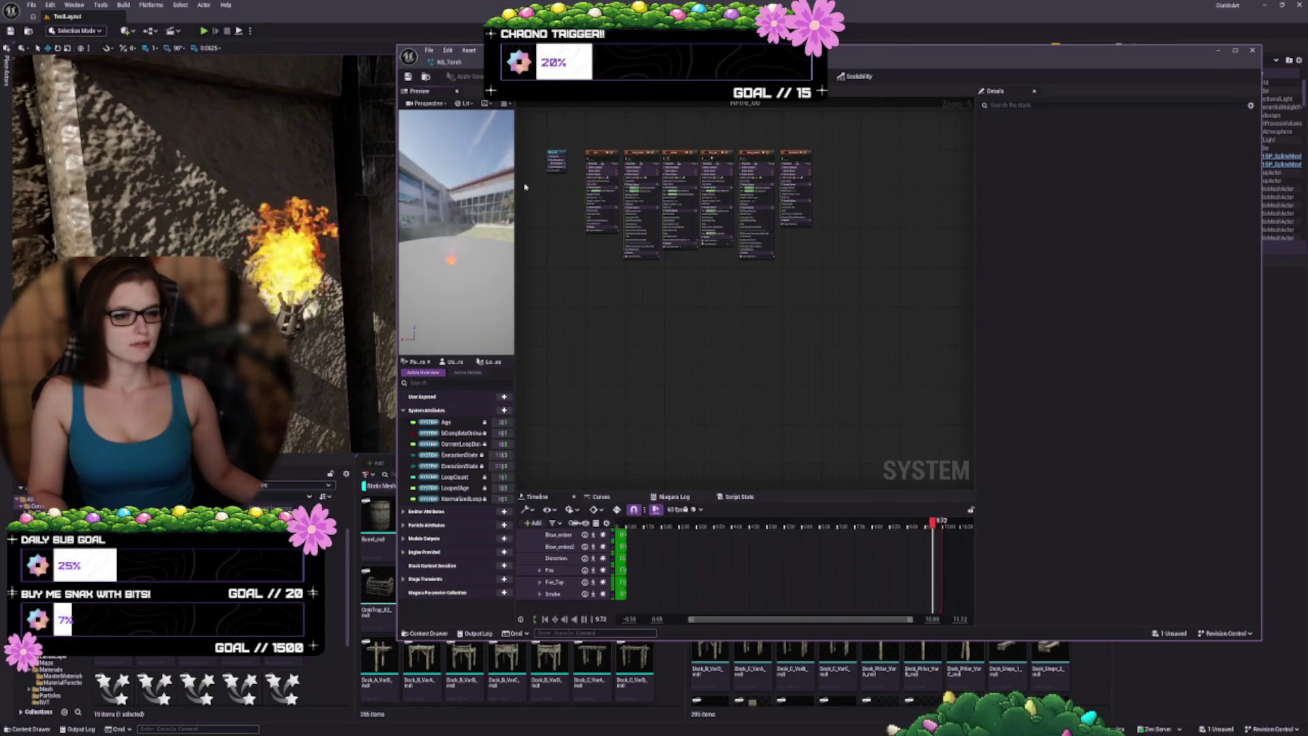
left_click_drag(516, 183, 624, 182)
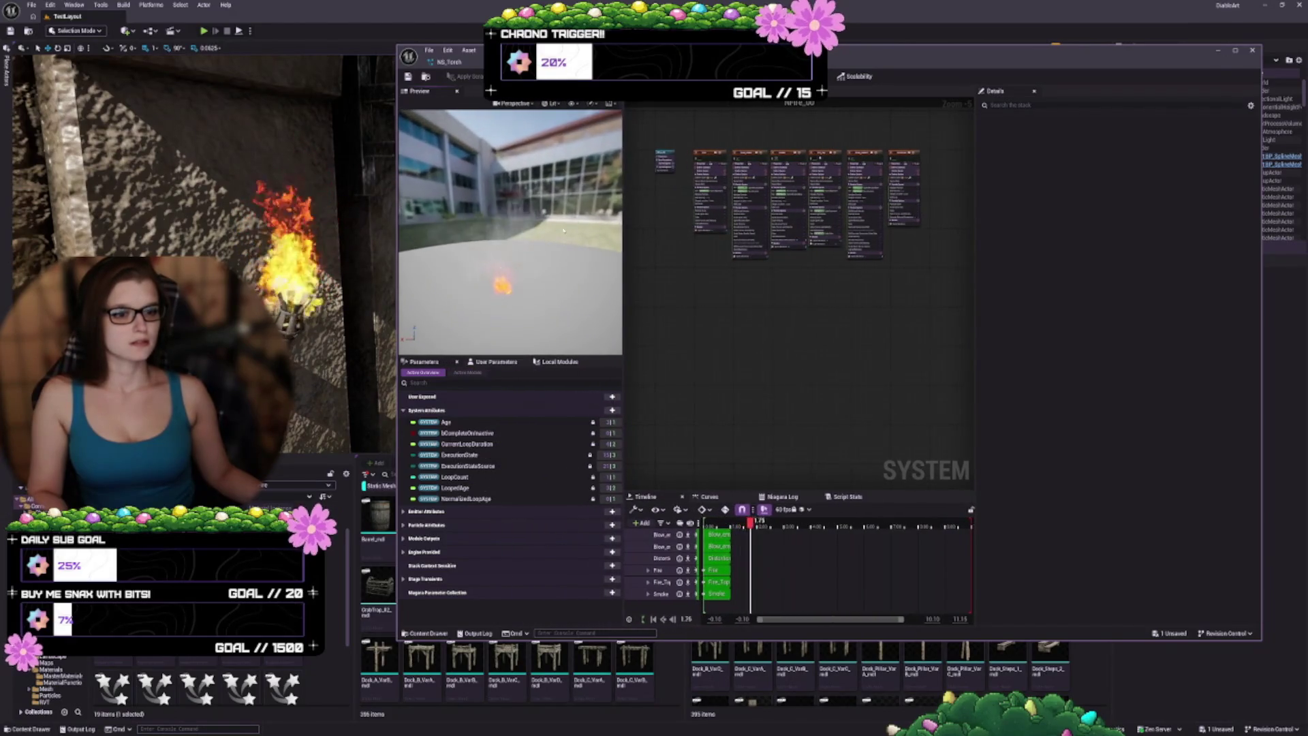
left_click_drag(510, 289, 528, 295)
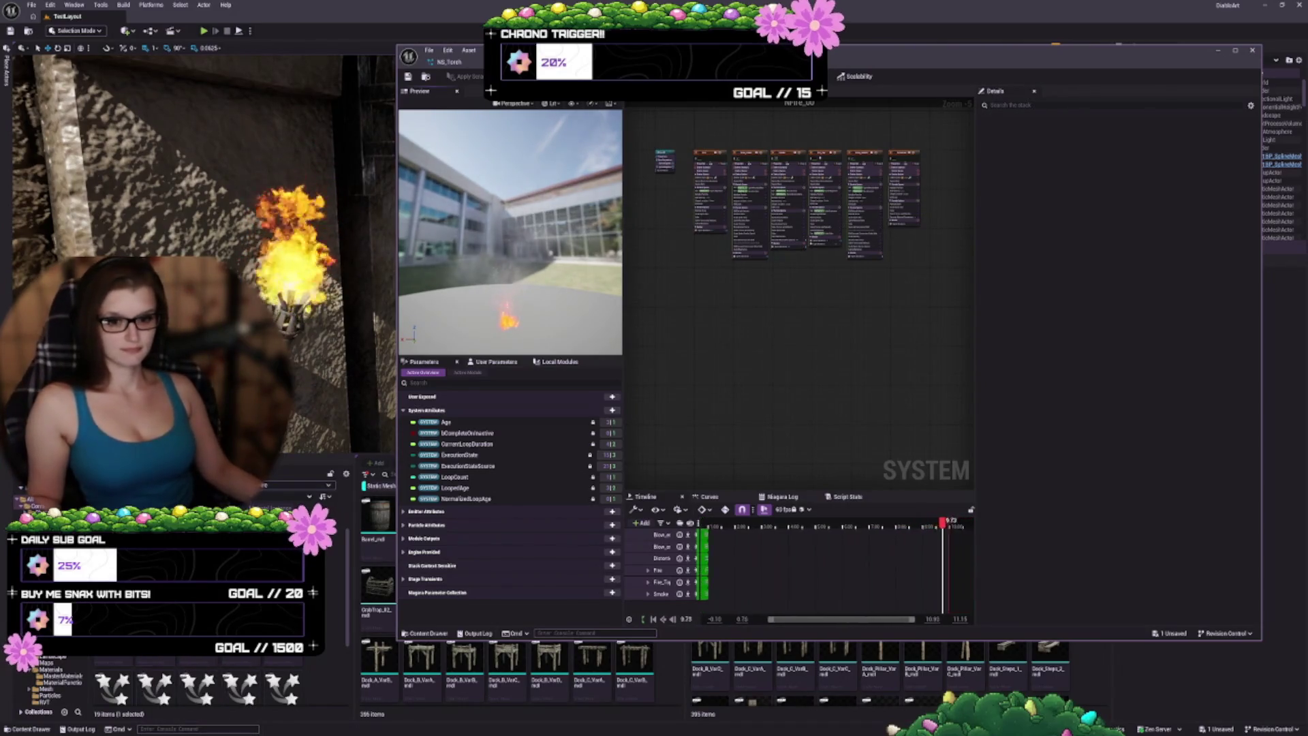
double_click(155, 685)
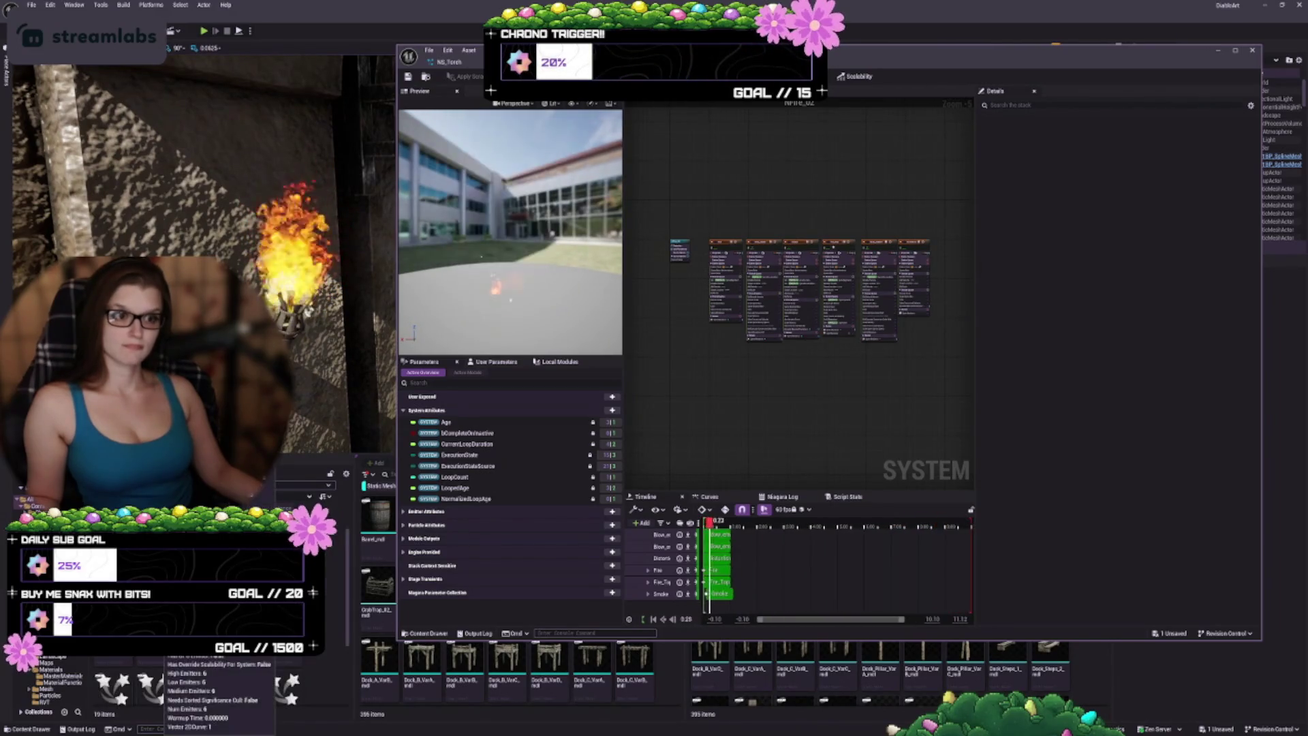
Step: Open NFire_03, NFire_04 and NFire_15, switching between the flame material graph and system view
double_click(239, 681)
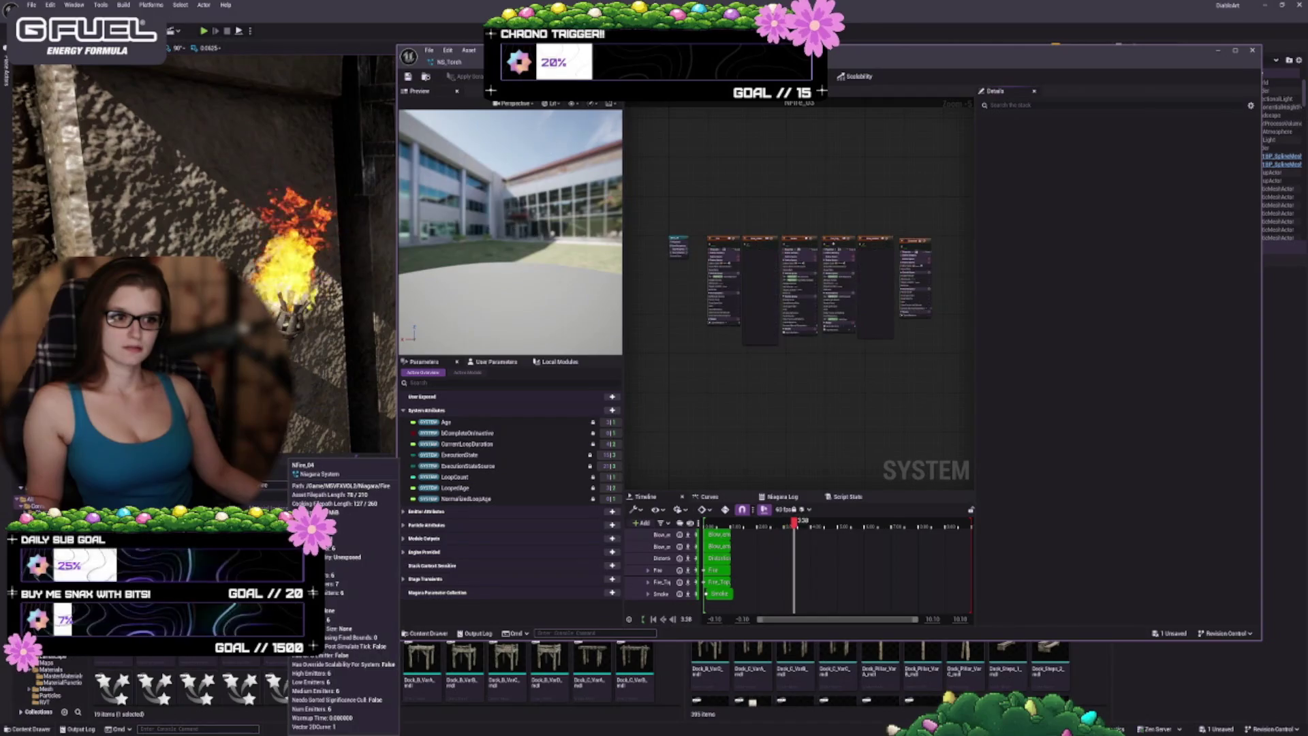
double_click(282, 685)
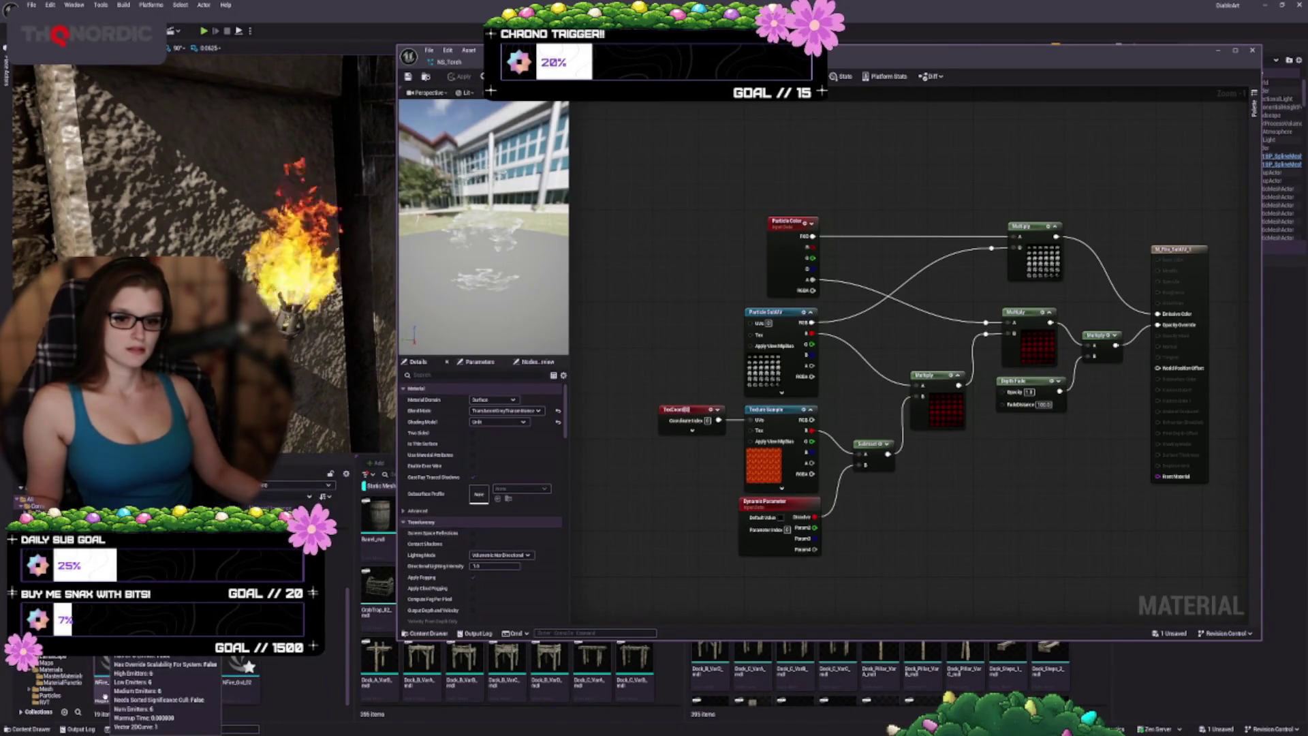
double_click(114, 685)
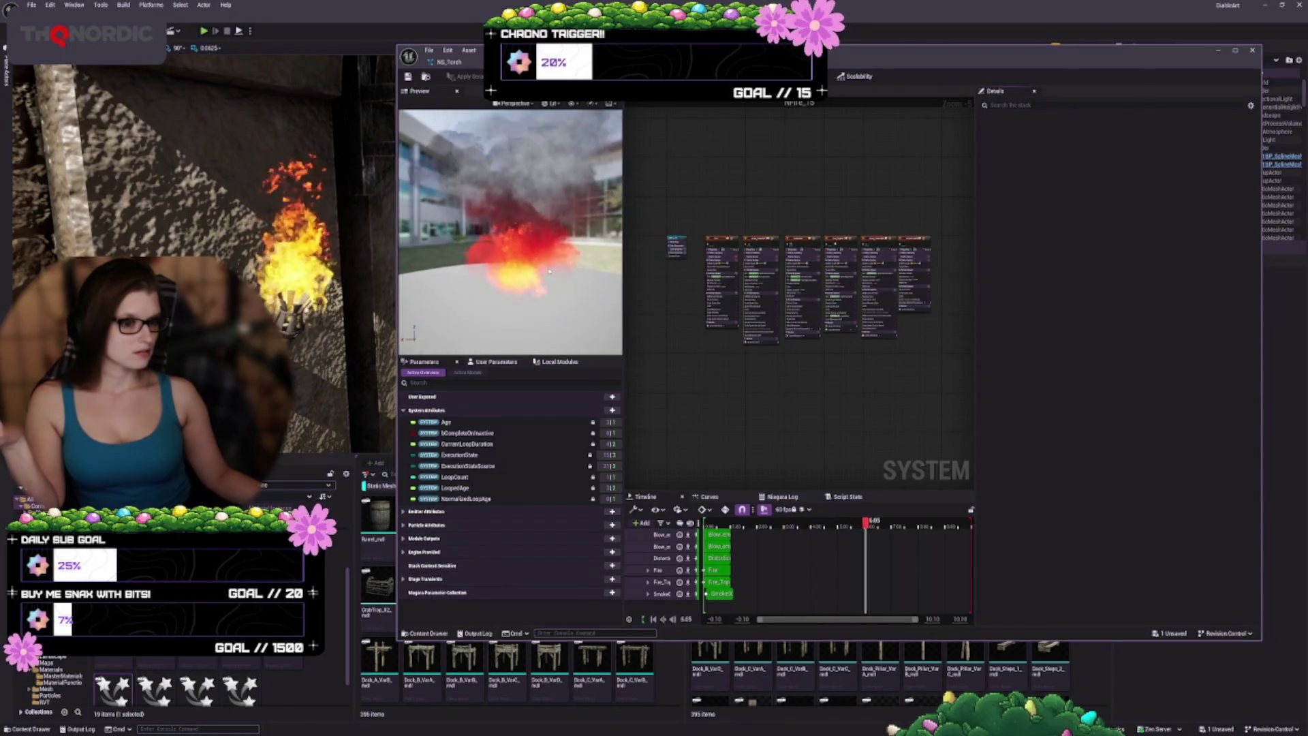
key("ctrl+Tab")
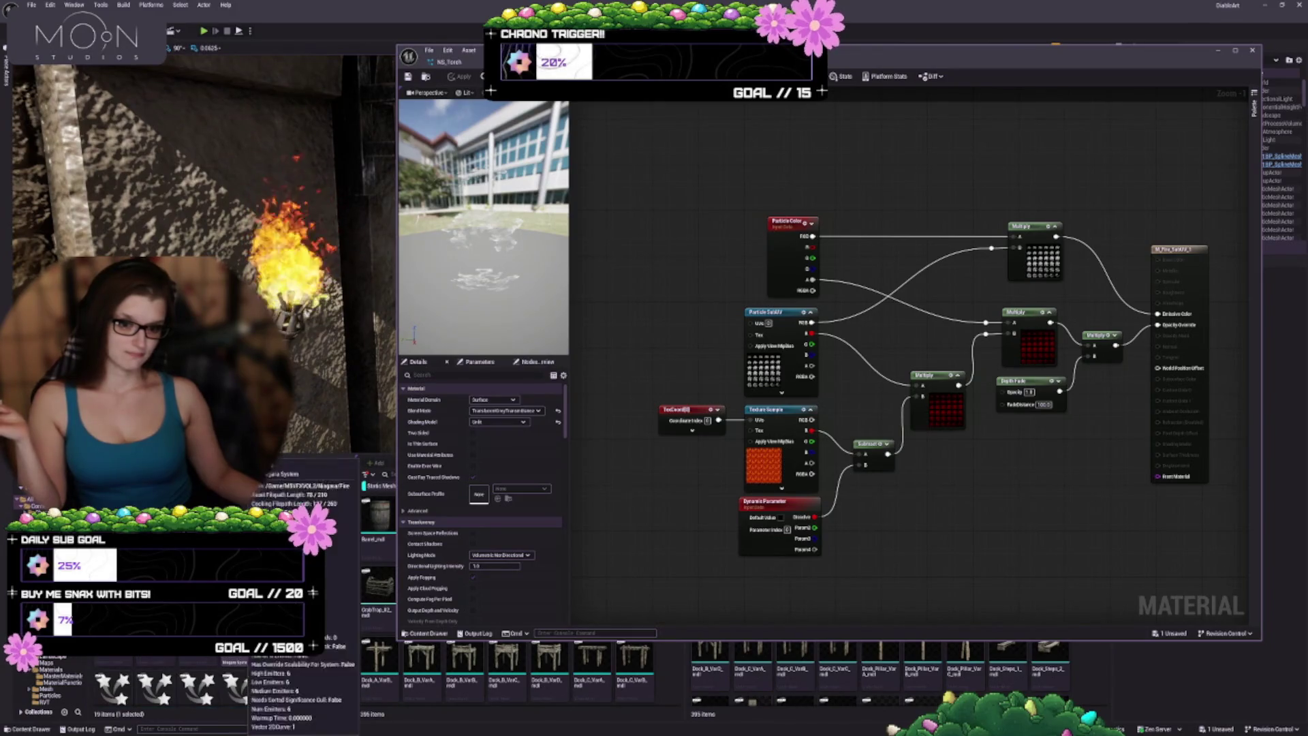
scroll(190, 682, "down", 1)
scroll(191, 681, "up", 1)
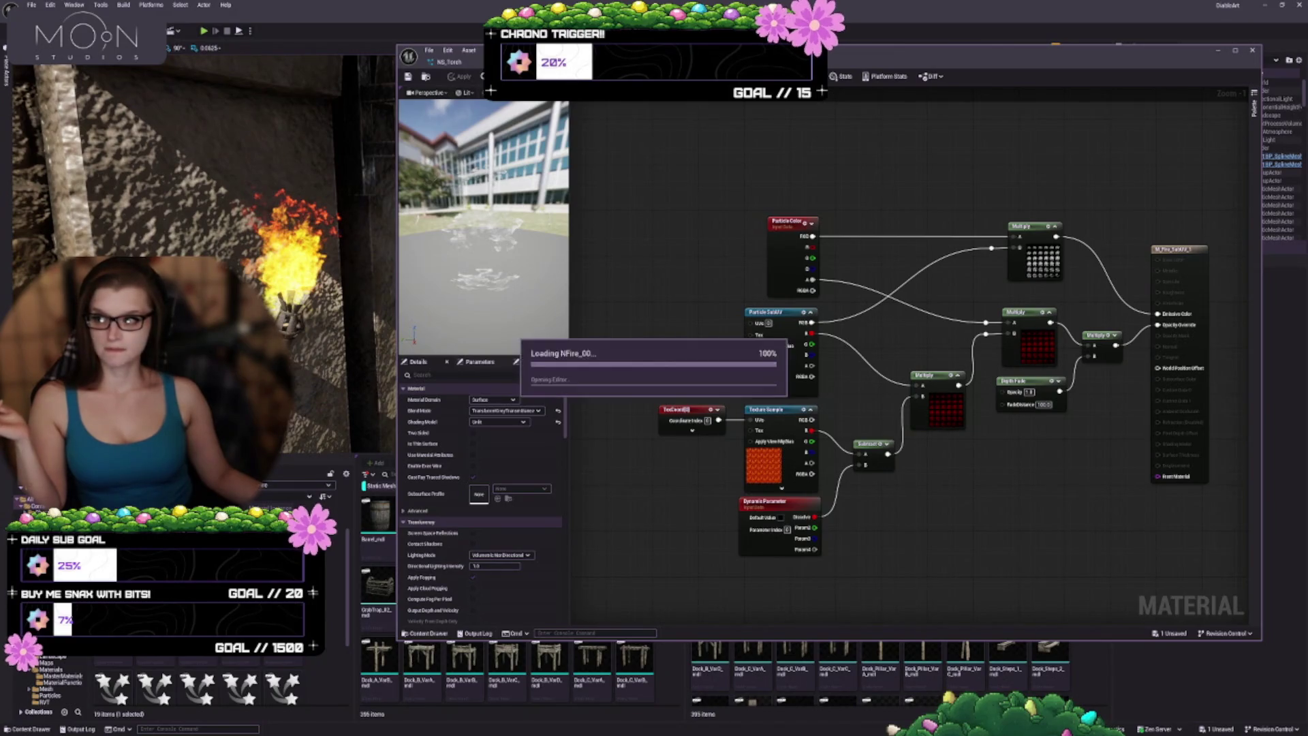
key("ctrl+Tab")
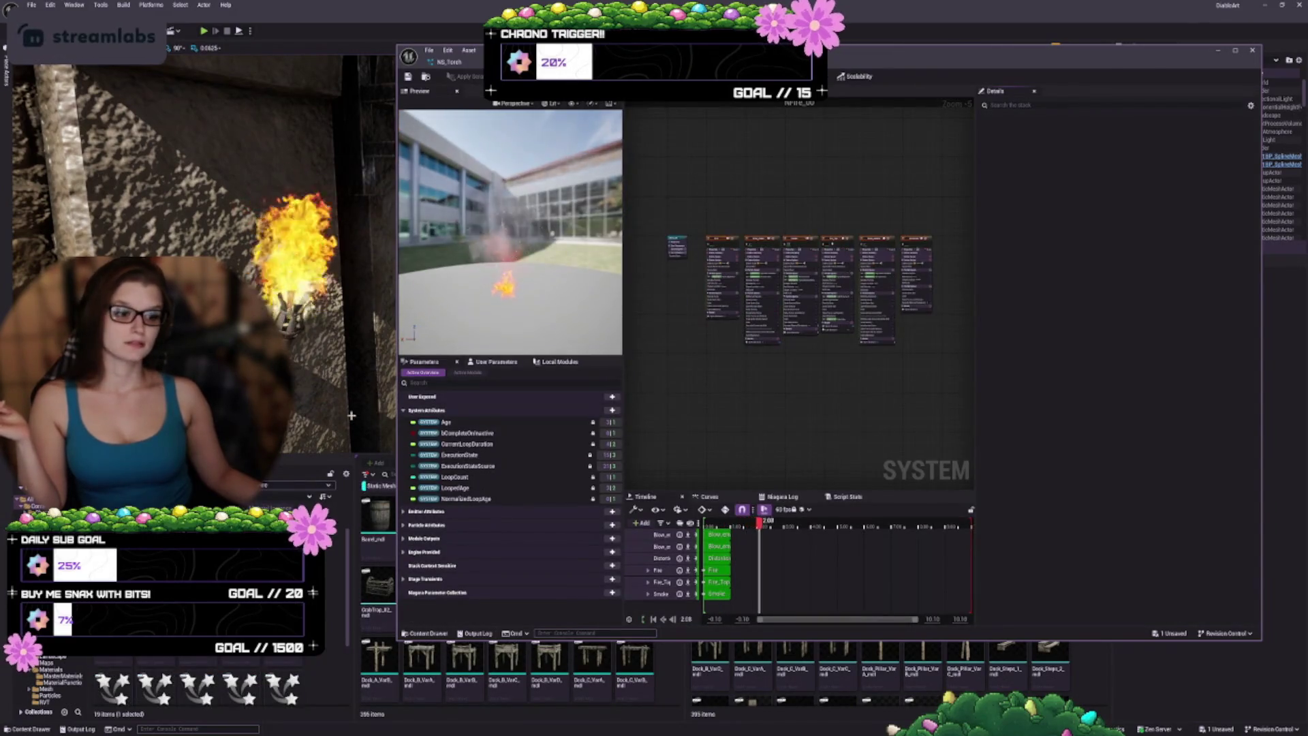
Step: Rearrange the system graph and preview panels, then select the Fire emitter to inspect its properties
mouse_move(719, 341)
left_mouse_down()
mouse_move(1050, 353)
mouse_move(703, 356)
left_mouse_up()
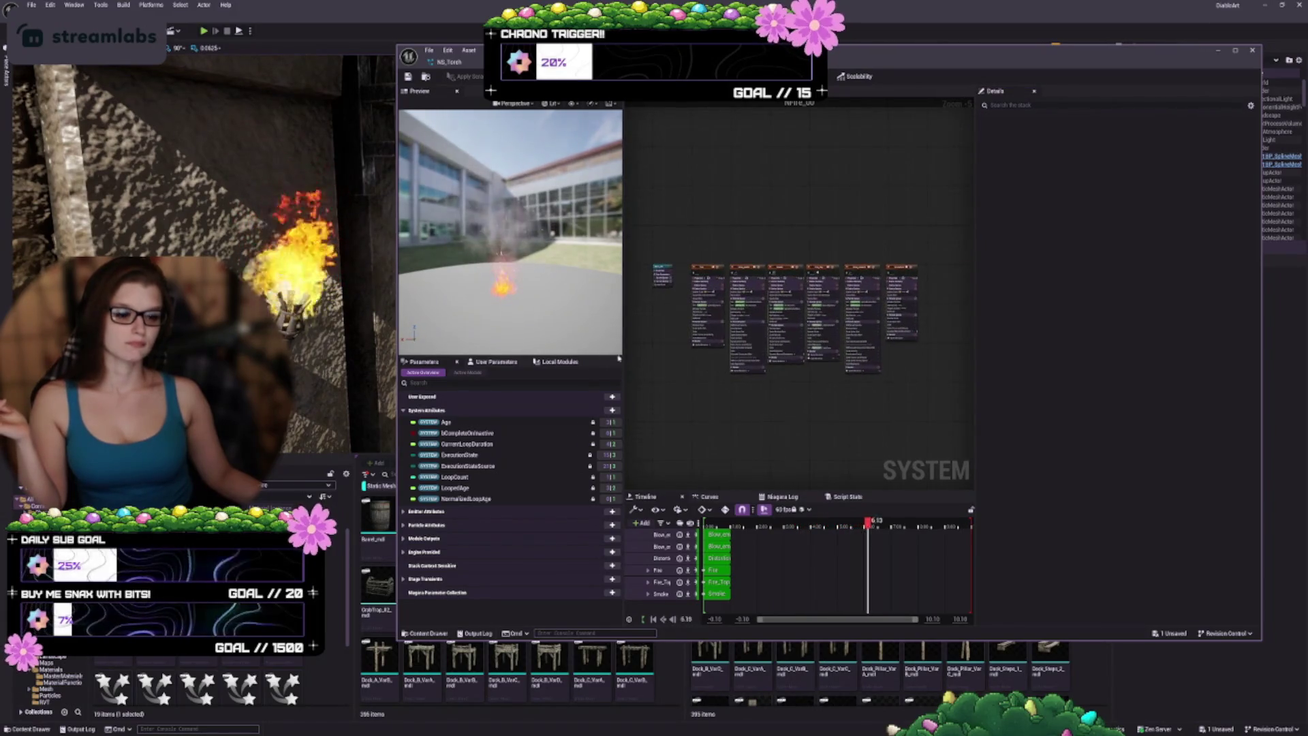
mouse_move(623, 349)
left_mouse_down()
mouse_move(515, 349)
mouse_move(535, 349)
left_mouse_up()
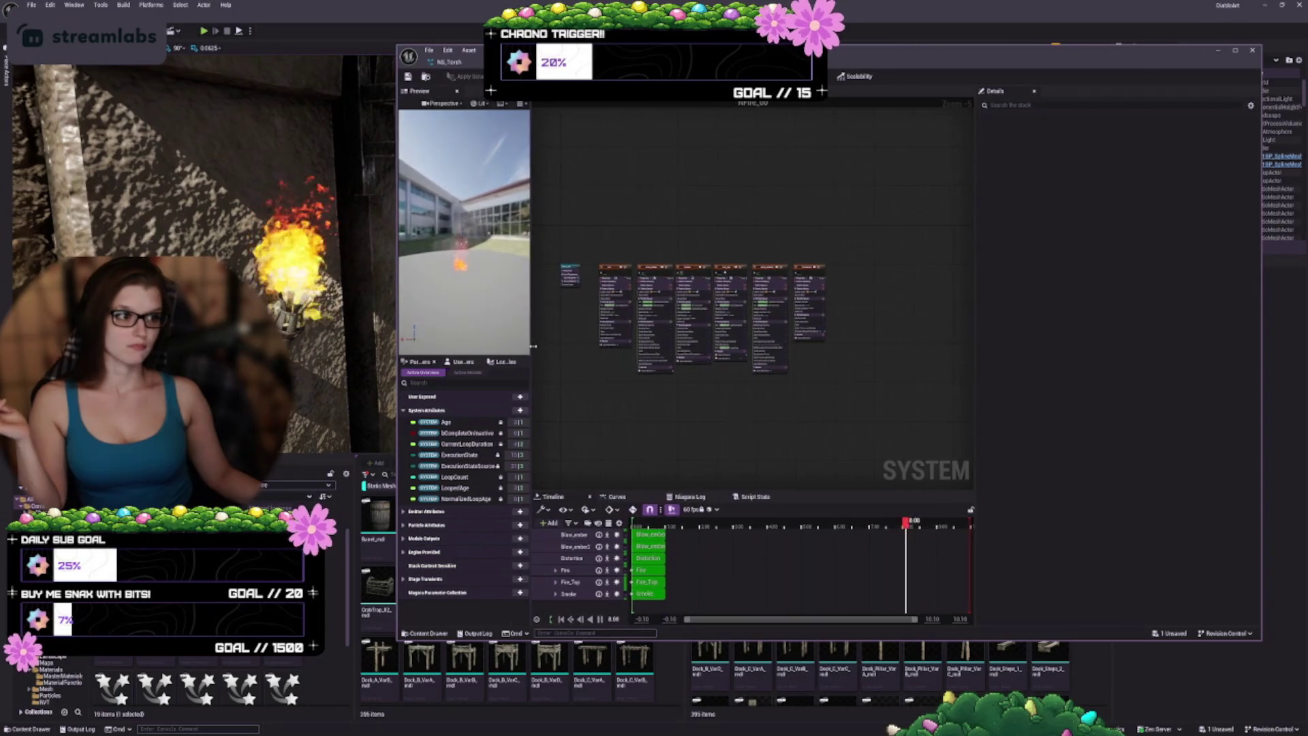
left_click_drag(641, 409, 742, 413)
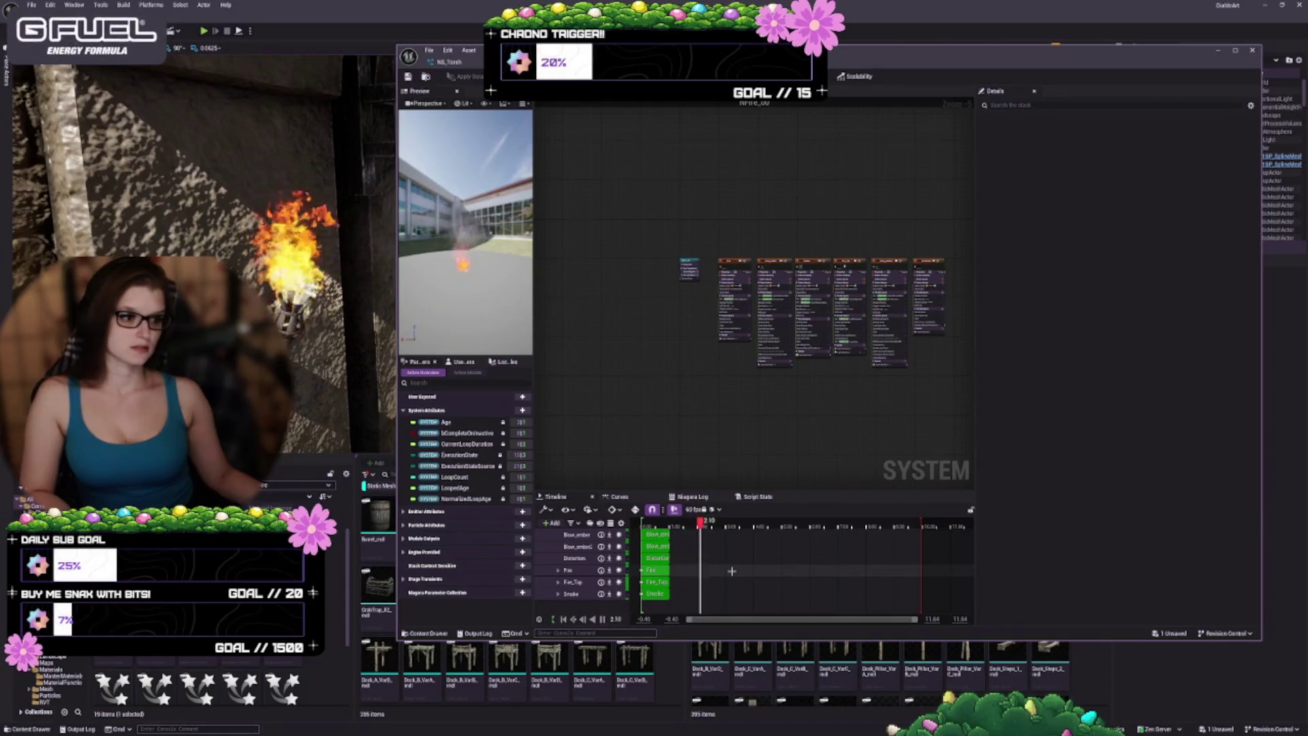
scroll(643, 401, "up", 5)
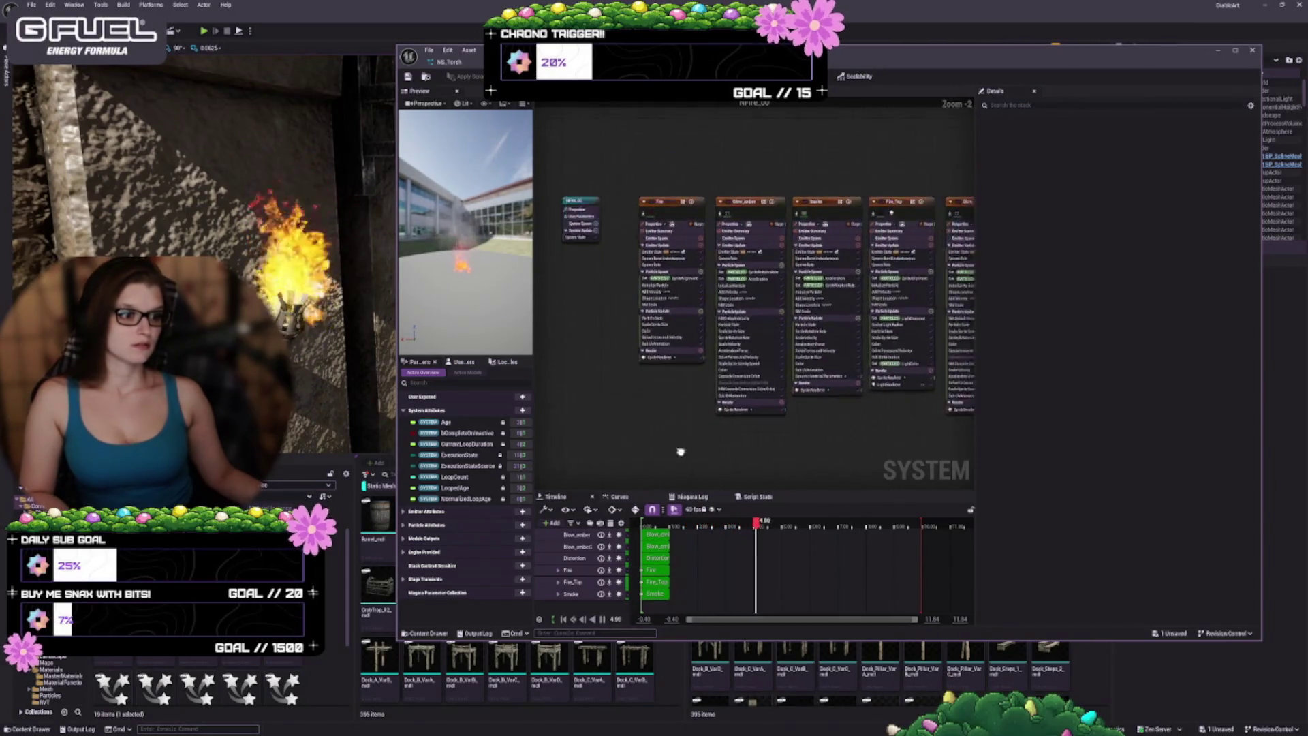
scroll(720, 451, "up", 3)
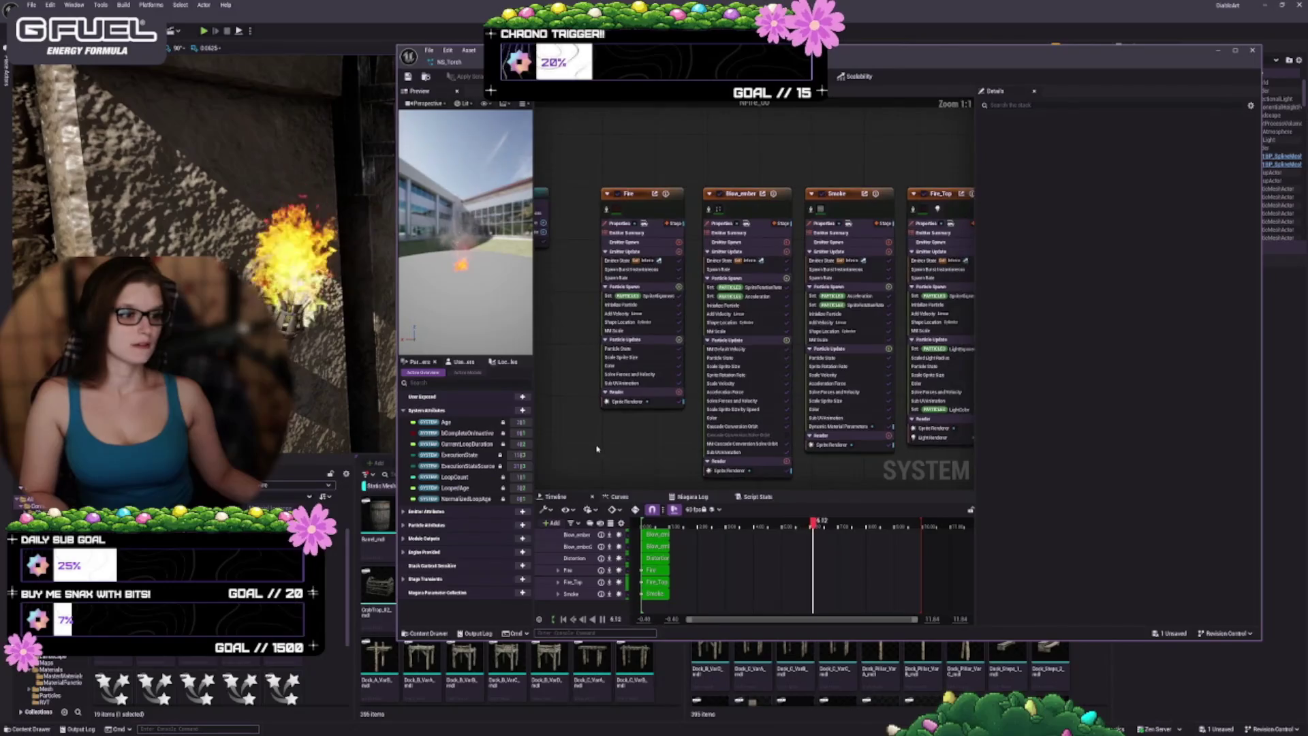
scroll(597, 449, "up", 2)
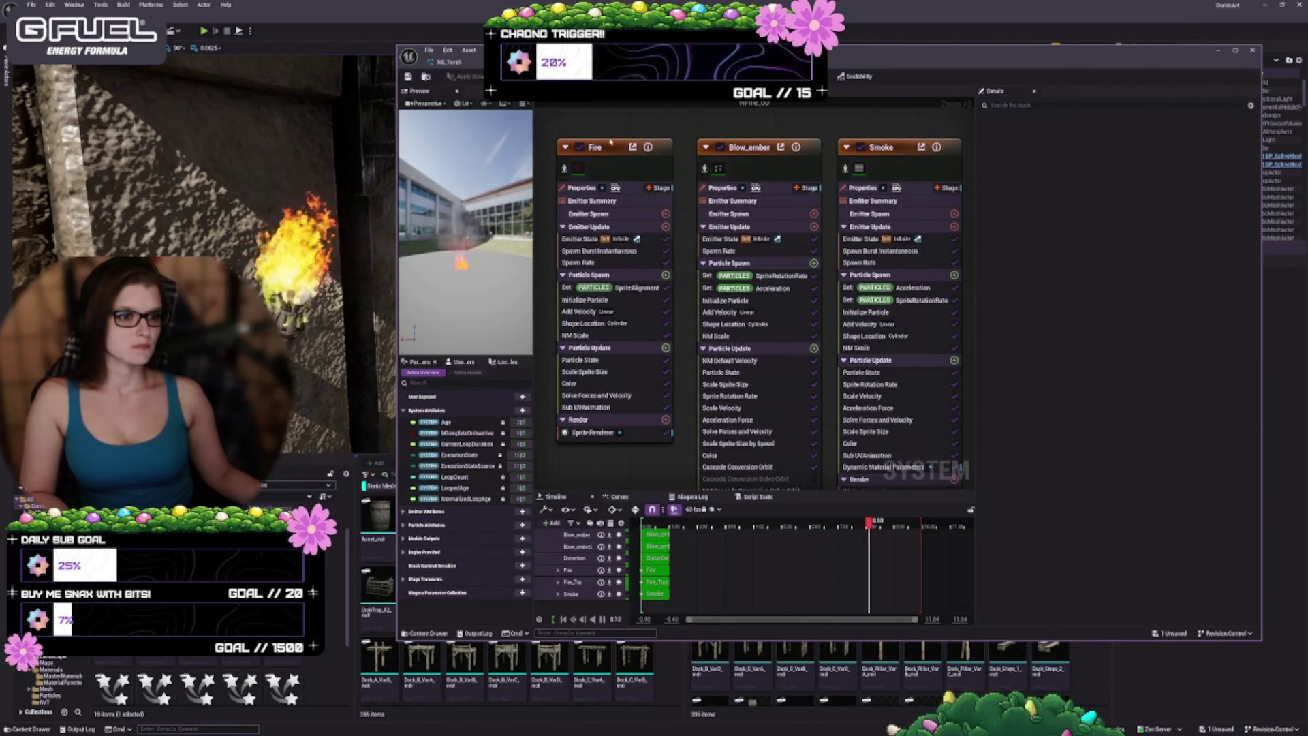
left_click(604, 148)
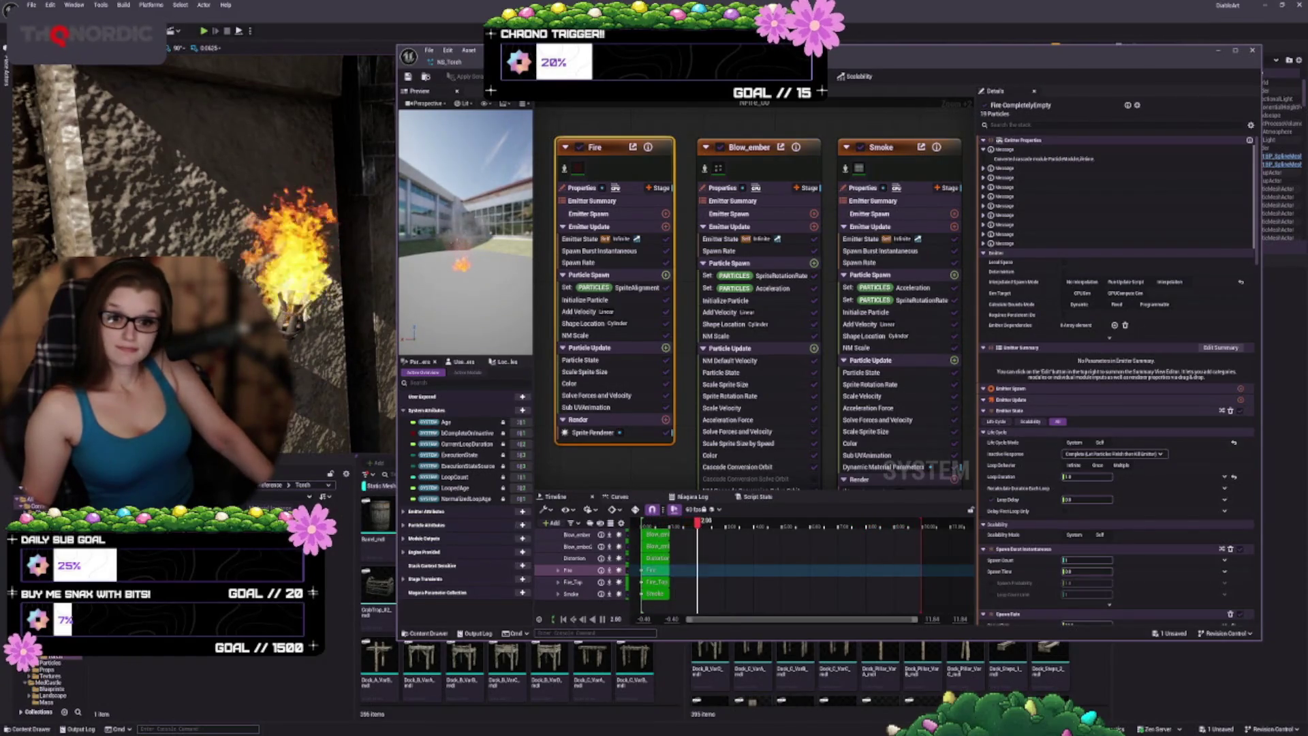
Step: Open the pack's torch fire system, select its TorchFire emitter, and select the wall torch
double_click(109, 637)
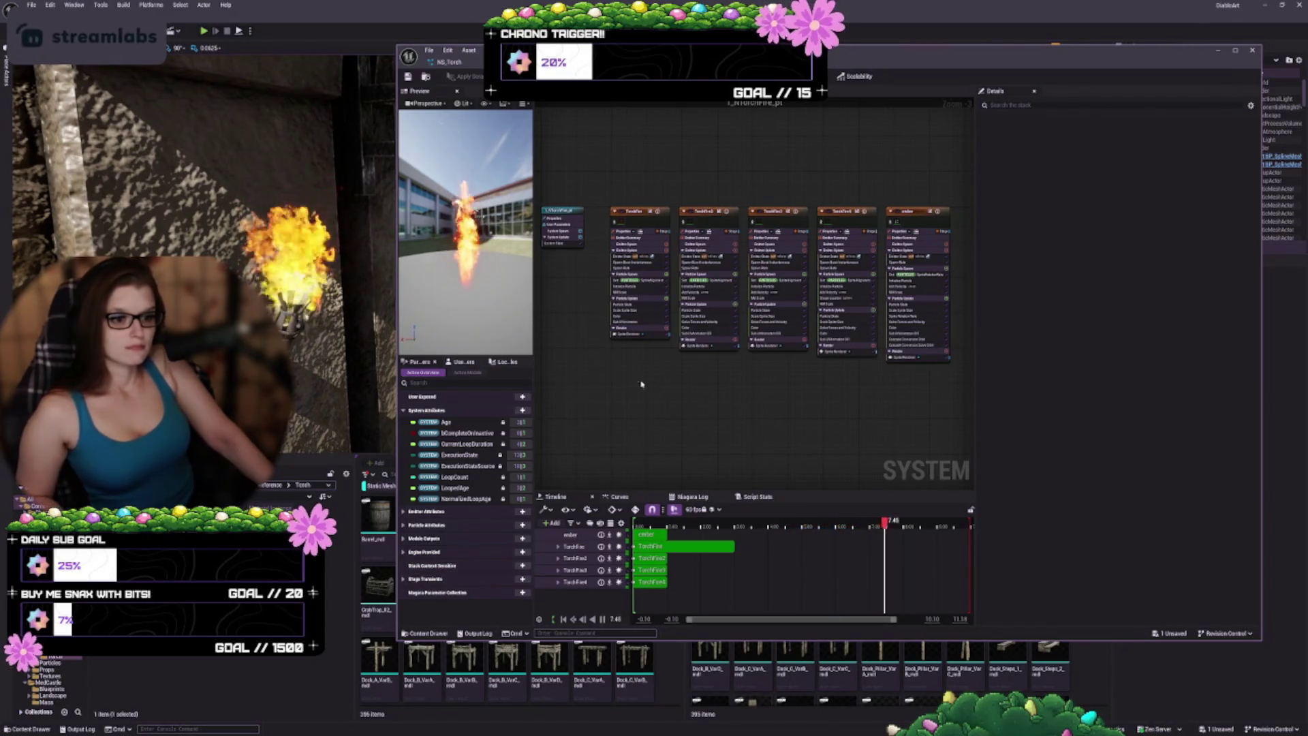
scroll(641, 373, "up", 3)
scroll(641, 374, "up", 1)
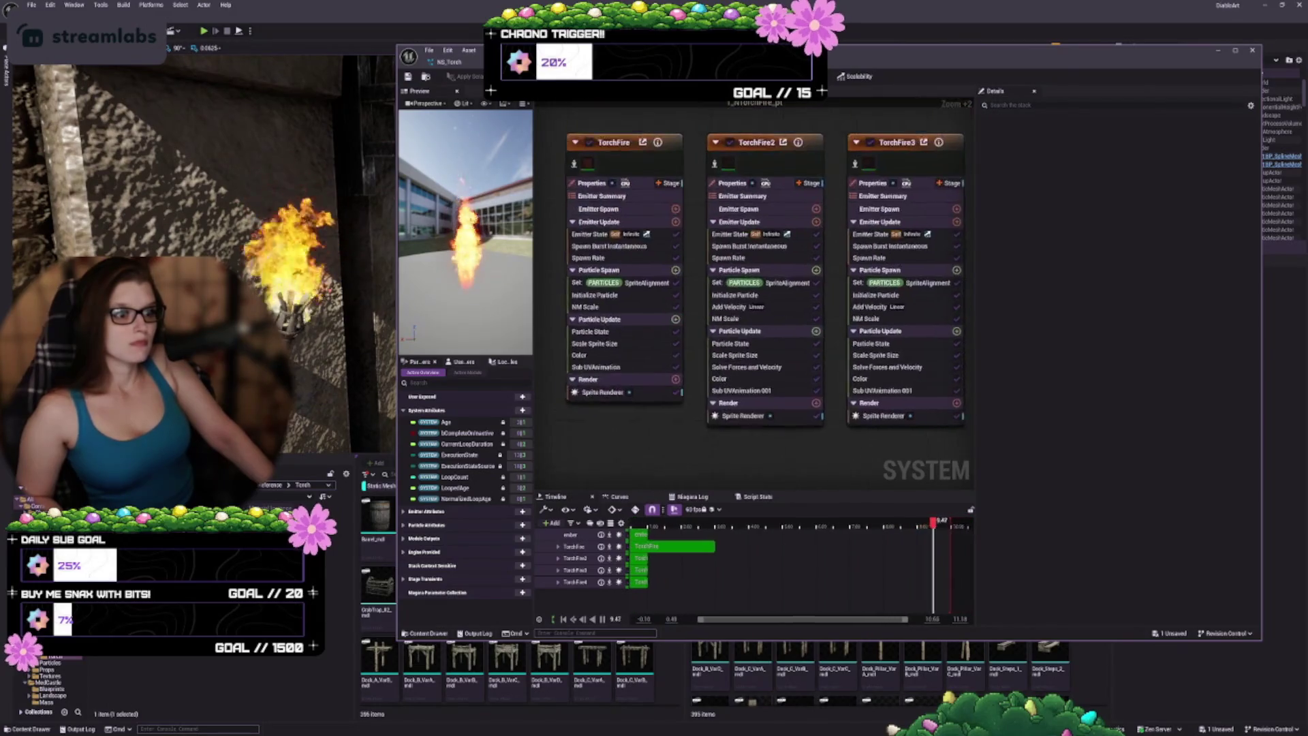
left_click(619, 184)
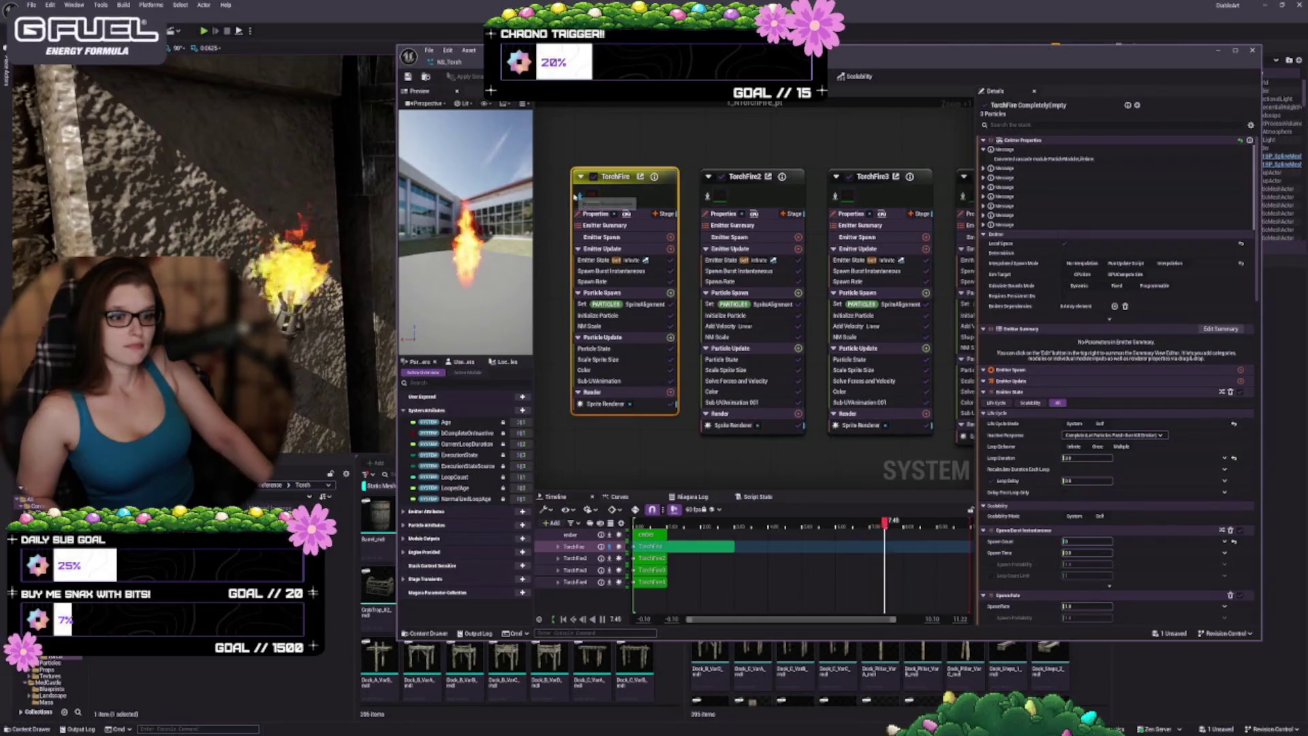
left_click(286, 248)
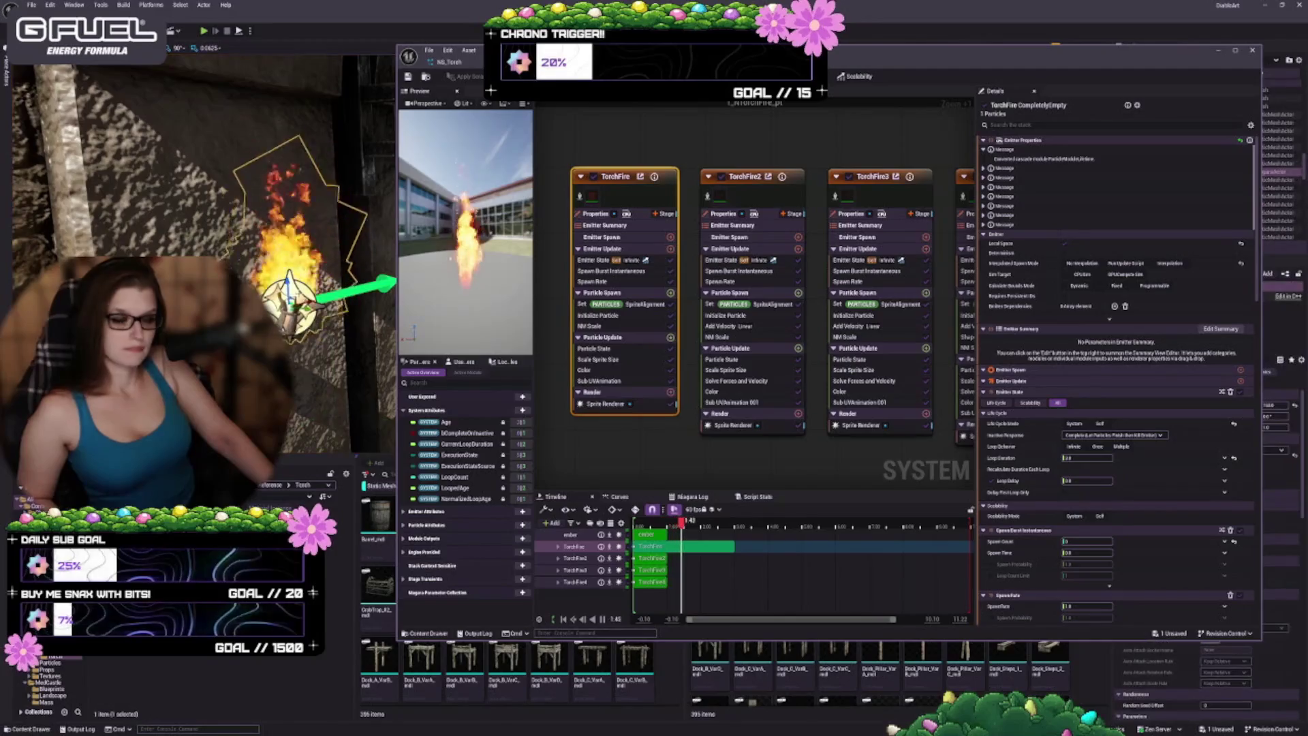
left_click_drag(1022, 50, 831, 52)
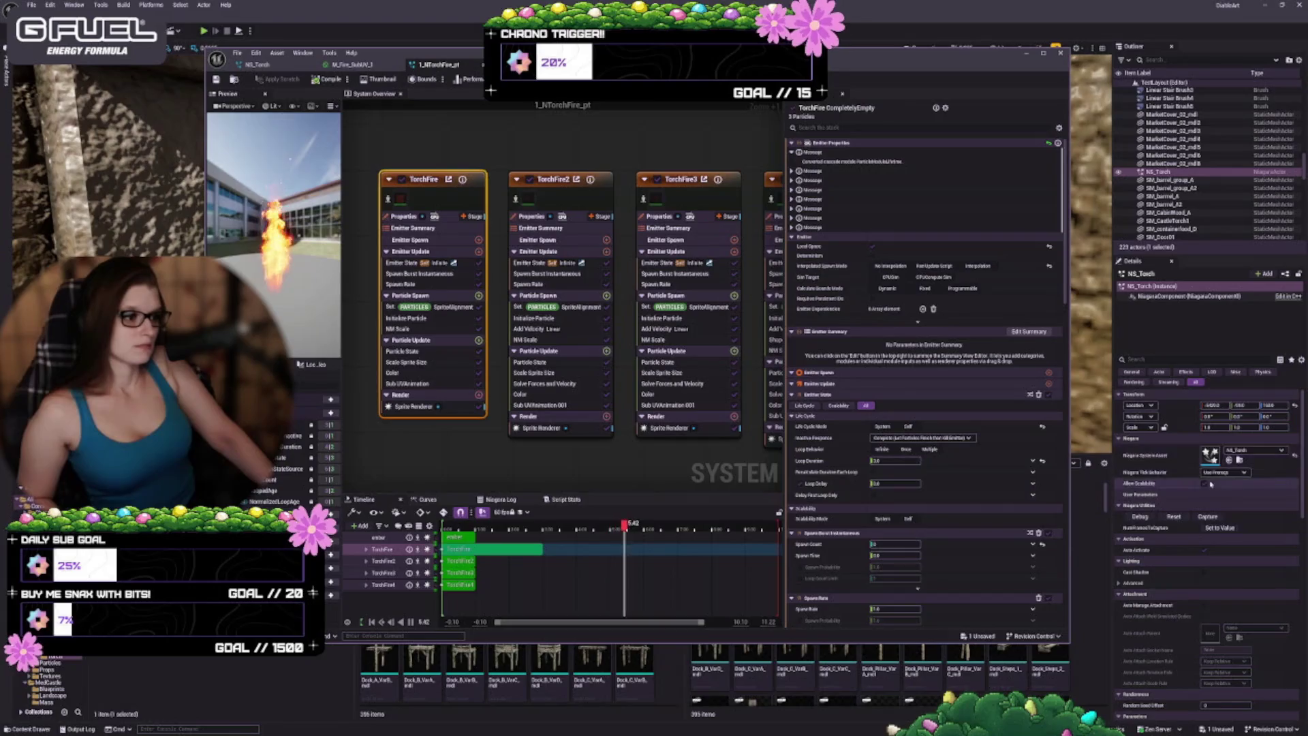
Step: Set the wall torch's Niagara System Asset to 1_NTorchFire_pt
left_click(1229, 461)
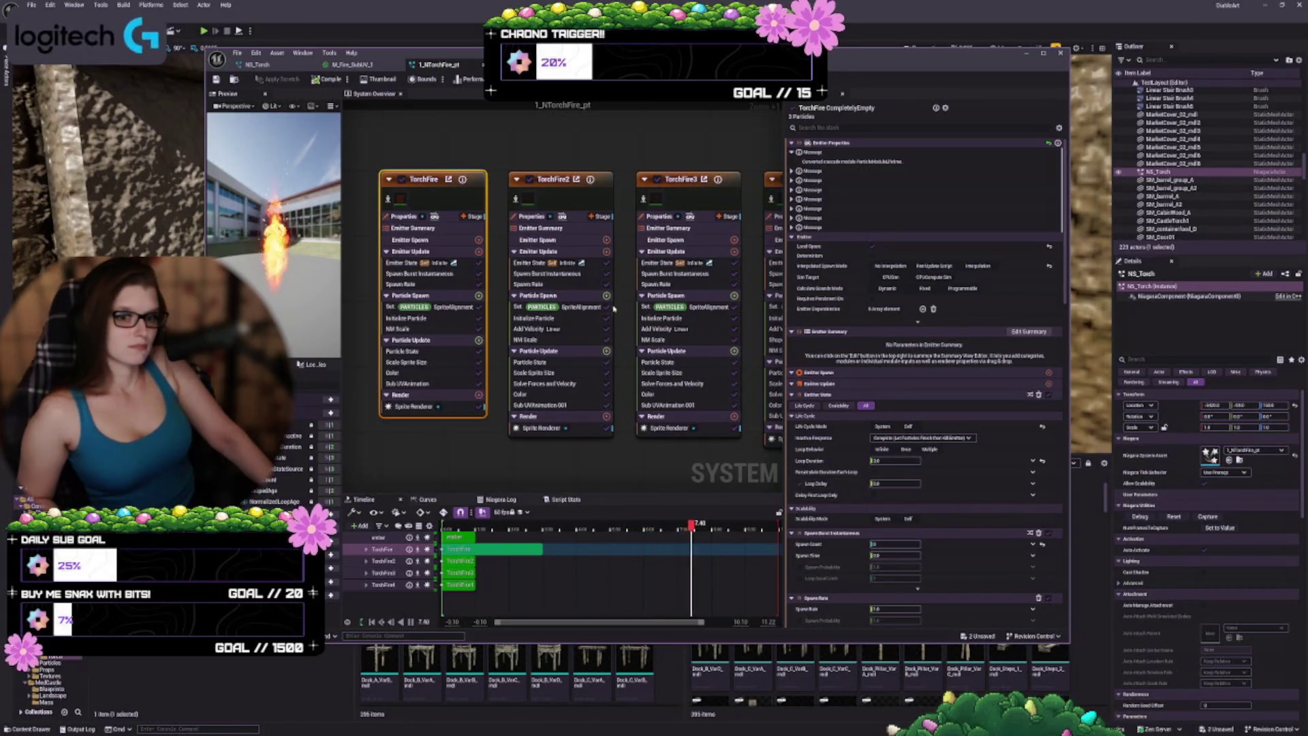
left_click_drag(614, 52, 818, 57)
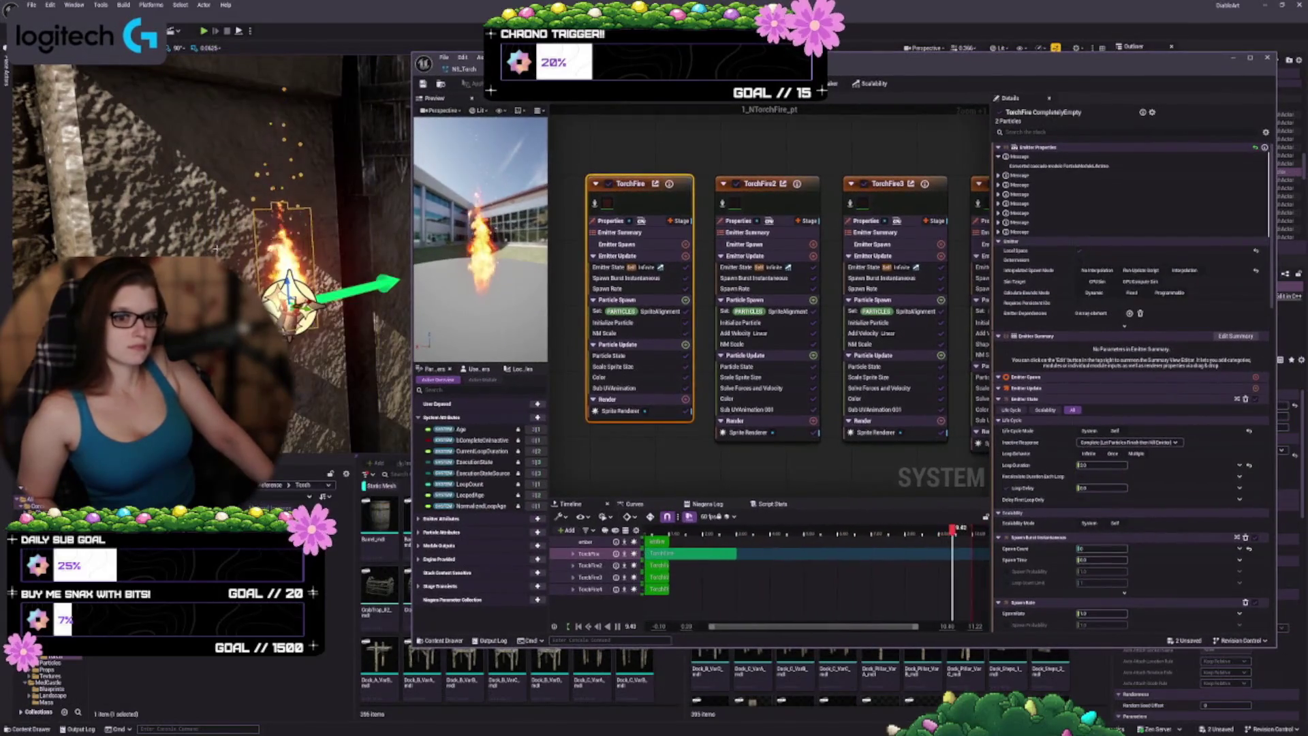
mouse_move(336, 336)
left_mouse_down()
mouse_move(307, 336)
mouse_move(375, 335)
mouse_move(327, 335)
left_mouse_up()
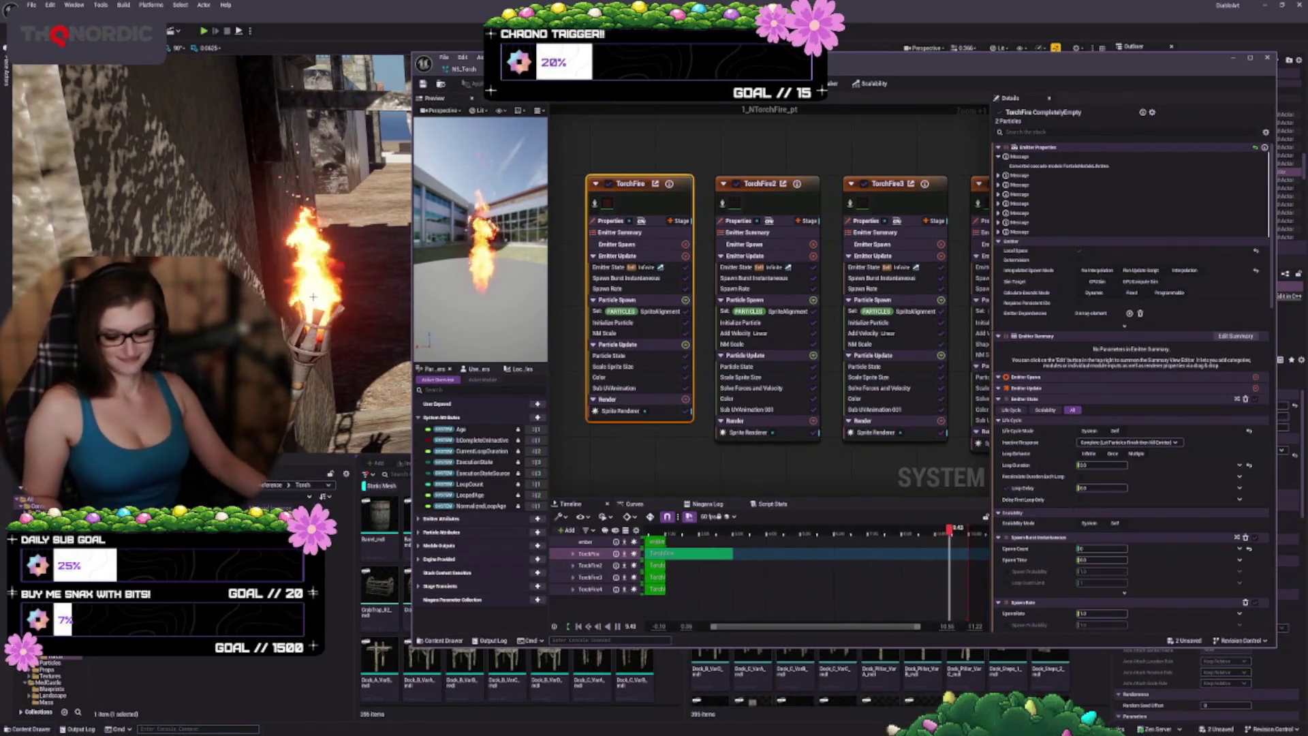
Step: Select the torch and its Niagara fire component, then view the flame from close above
left_click(296, 273)
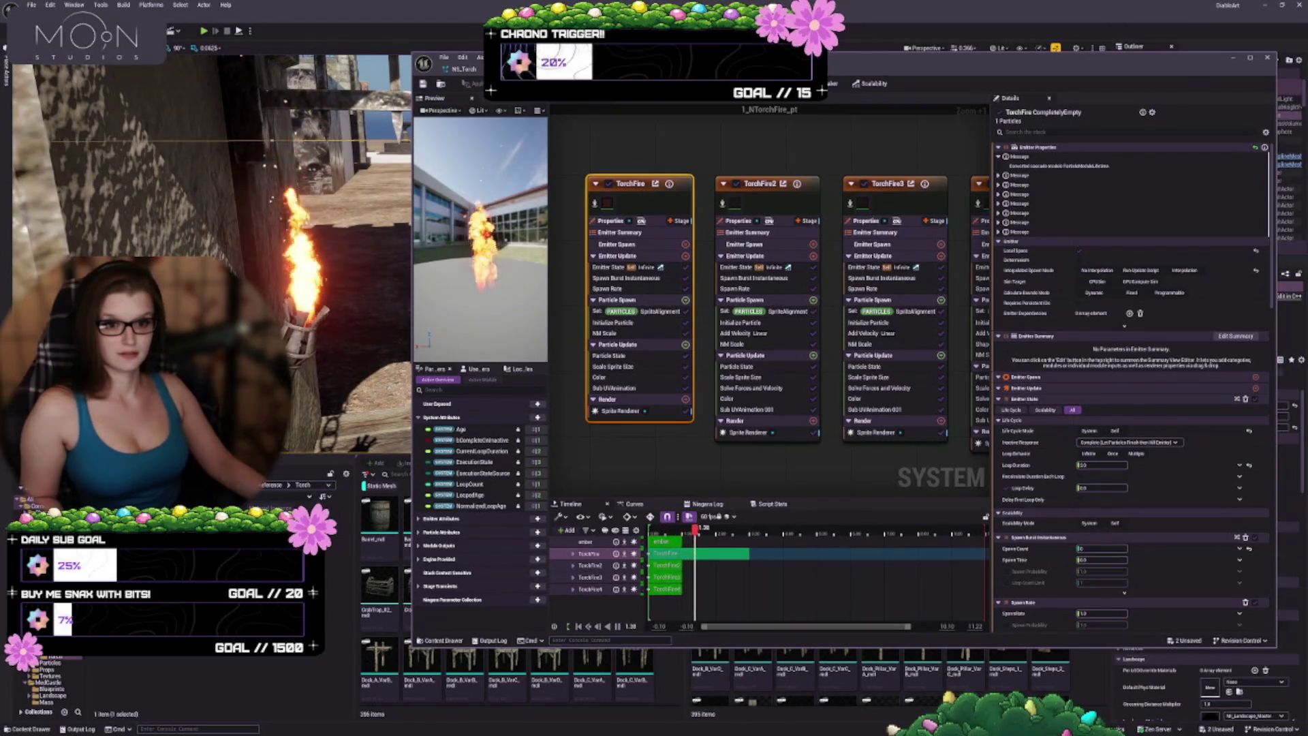
left_click(309, 298)
left_click(308, 300)
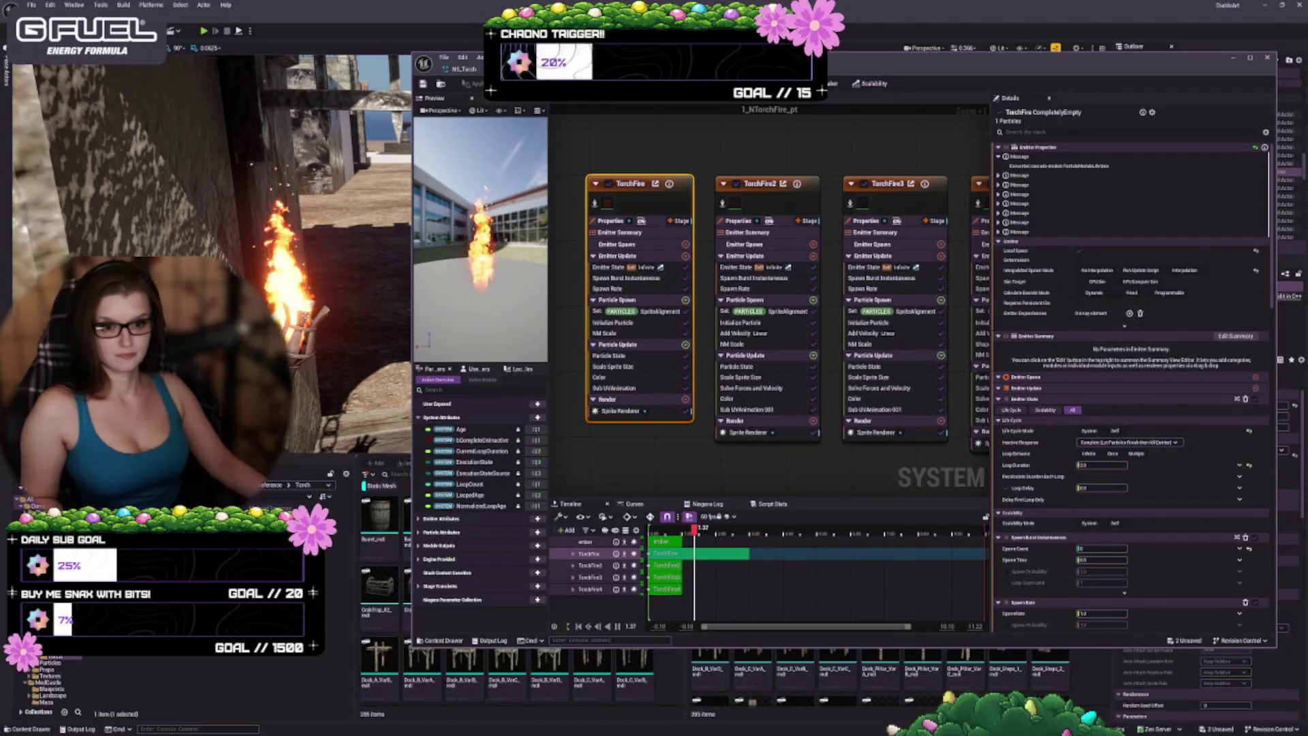
left_click(289, 286)
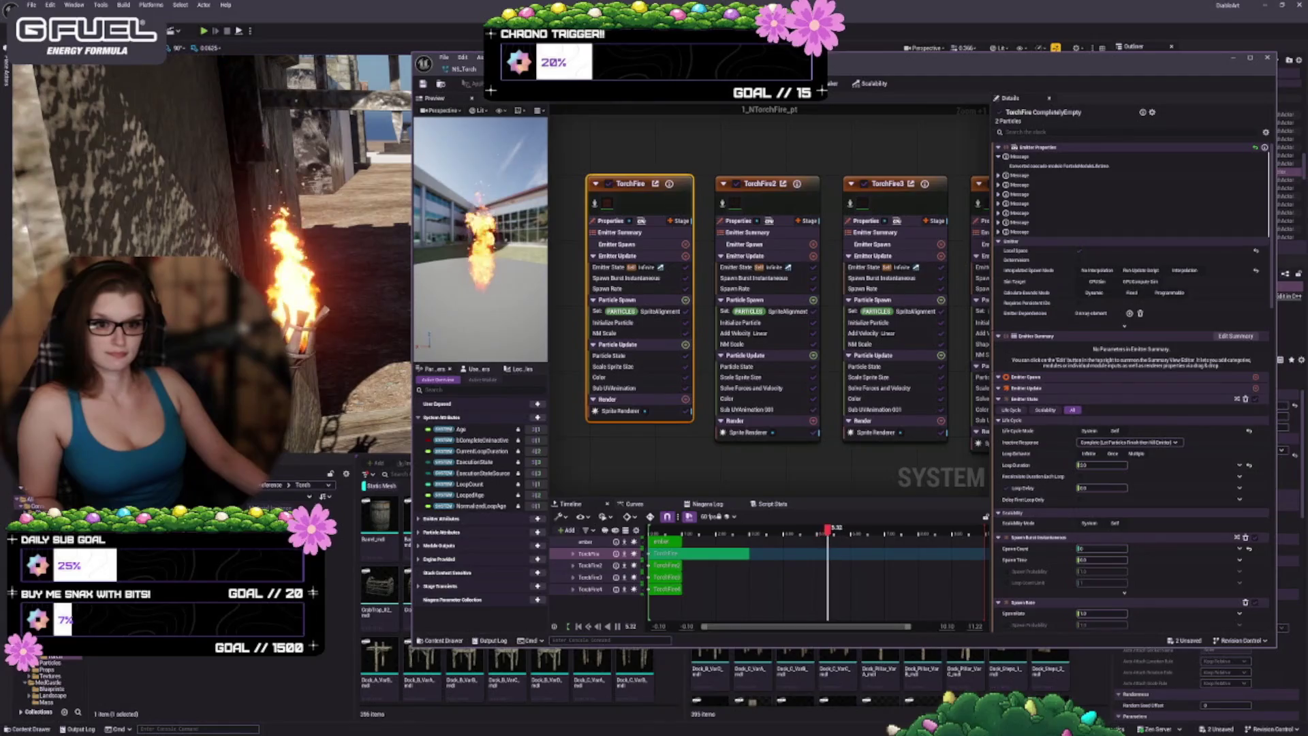
left_click_drag(350, 386, 350, 385)
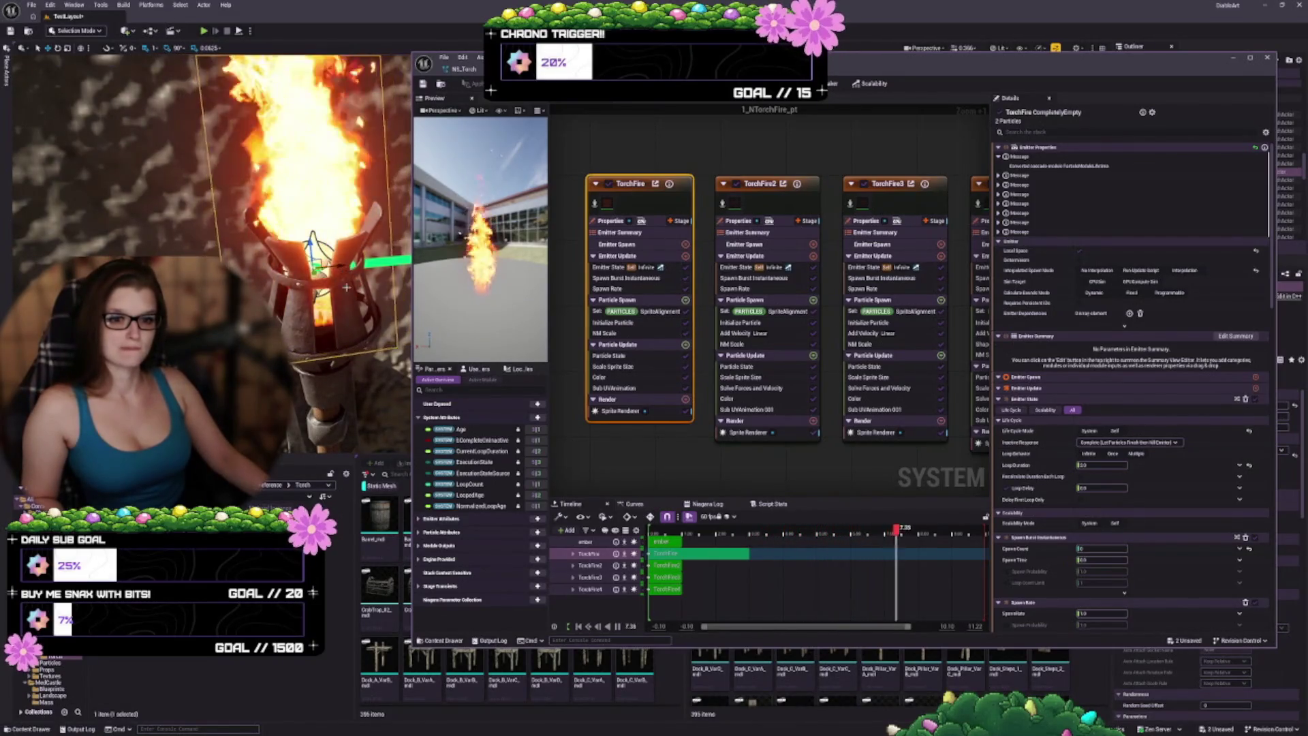
left_click_drag(350, 386, 351, 385)
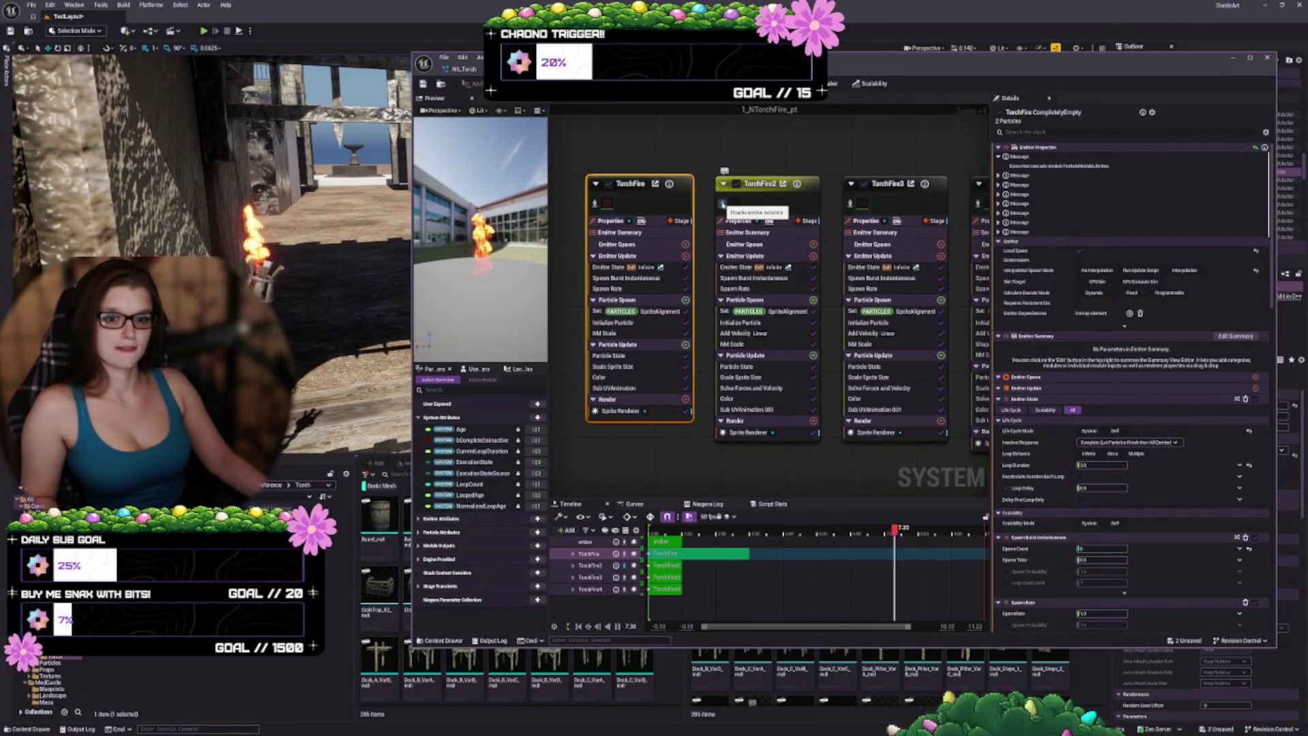
left_click(722, 203)
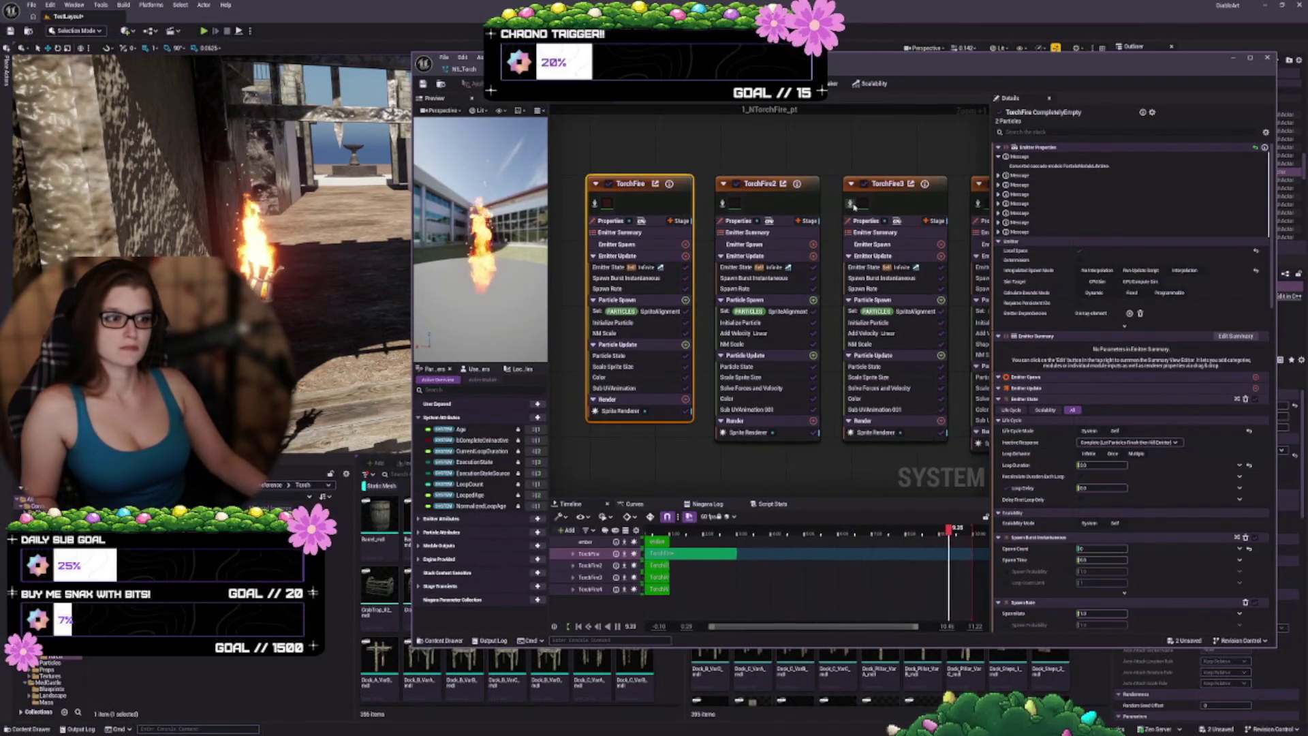
Step: Isolate TorchFire3, TorchFire4 and the ember emitter one at a time, then turn isolation off
left_click(852, 204)
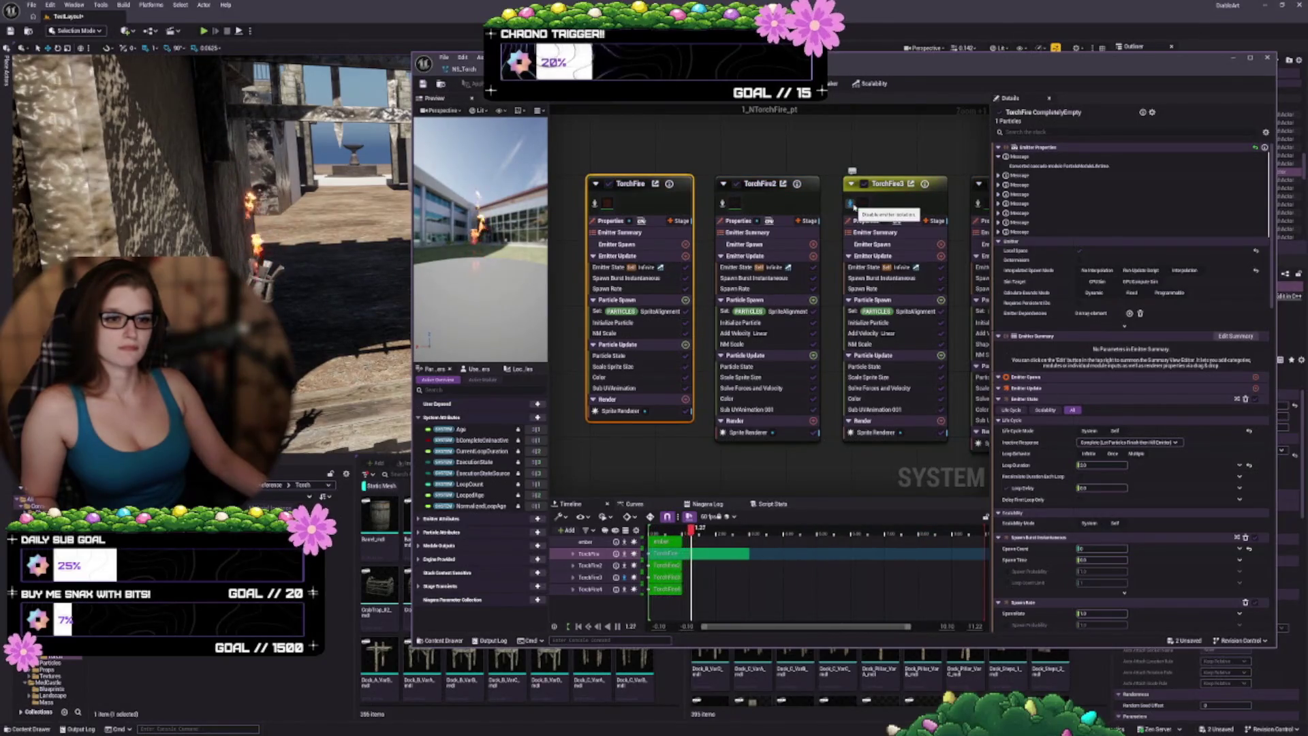
left_click(851, 204)
left_click_drag(900, 171, 679, 180)
left_click(755, 213)
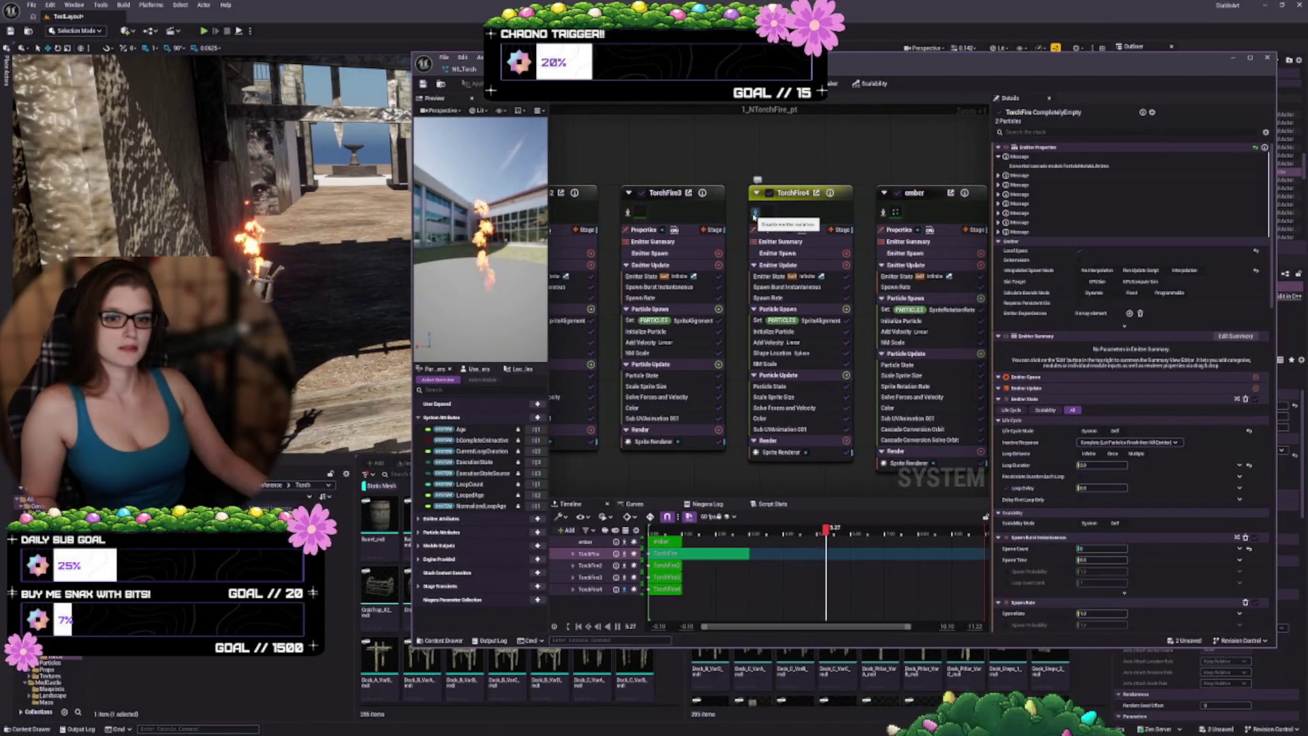
left_click(755, 213)
left_click_drag(882, 165, 707, 175)
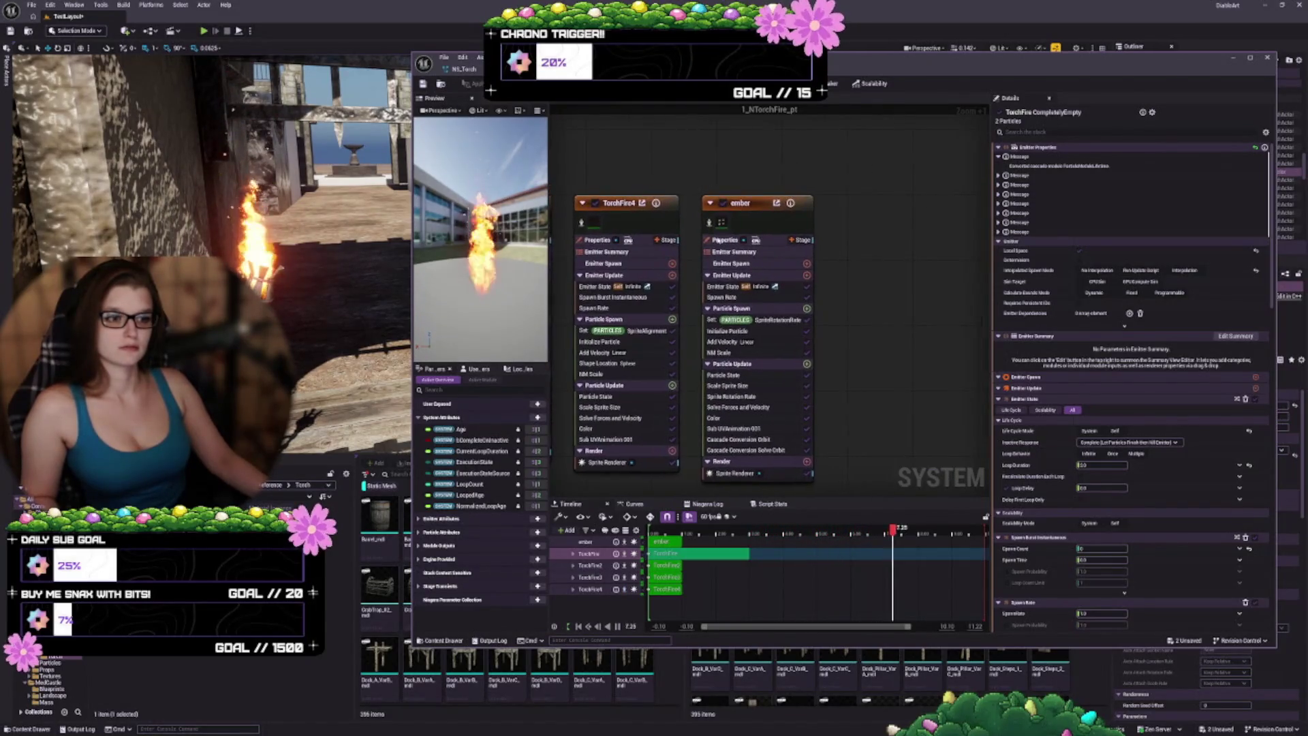
left_click(709, 222)
left_click(708, 224)
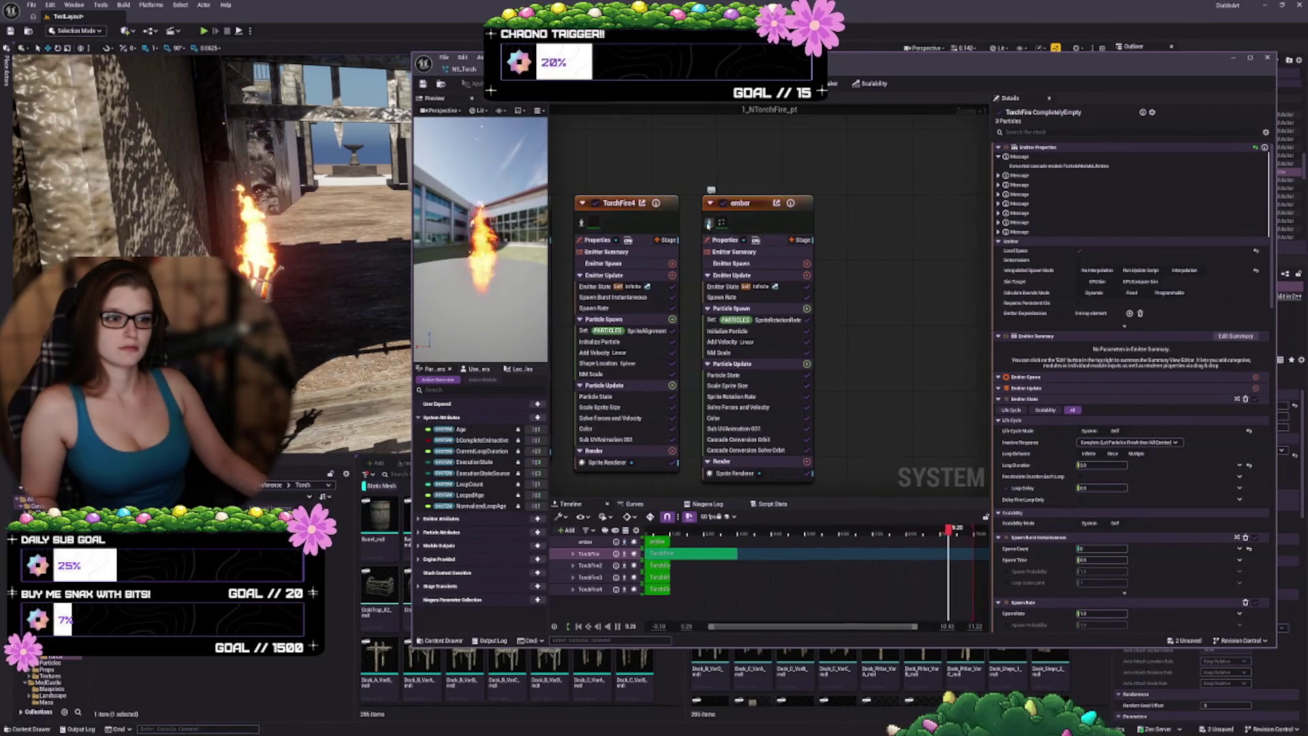
left_click_drag(709, 224, 951, 204)
mouse_move(584, 153)
left_mouse_down()
mouse_move(897, 152)
mouse_move(716, 164)
left_mouse_up()
mouse_move(838, 163)
left_mouse_down()
mouse_move(872, 164)
mouse_move(848, 165)
left_mouse_up()
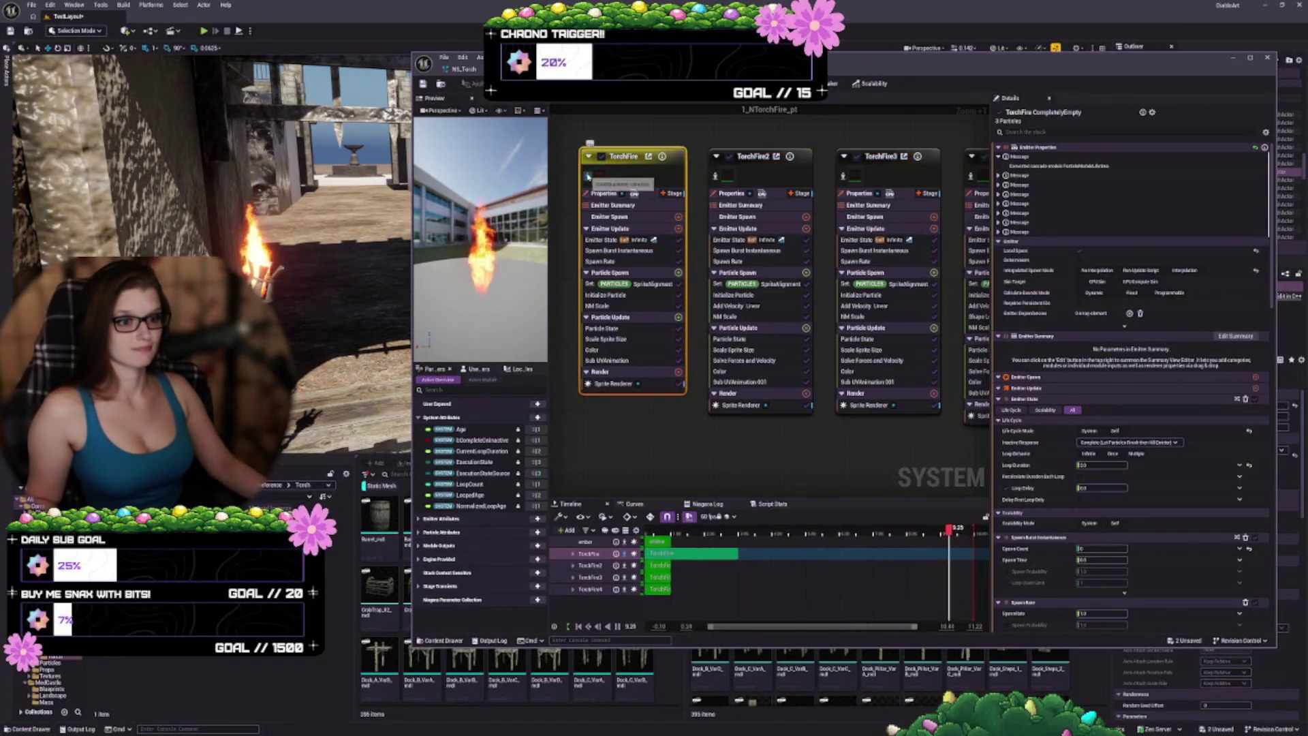
Step: Locate TorchFire's sprite renderer material and open the fire material instance, finding its parent material
left_click(614, 385)
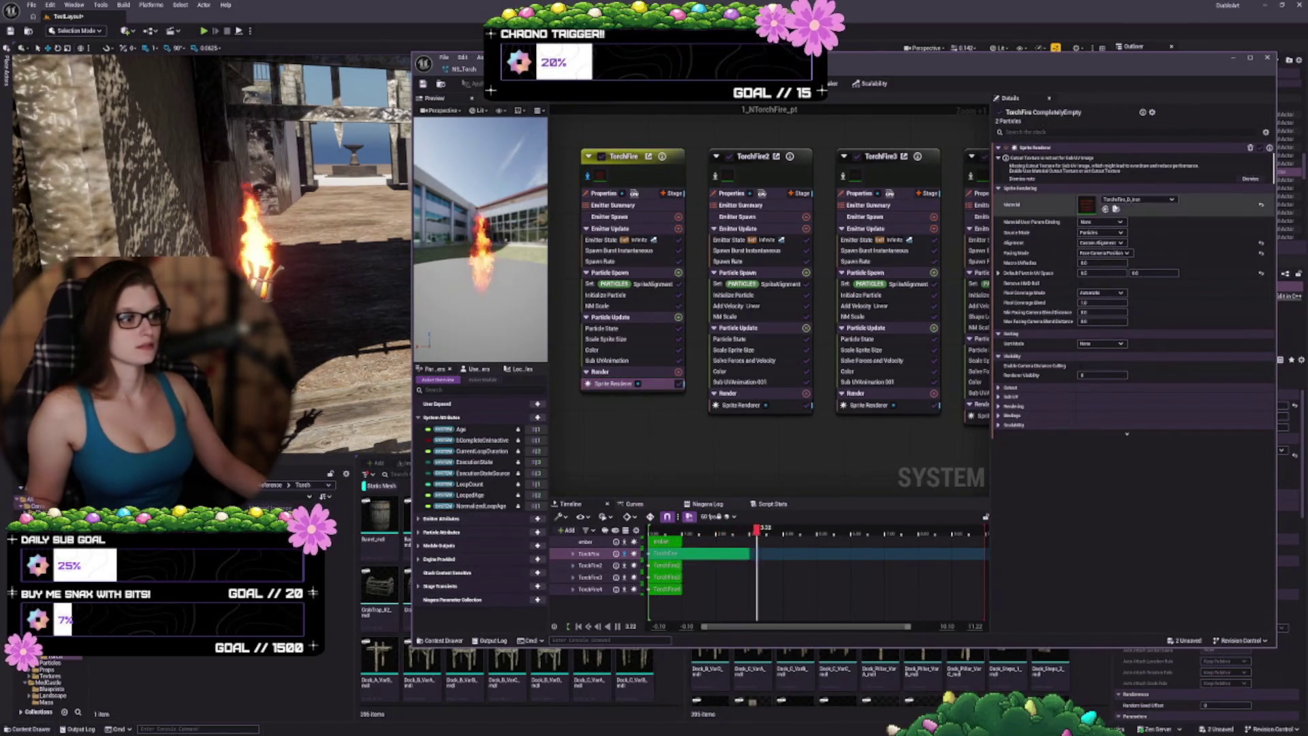
left_click(1116, 210)
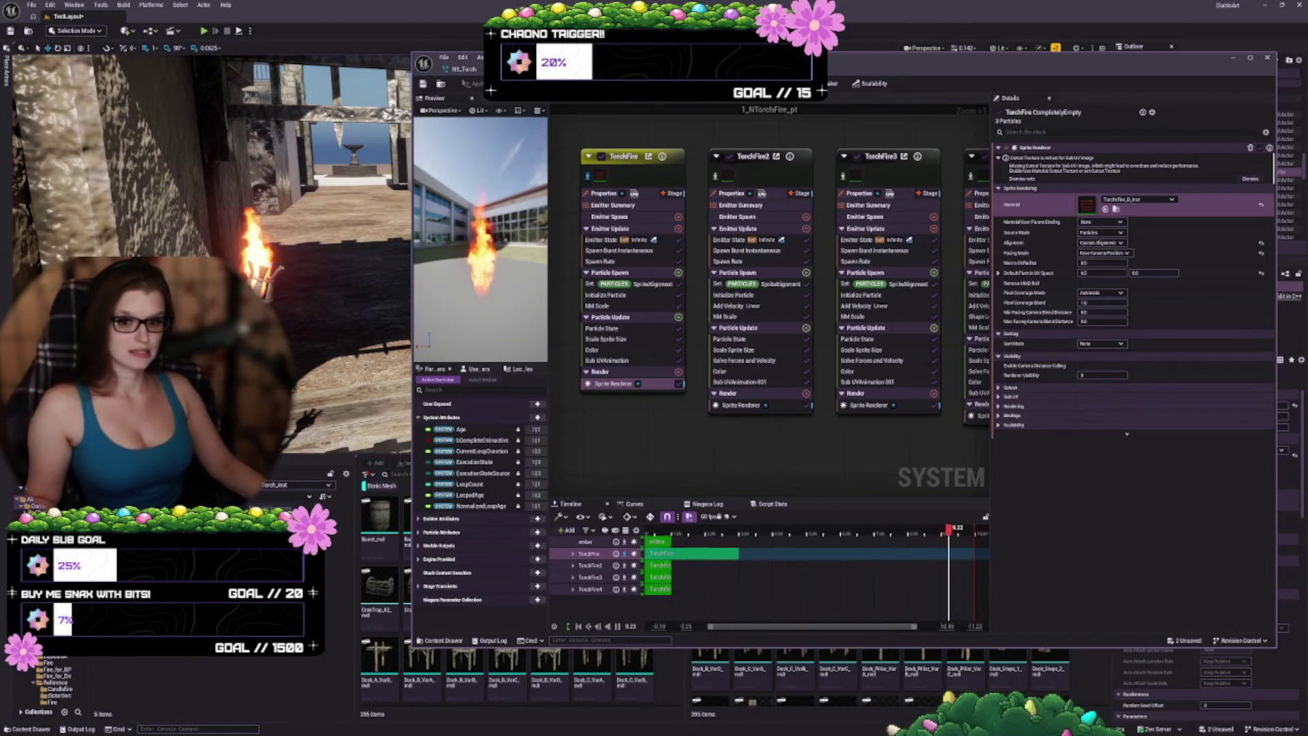
double_click(1087, 205)
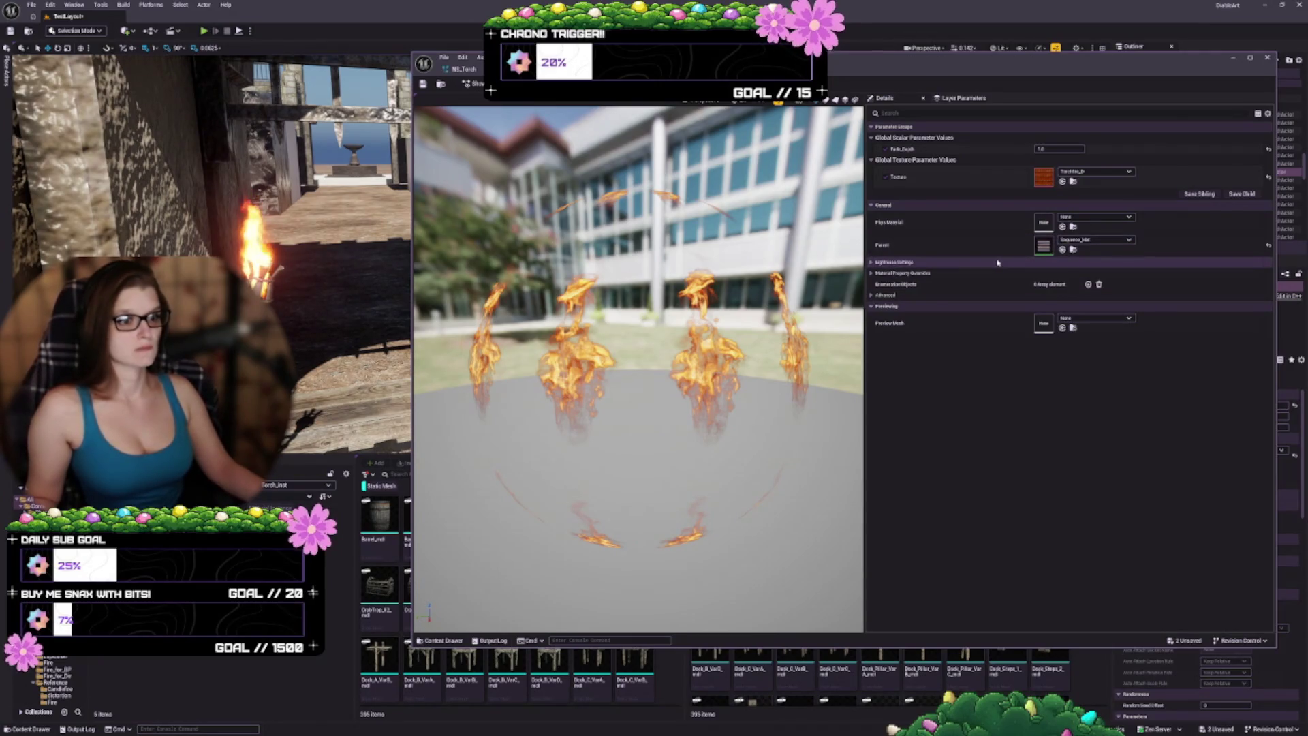
left_click(1074, 250)
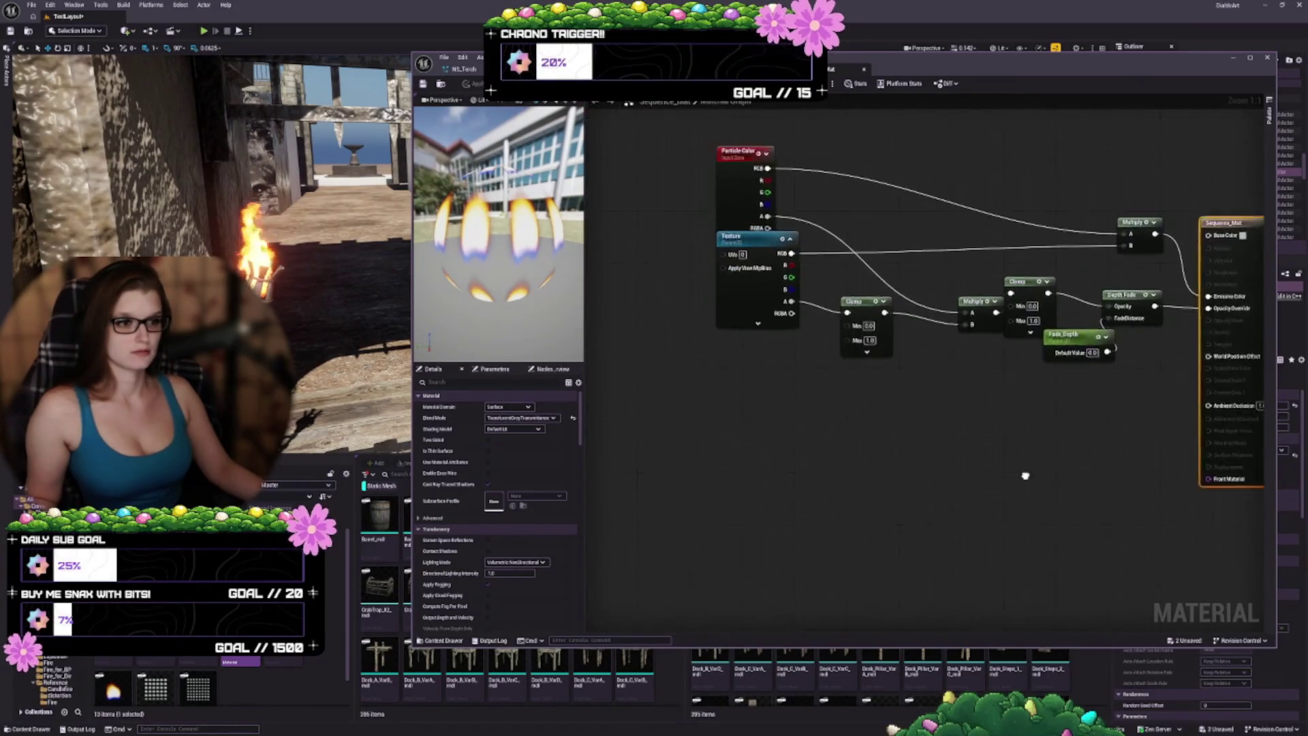
Step: Move the Texture, Clamp and Multiply nodes and expand the Clamp and Multiply previews
left_click_drag(772, 335, 752, 349)
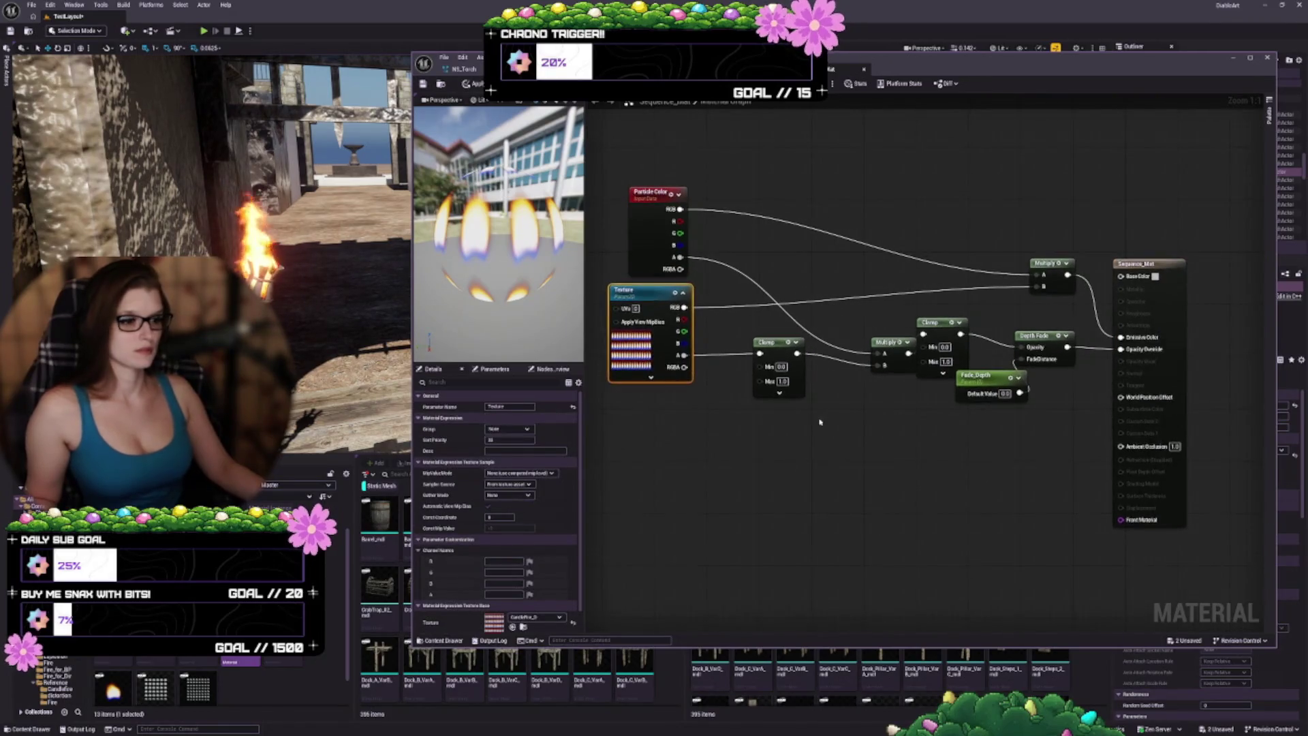
left_click_drag(757, 308, 716, 309)
left_click(742, 300)
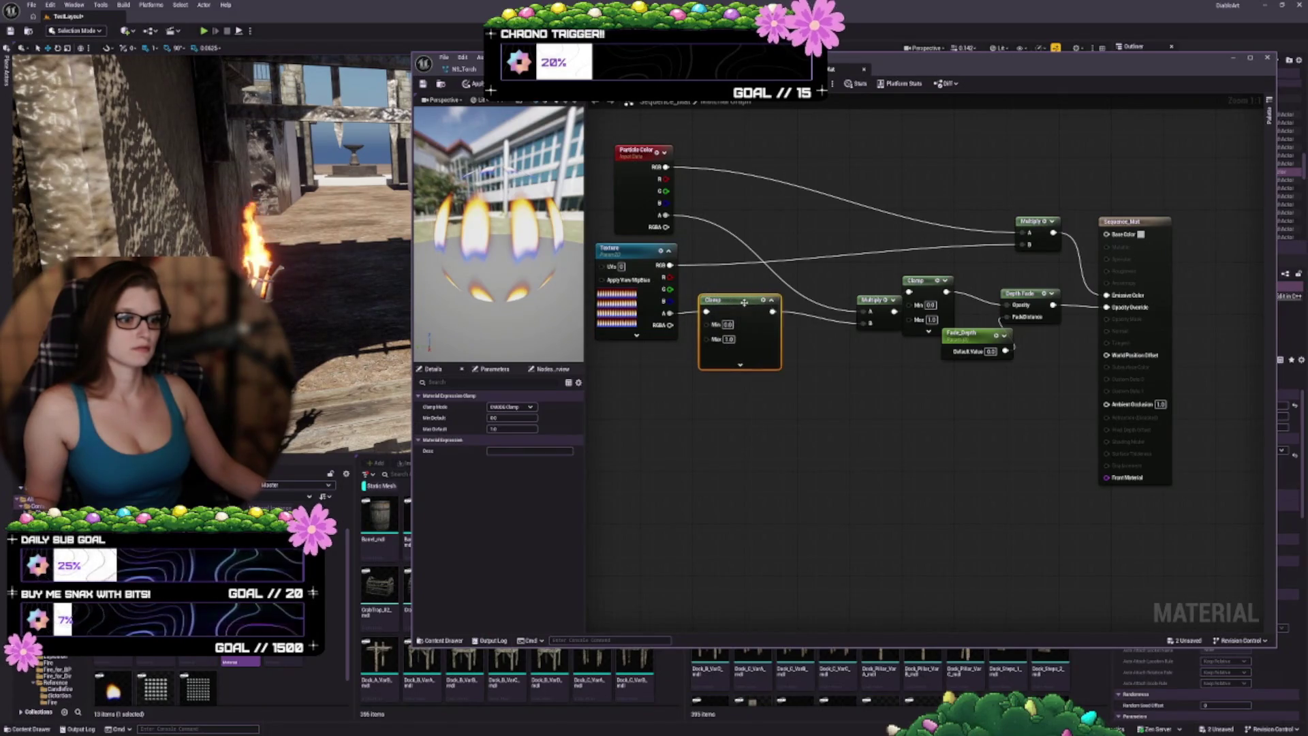
mouse_move(891, 308)
left_mouse_down()
mouse_move(820, 233)
mouse_move(836, 225)
mouse_move(828, 275)
left_mouse_up()
left_click(816, 229)
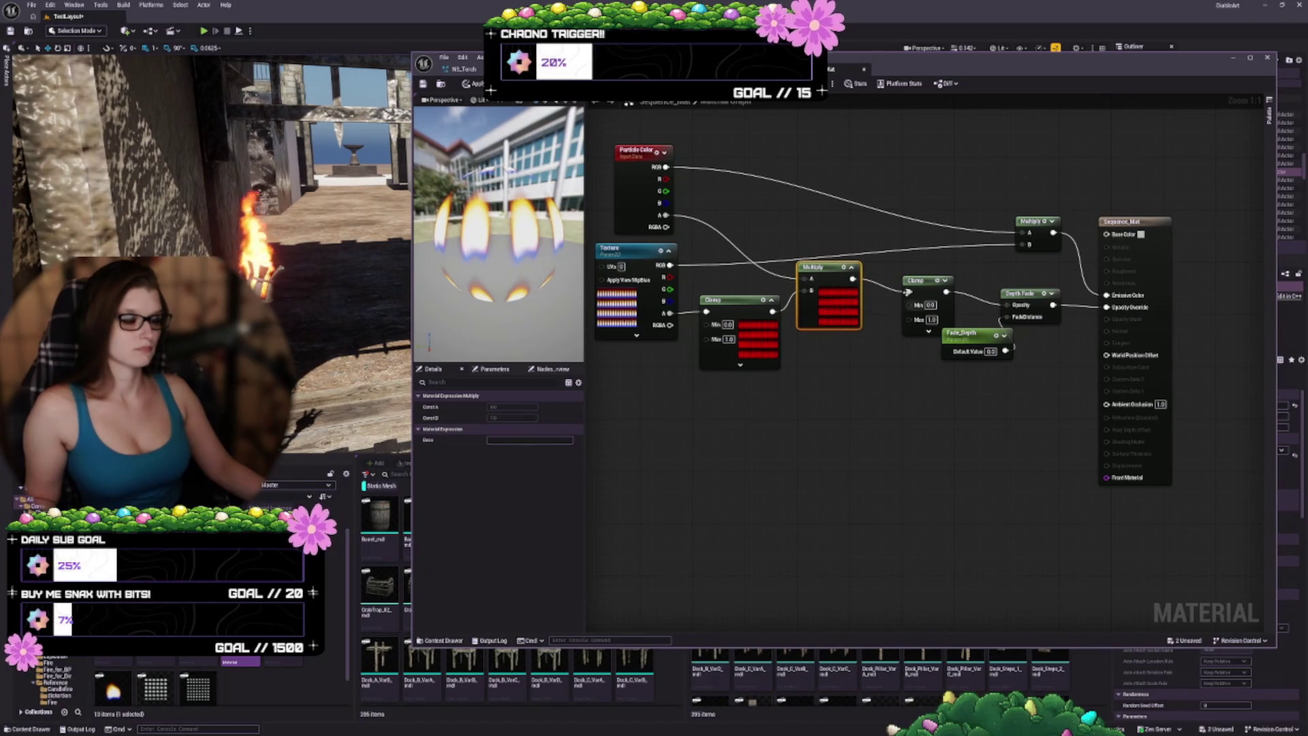
Step: Reposition the Clamp and Fade_Depth nodes, expand the final Multiply, and show material settings
left_click(945, 280)
mouse_move(939, 284)
left_mouse_down()
mouse_move(907, 265)
mouse_move(837, 310)
left_mouse_up()
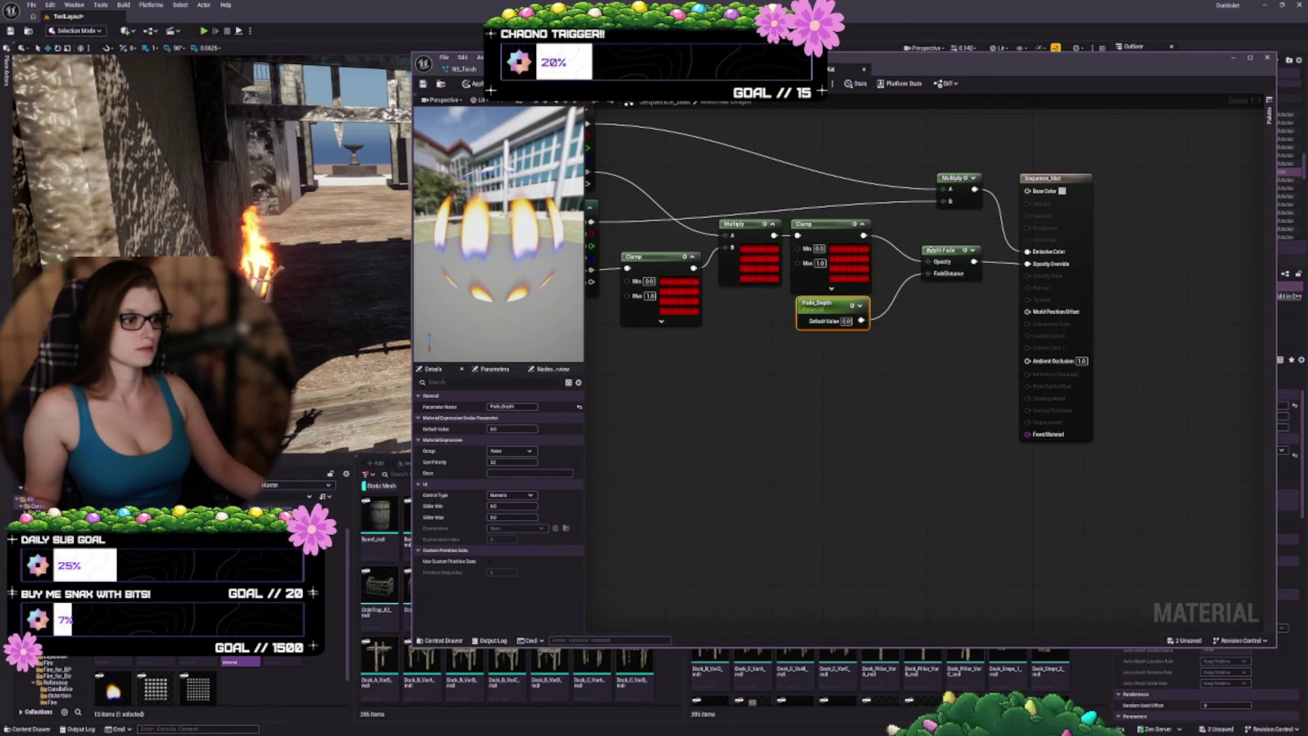
mouse_move(929, 249)
left_mouse_down()
mouse_move(906, 266)
mouse_move(1050, 262)
mouse_move(1058, 291)
mouse_move(1026, 316)
mouse_move(1011, 297)
mouse_move(1018, 325)
left_mouse_up()
left_click(1033, 247)
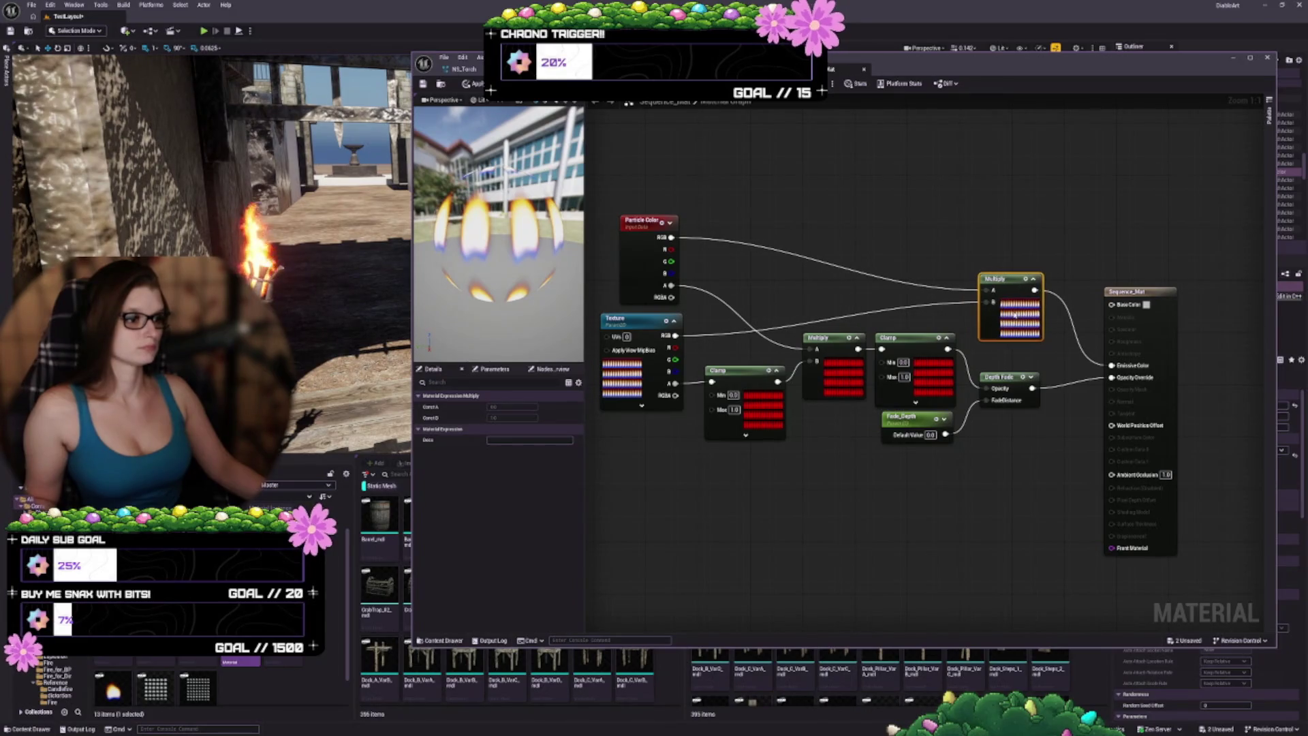
mouse_move(931, 526)
left_mouse_down()
mouse_move(1016, 485)
mouse_move(953, 447)
left_mouse_up()
left_click(1177, 271)
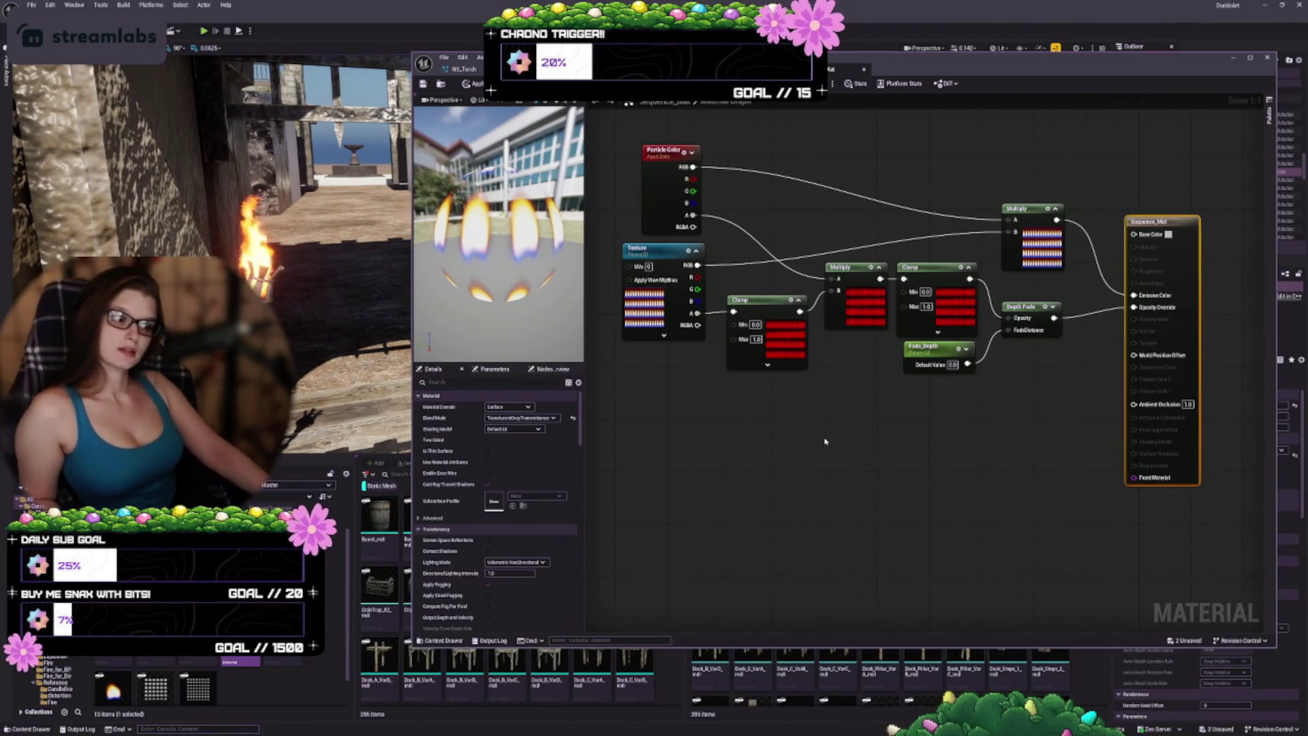
Step: Switch the flame sprite material's shading model to Unlit and apply it with Ctrl+S
left_click(517, 432)
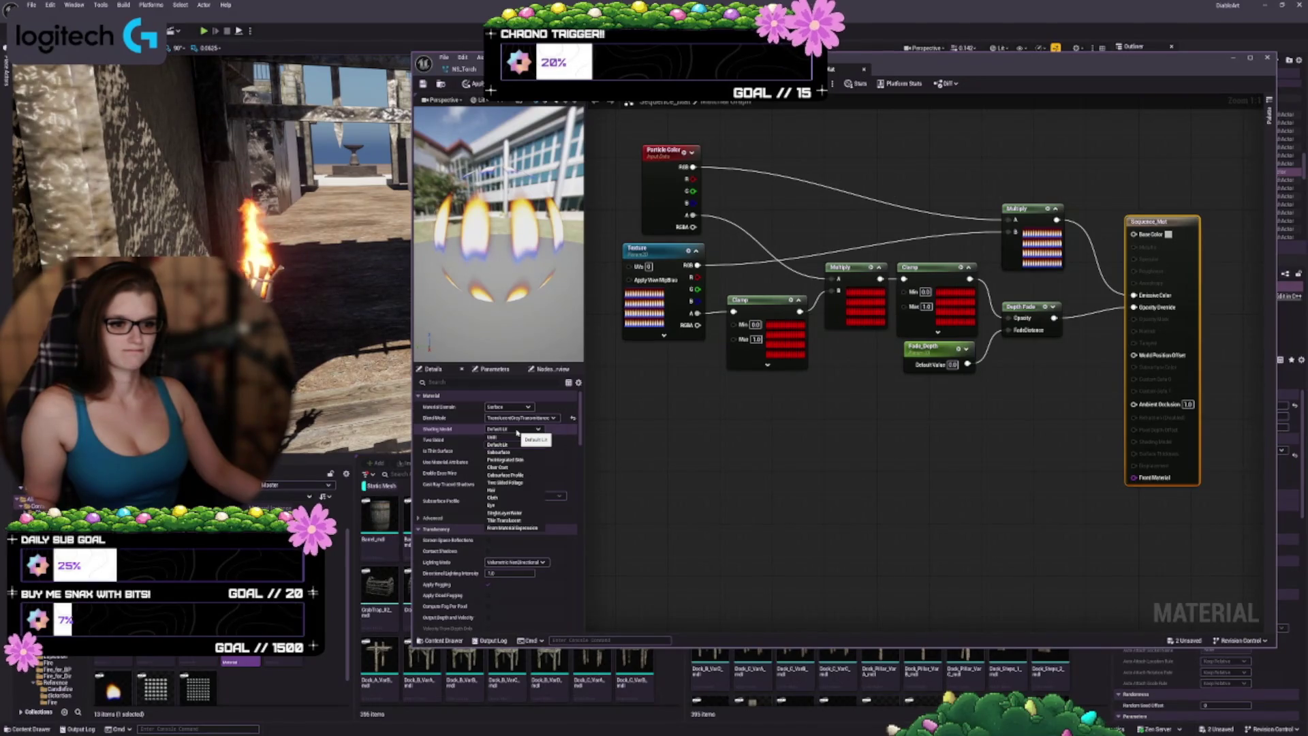
left_click(512, 433)
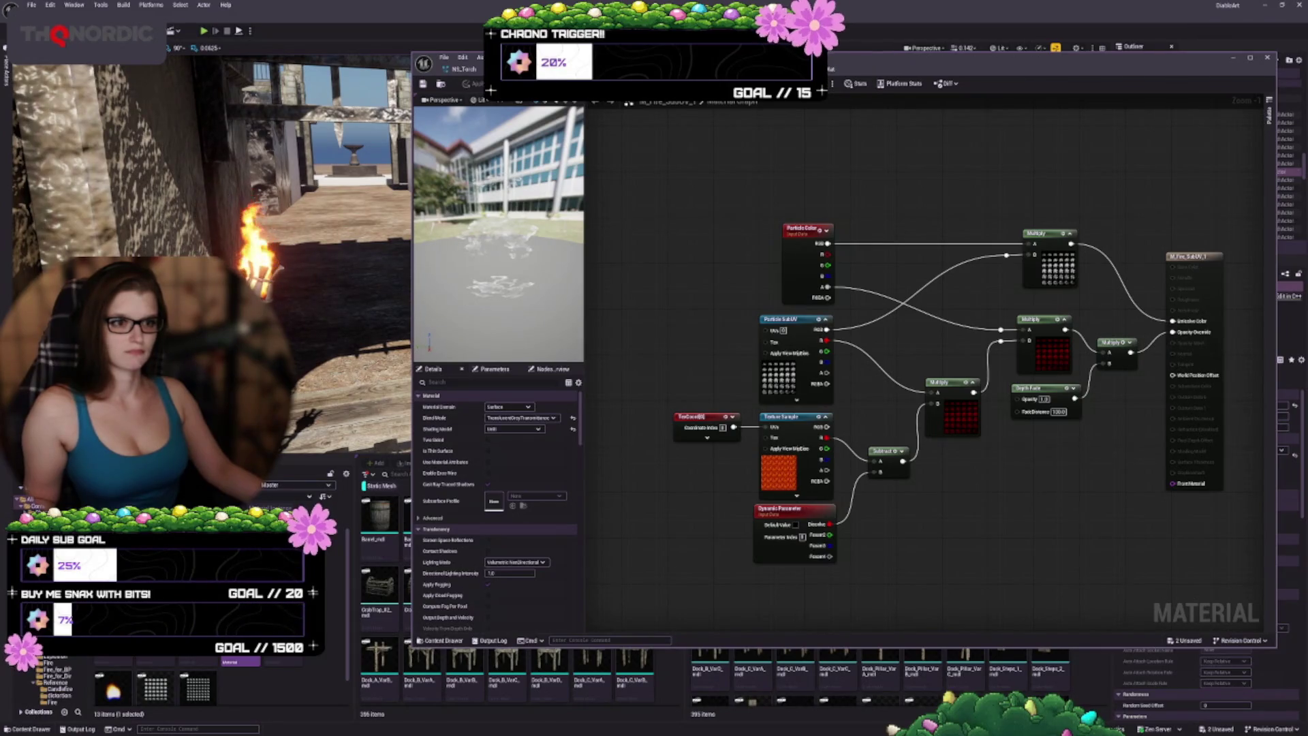
left_click(467, 69)
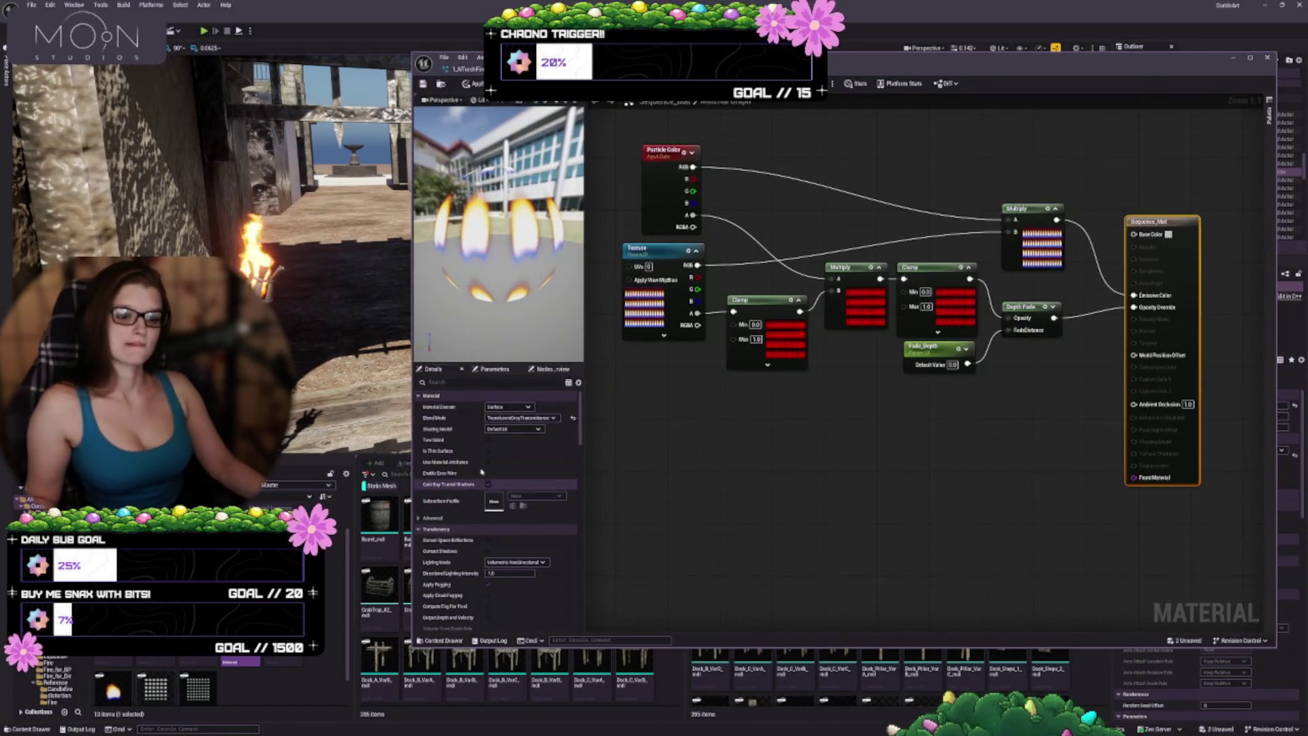
left_click(508, 429)
left_click(502, 439)
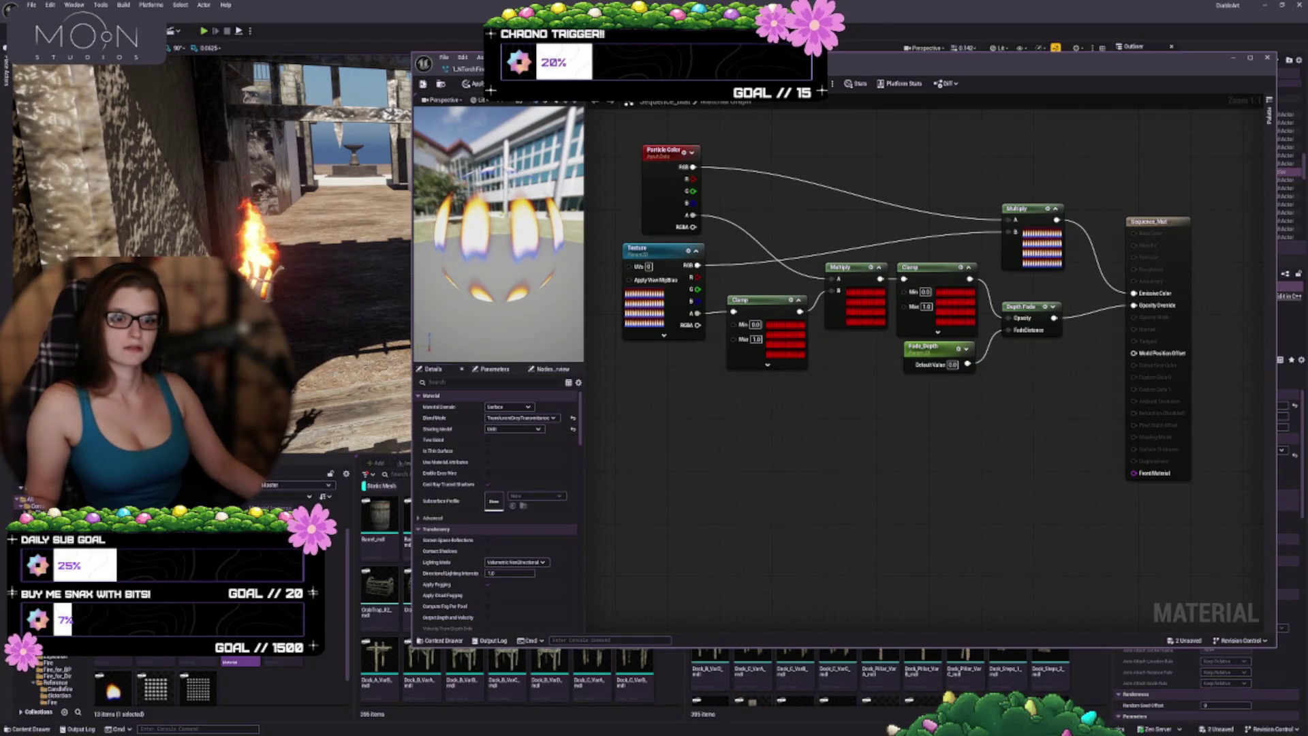
key("ctrl+s")
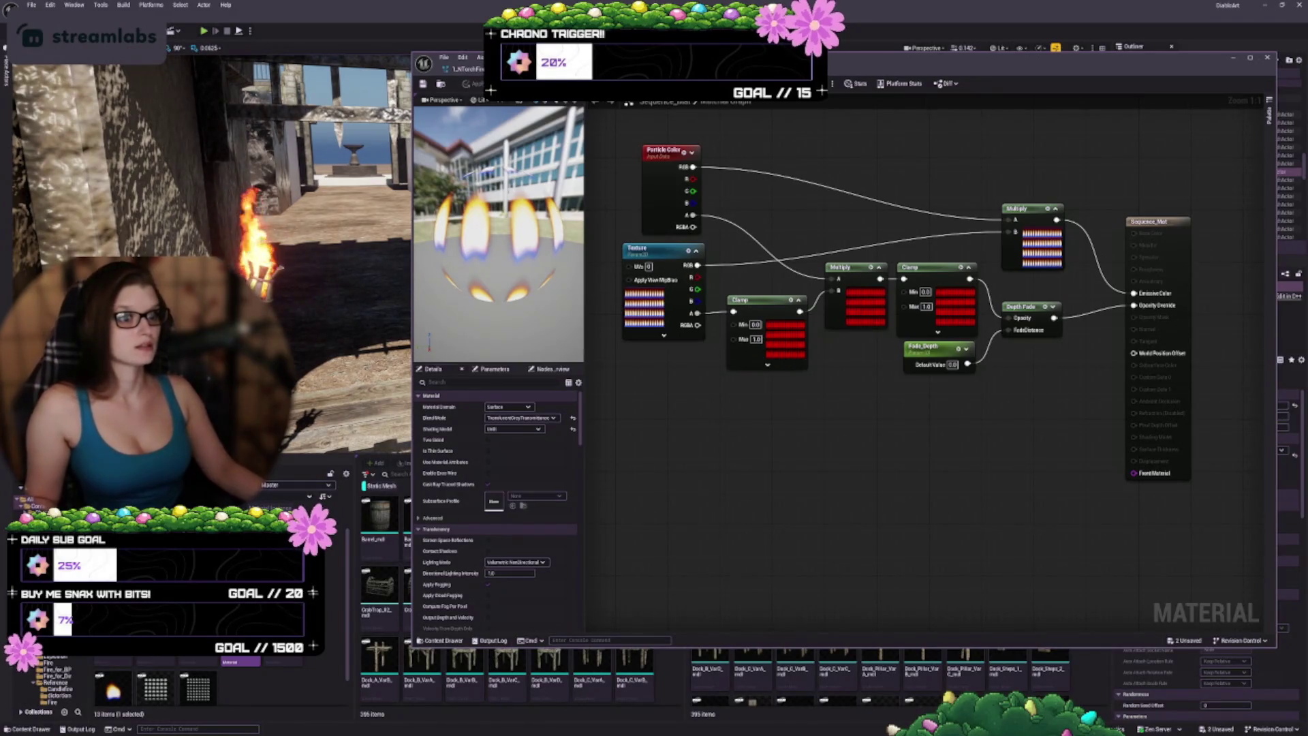
left_click(573, 68)
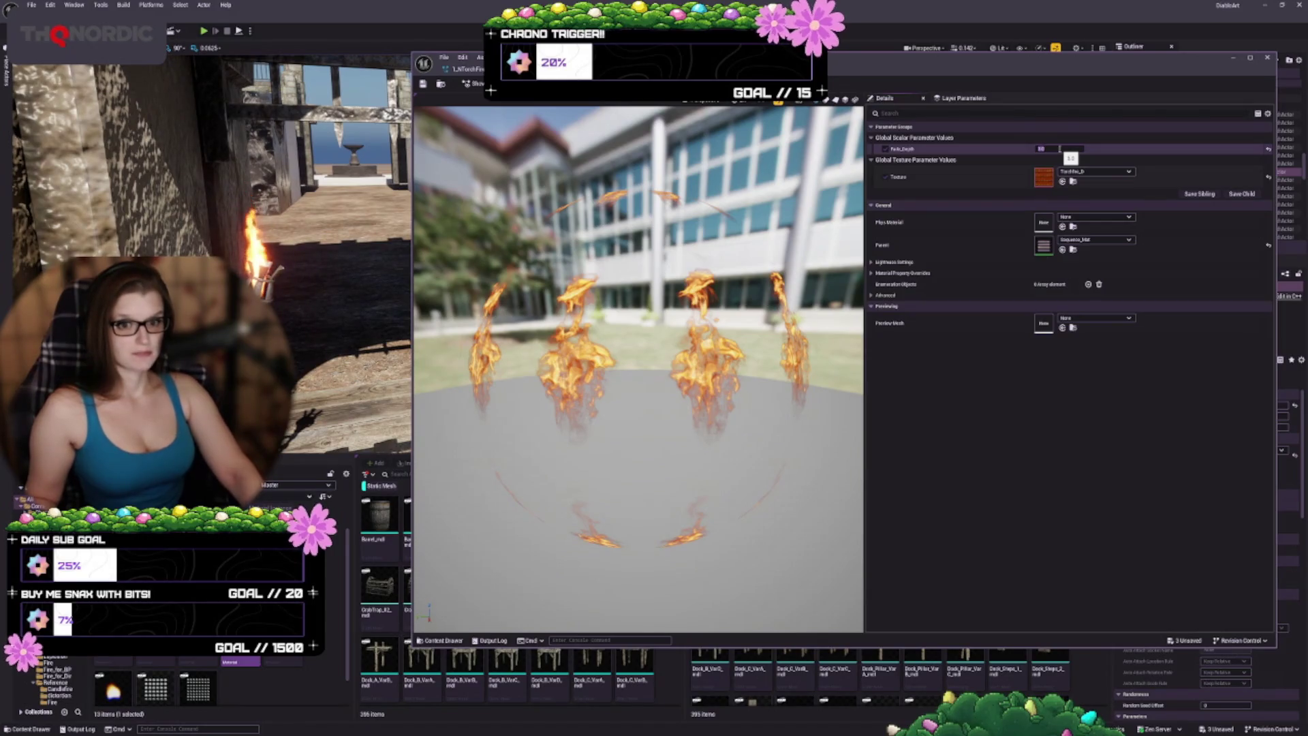
Step: Set the flame material instance's Fade_Depth to 50 and go back to 1_NTorchFire
type("0")
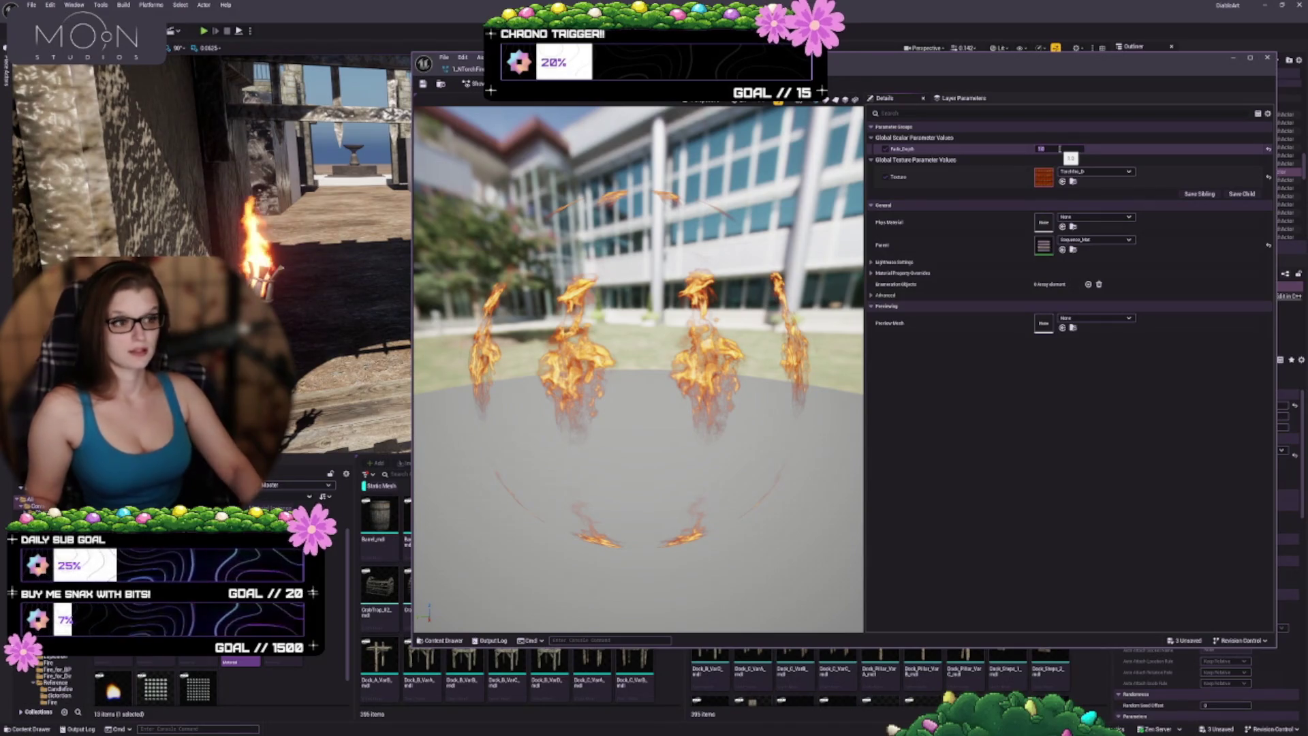
type("50")
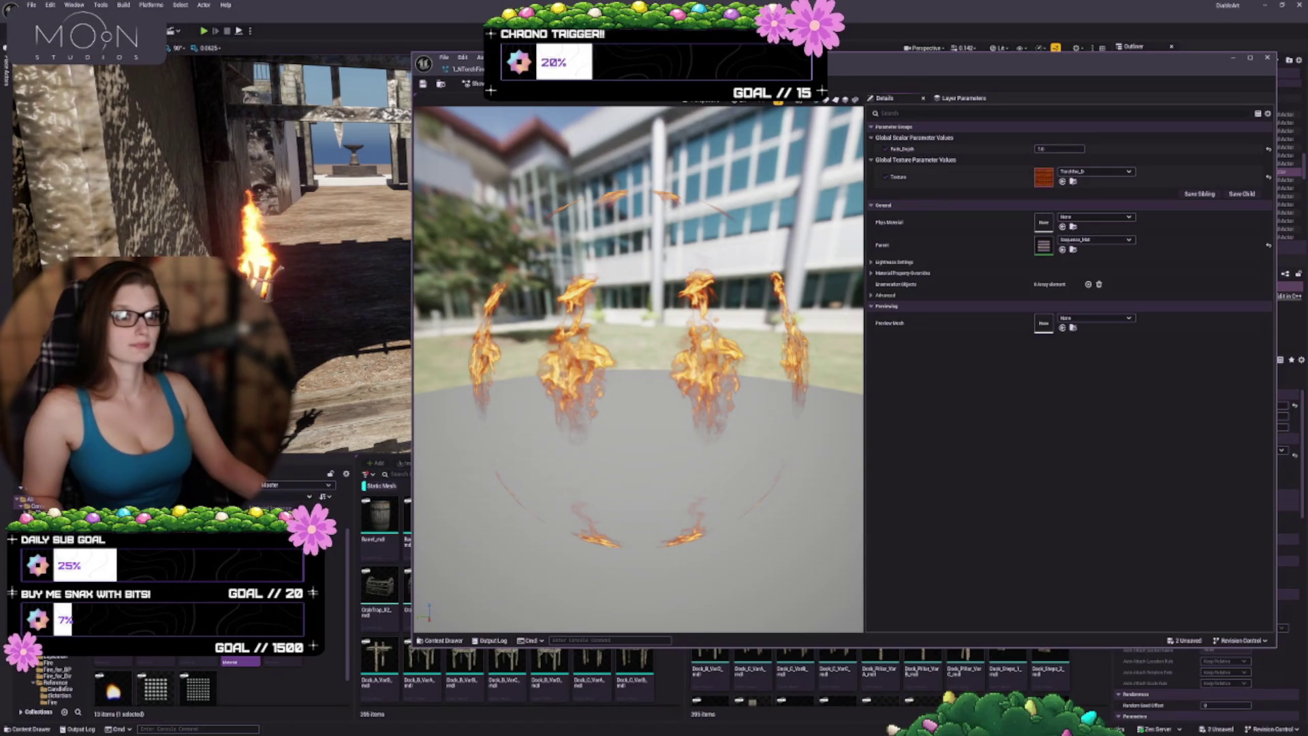
left_click(467, 71)
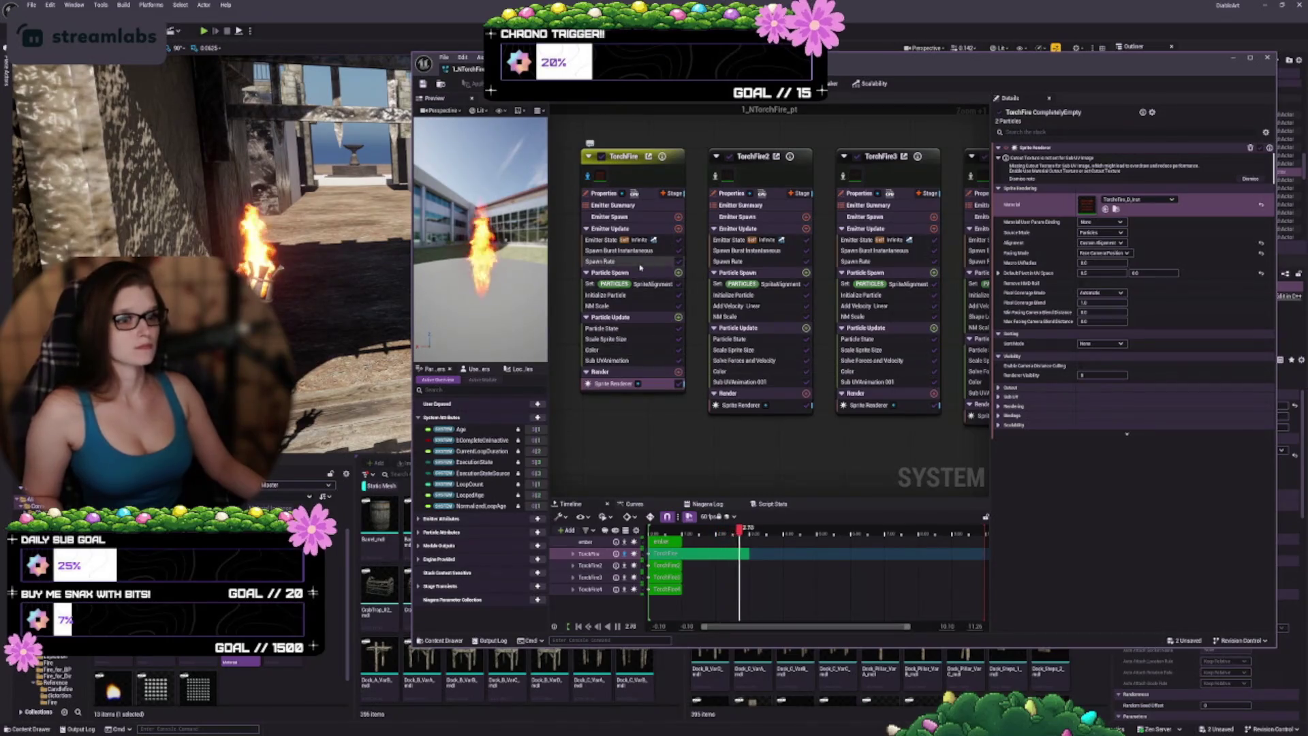
Step: Untick TorchFire's Spawn Burst Instantaneous module and check its Spawn Rate and SpriteAlignment settings
left_click(603, 241)
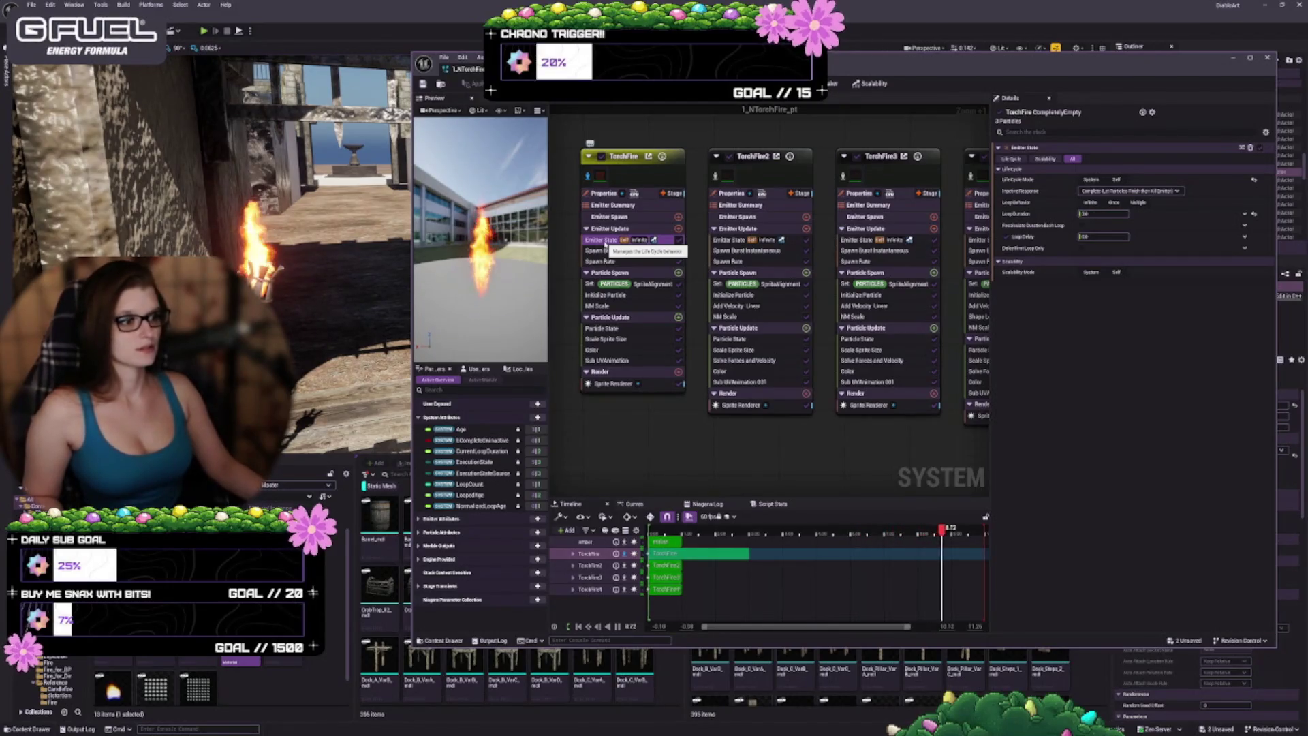
left_click(613, 250)
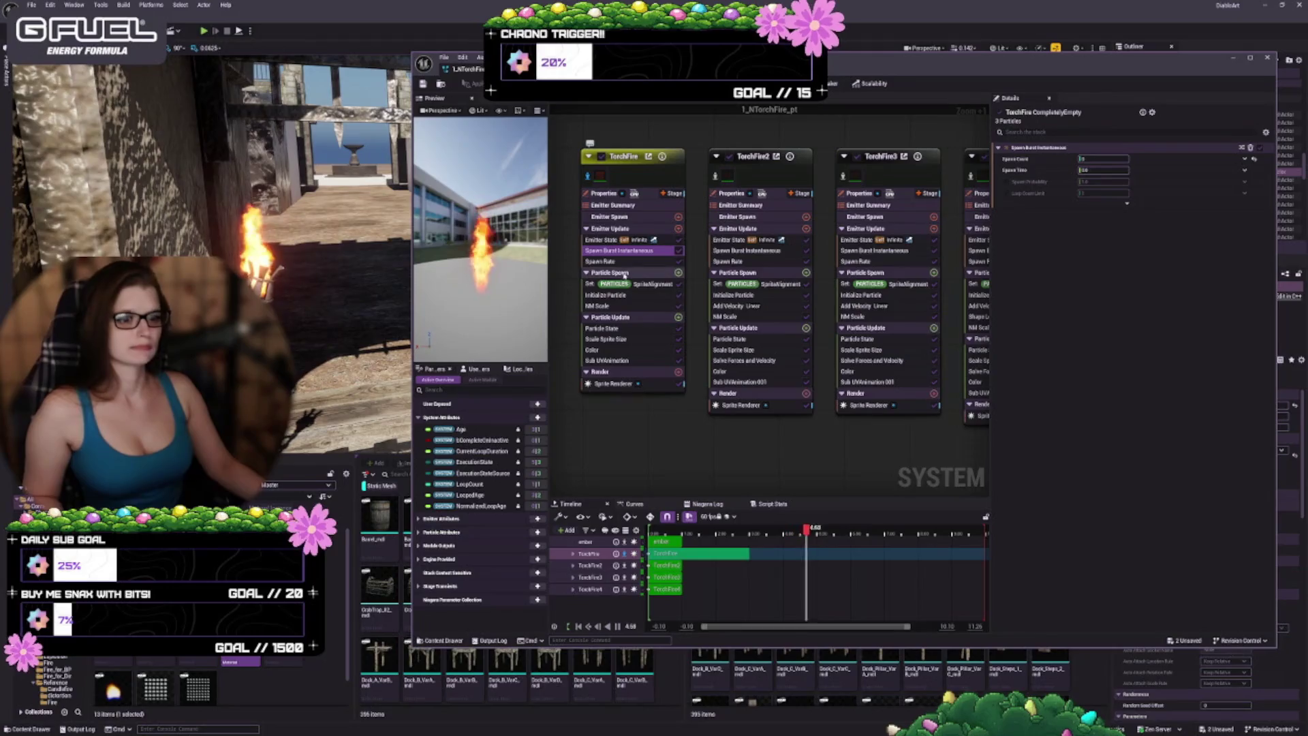
left_click(621, 263)
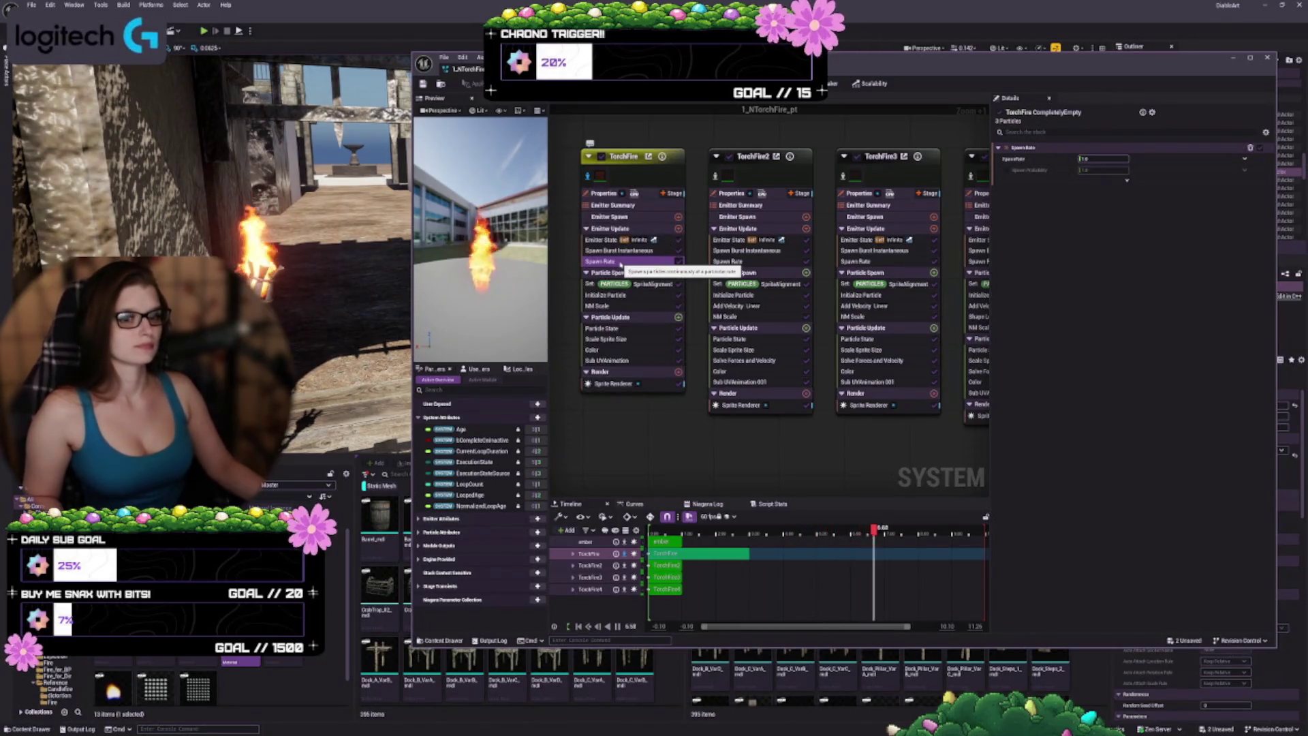
left_click(620, 251)
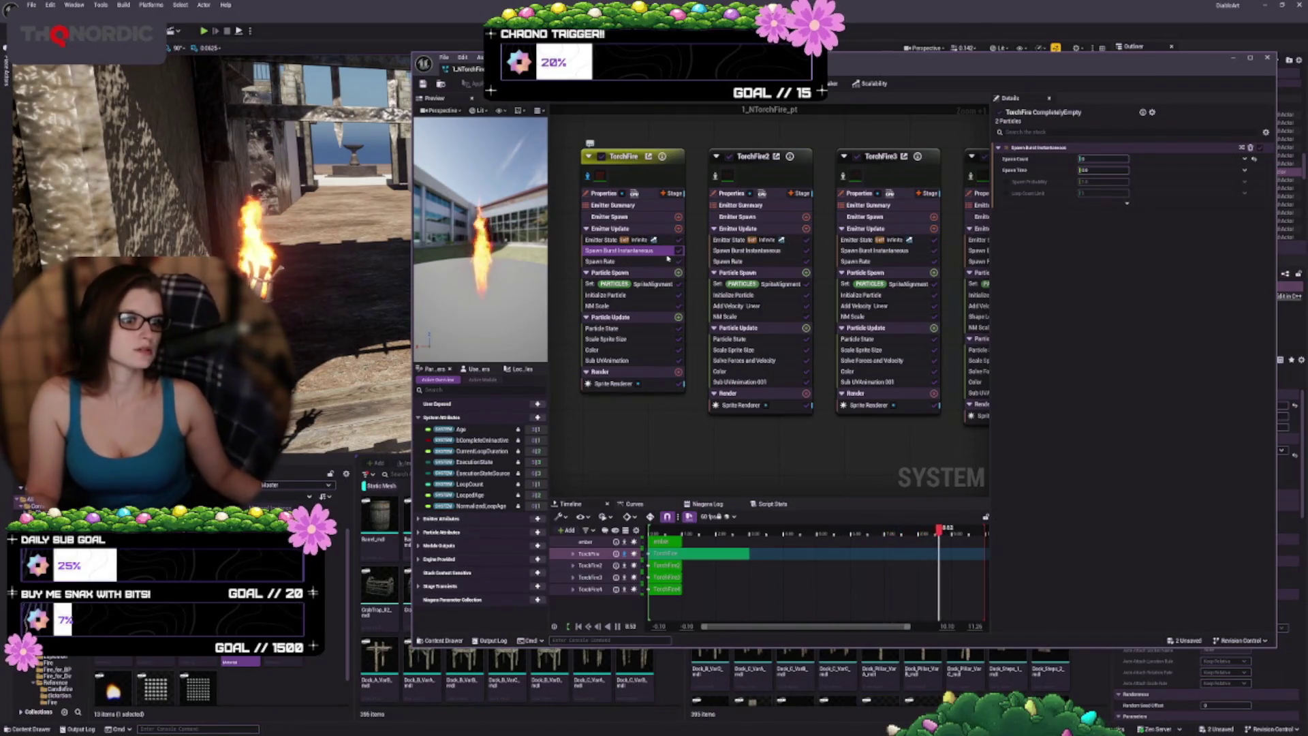
left_click(680, 250)
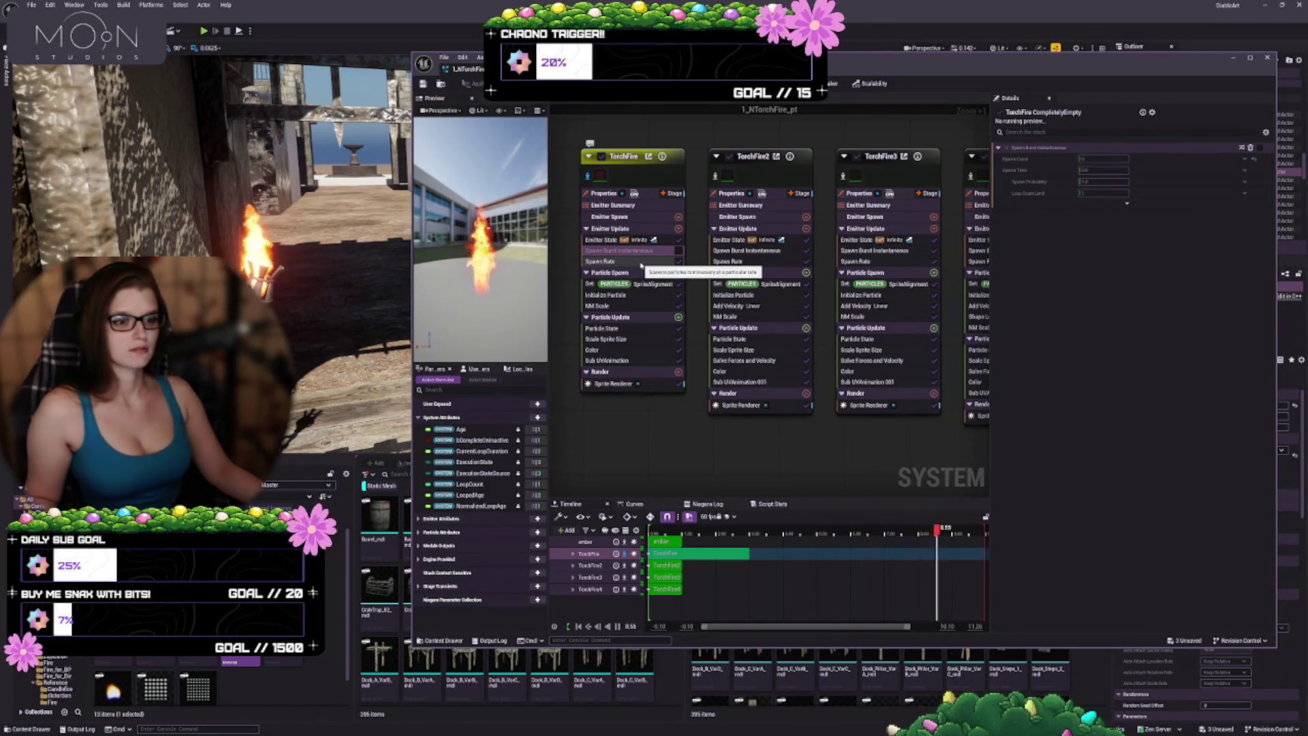
left_click(641, 264)
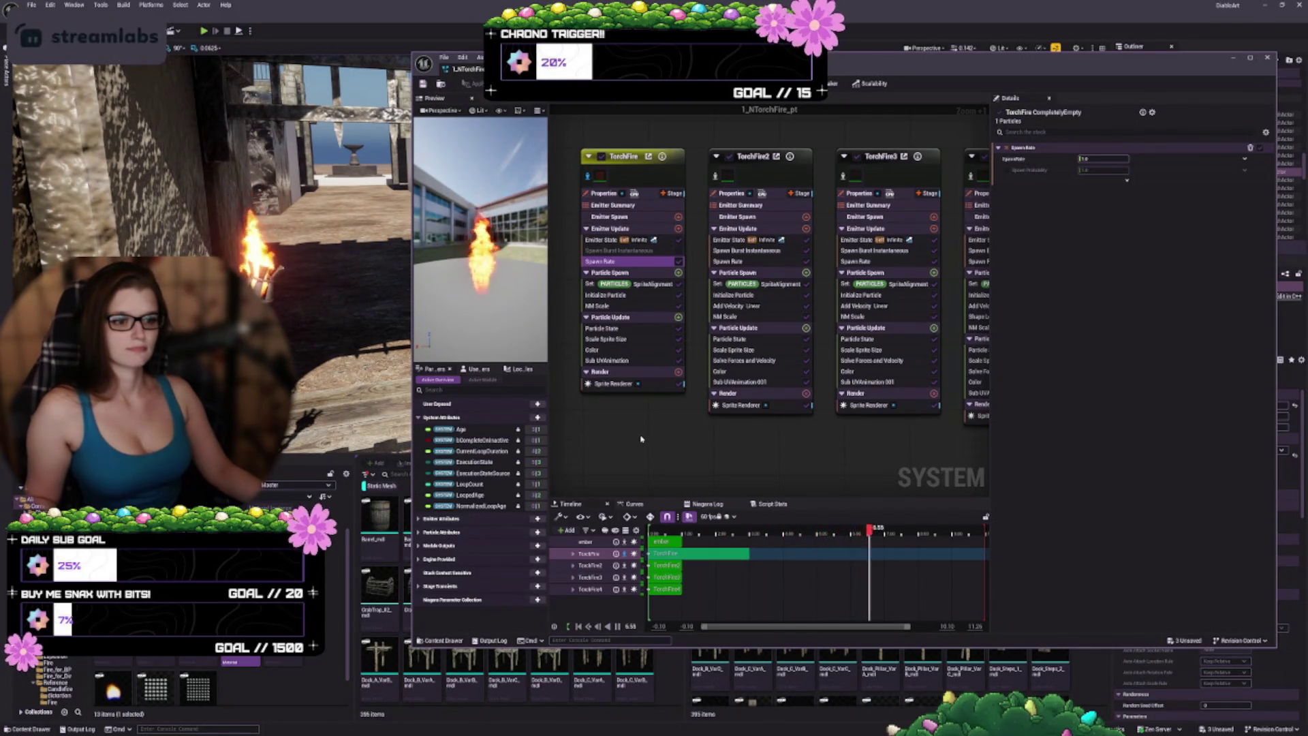
left_click(648, 285)
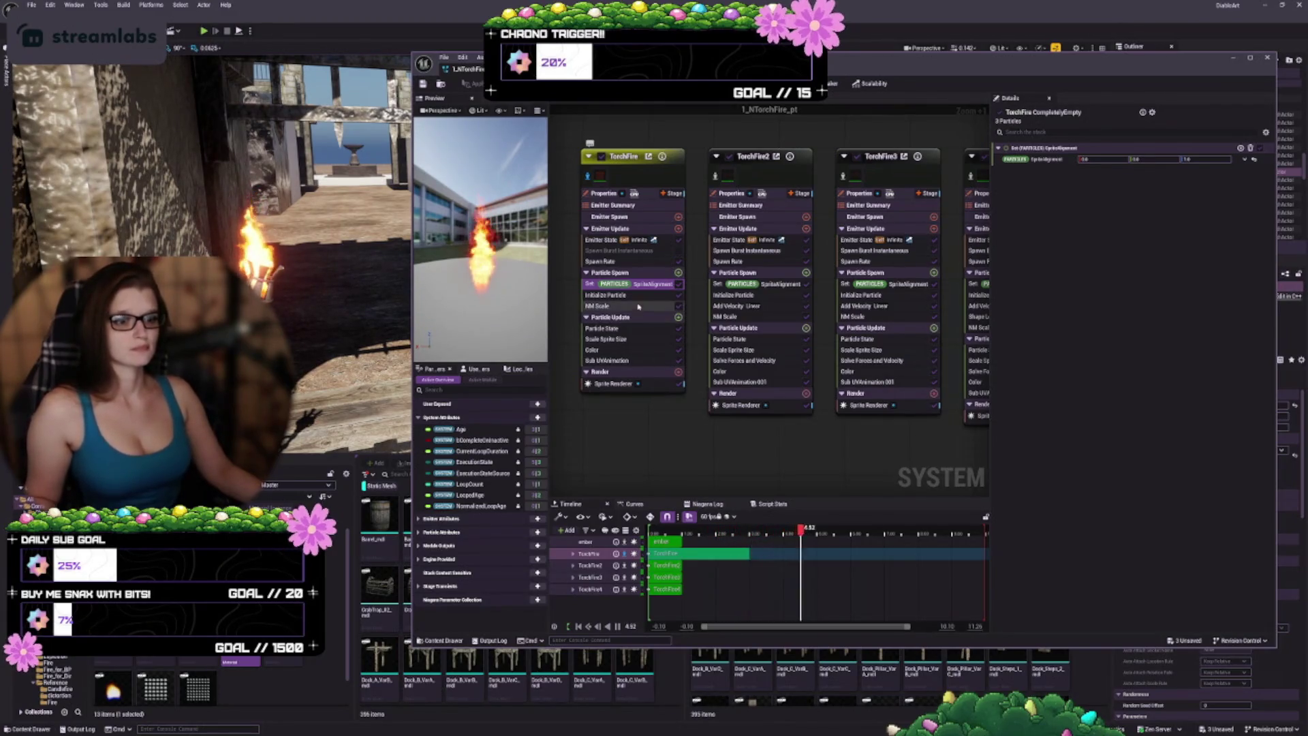
Step: Turn off NM Scale in TorchFire's Particle Spawn and select Scale Sprite Size in Particle Update
left_click(617, 296)
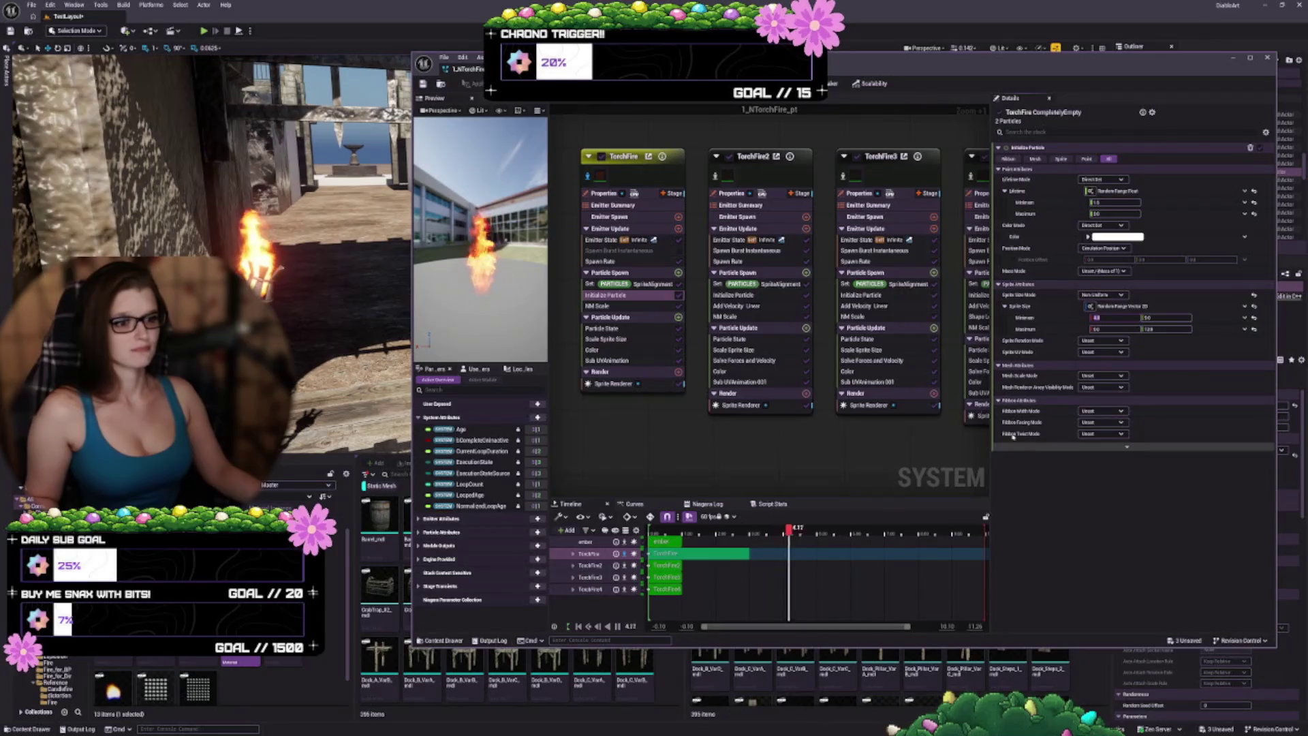
left_click(628, 306)
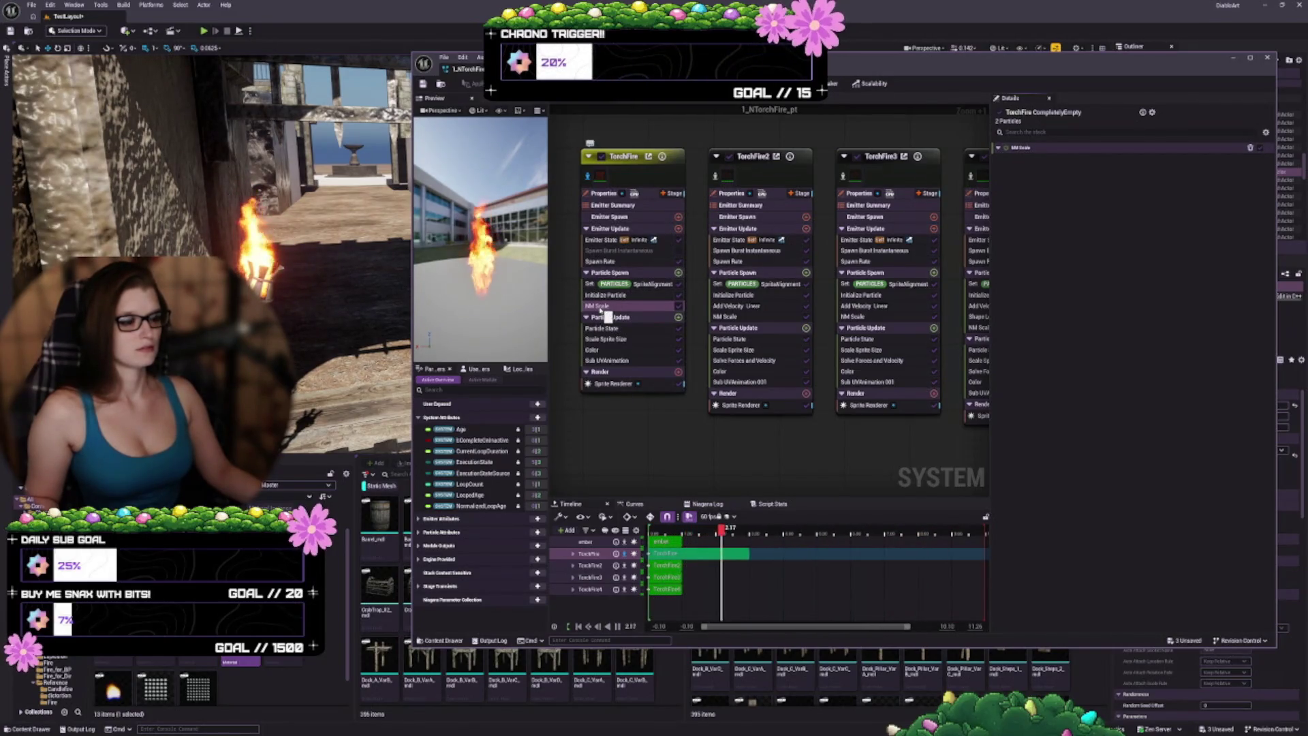
left_click(679, 308)
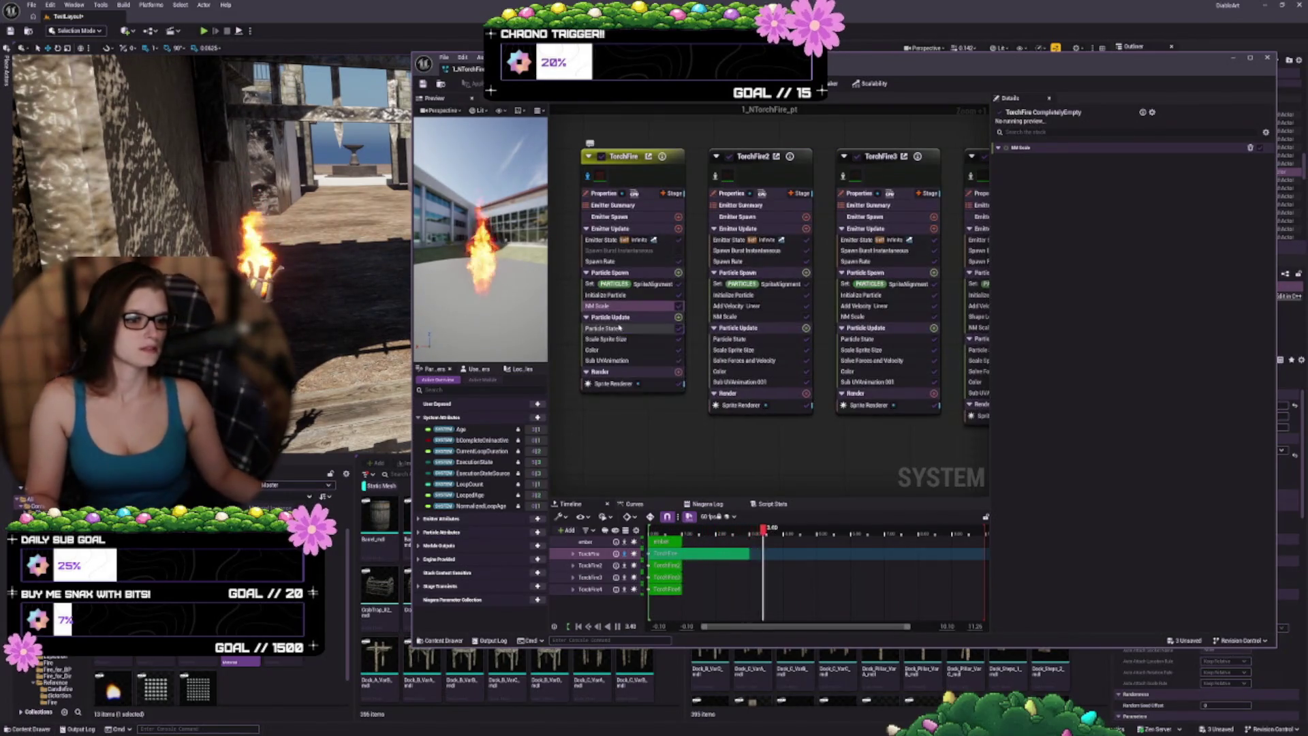
left_click(616, 329)
left_click(619, 340)
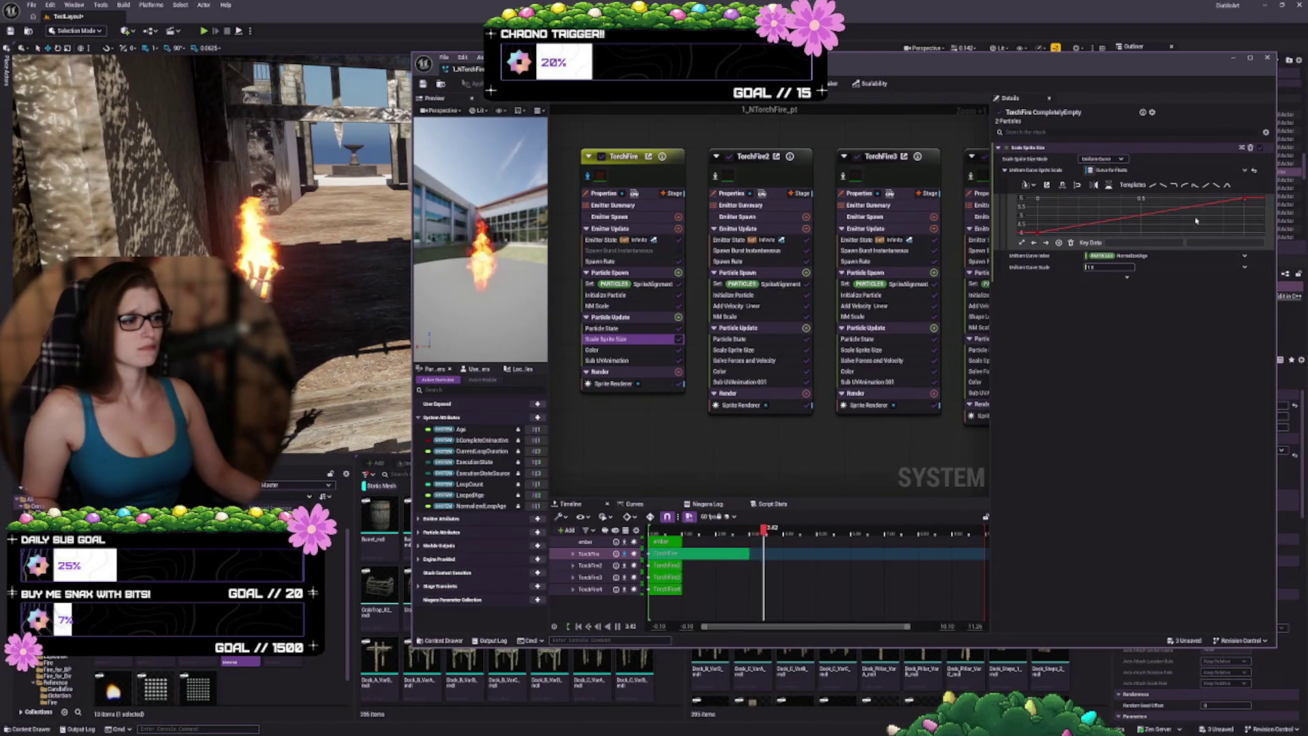
Step: Drag the first Scale Sprite Size key to flatten the curve's start into an ease-in
left_click(1038, 234)
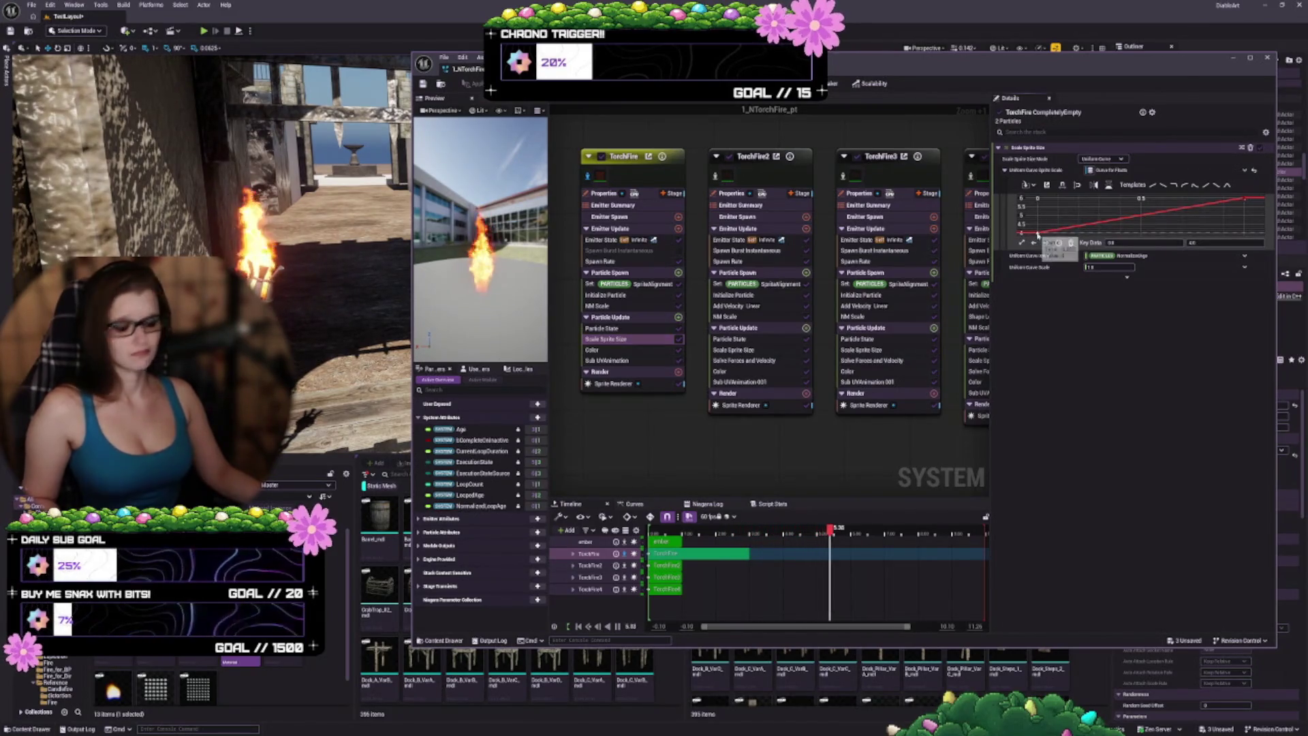
left_click_drag(1038, 234, 1121, 228)
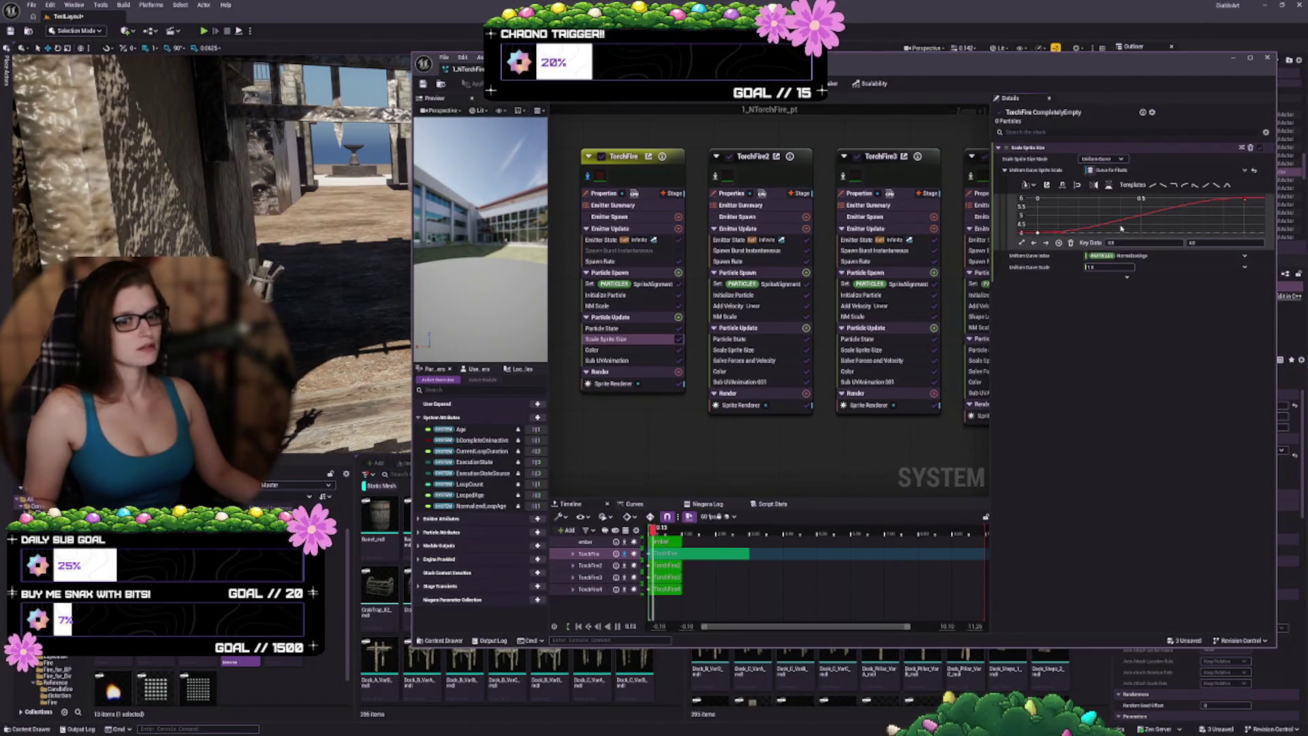
left_click(1245, 198)
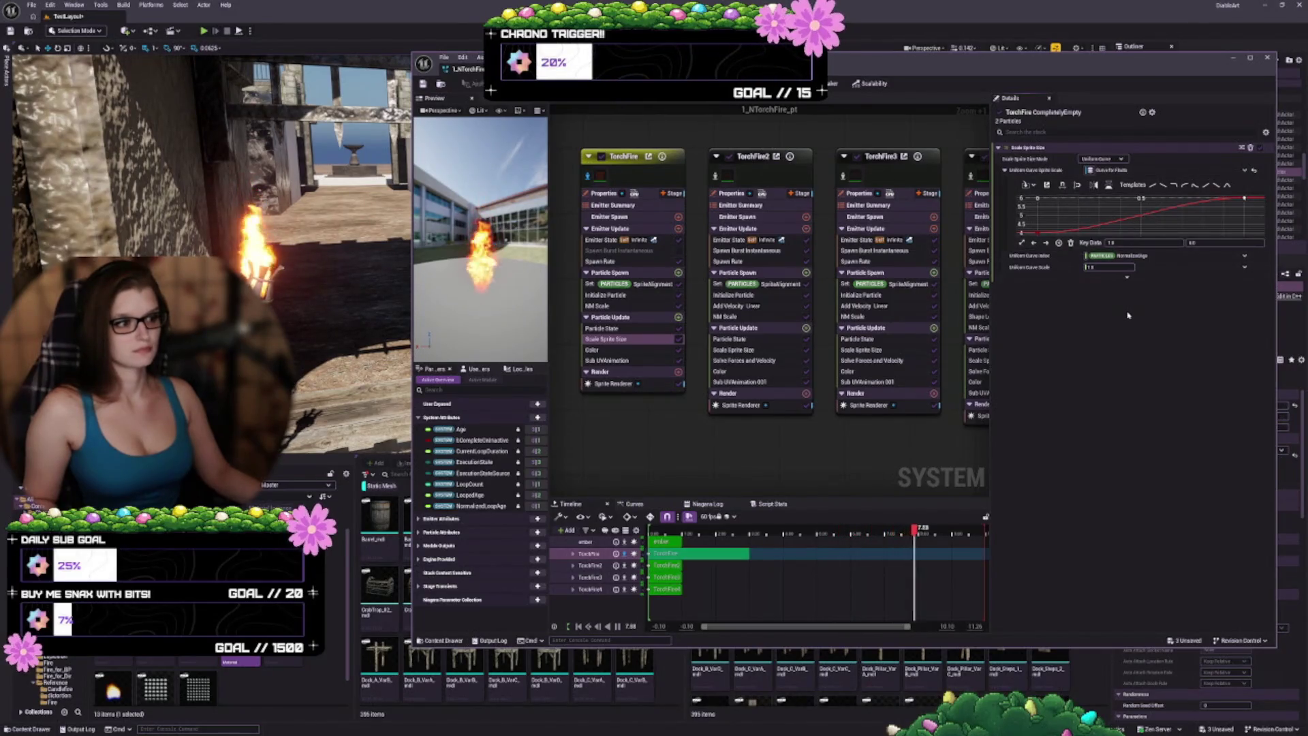
left_click(597, 351)
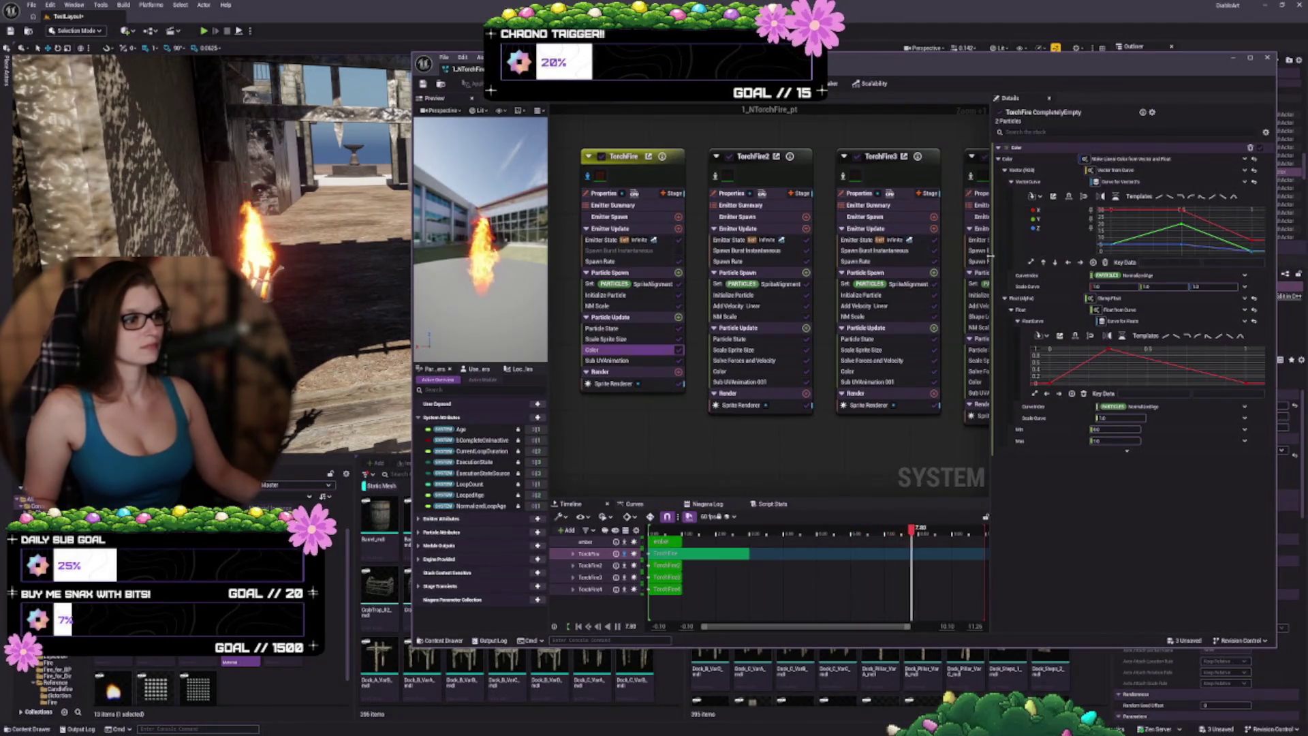
Step: Widen the Details panel and move the Color fade curve's peak key to Time 0.3, Value 1.0
mouse_move(991, 258)
left_mouse_down()
mouse_move(901, 274)
mouse_move(1019, 276)
mouse_move(991, 276)
left_mouse_up()
left_click_drag(992, 276, 996, 276)
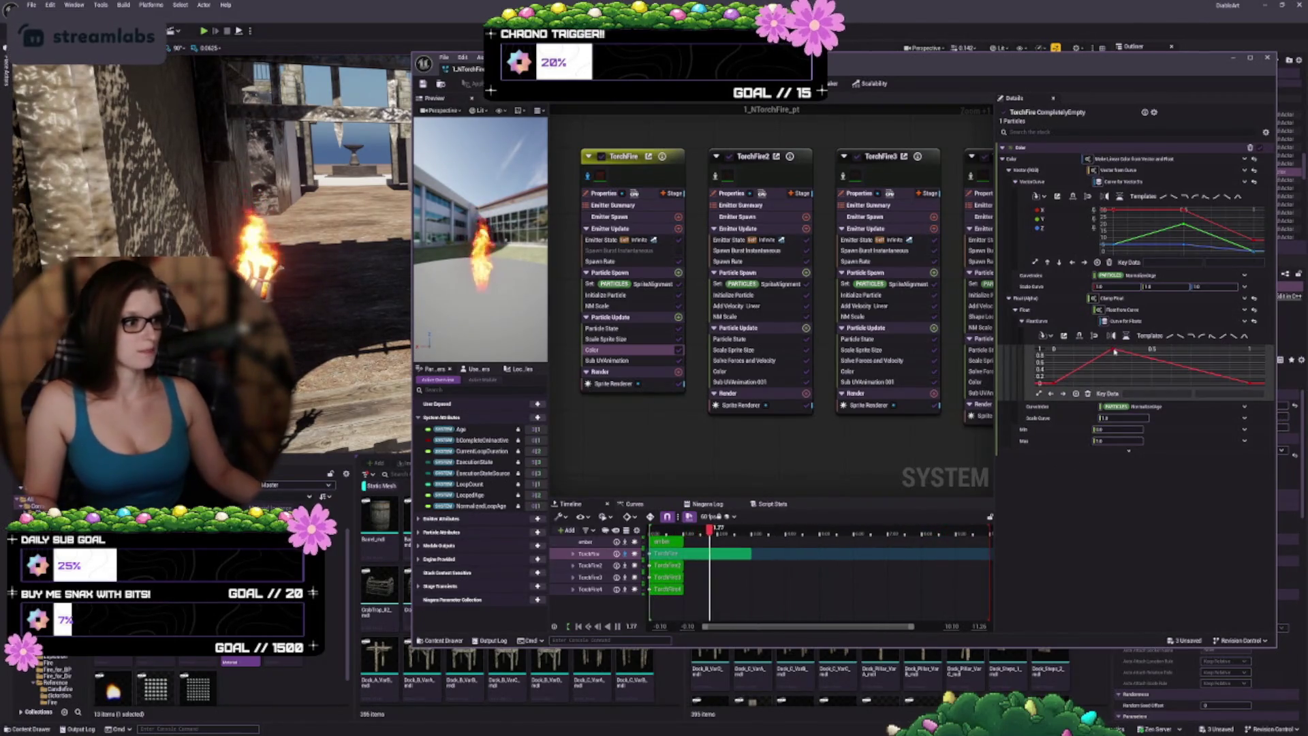
mouse_move(1115, 351)
left_click_drag(1115, 351, 1112, 349)
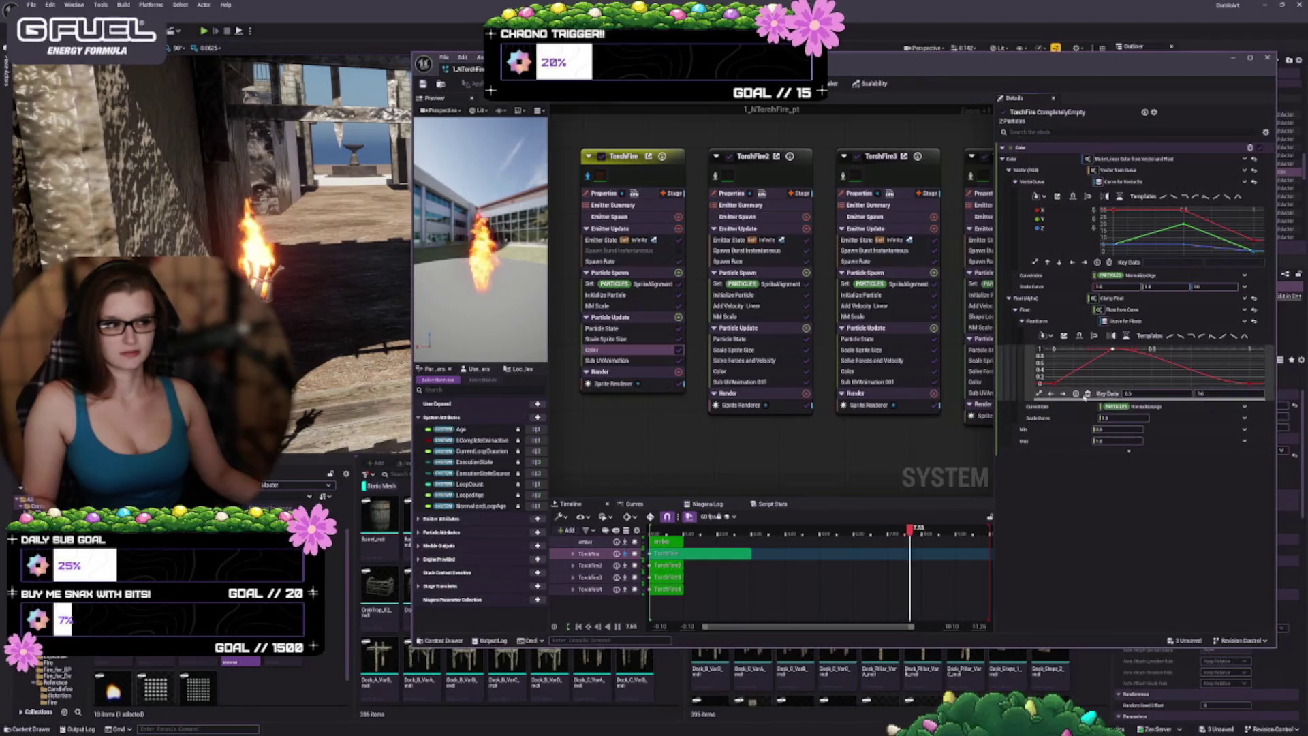
left_click(1055, 384)
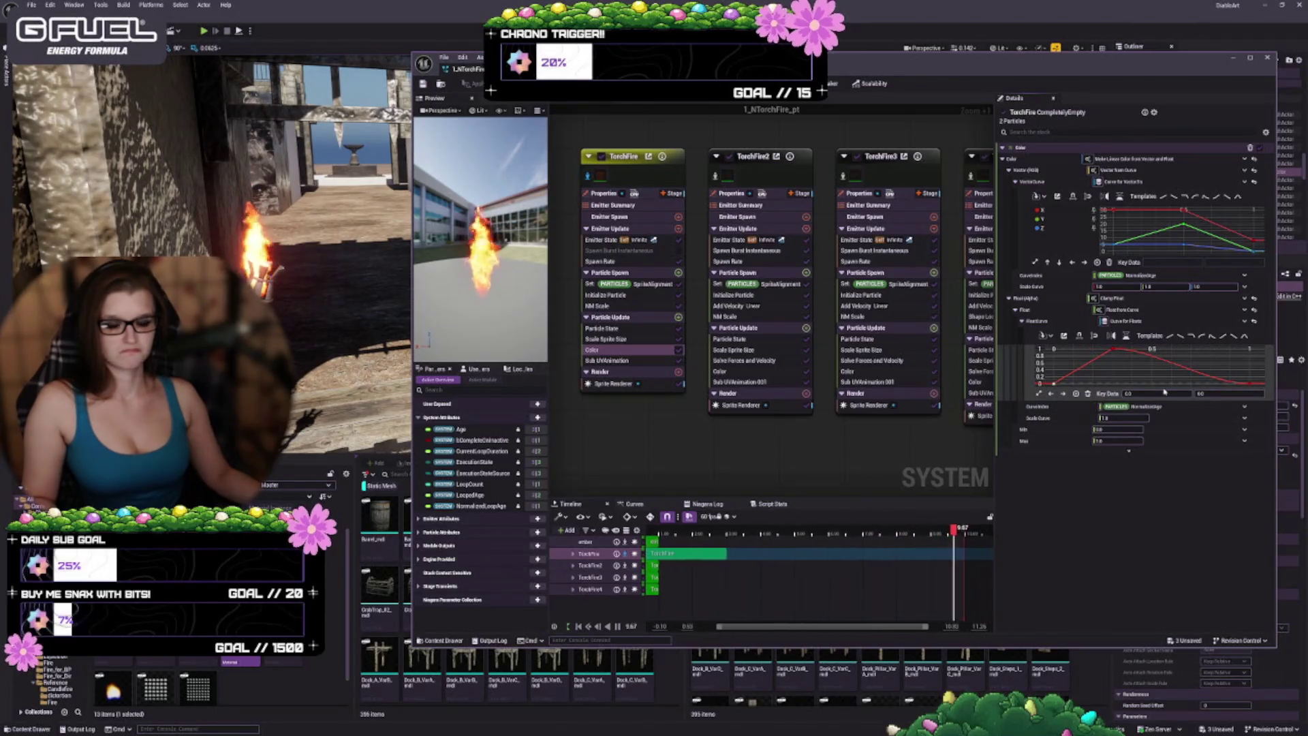
left_click(1250, 385)
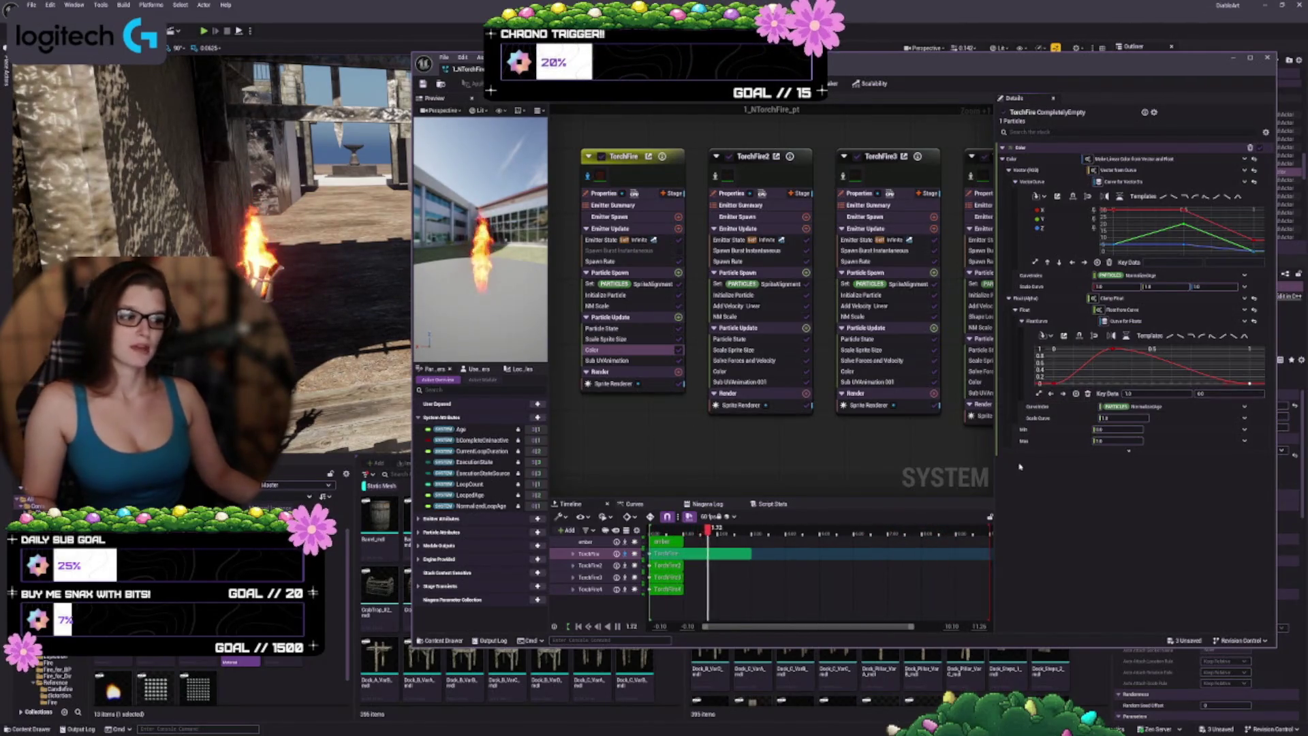
Step: Marquee-select all keys of the Color module's RGB vector curve
left_click(1128, 425)
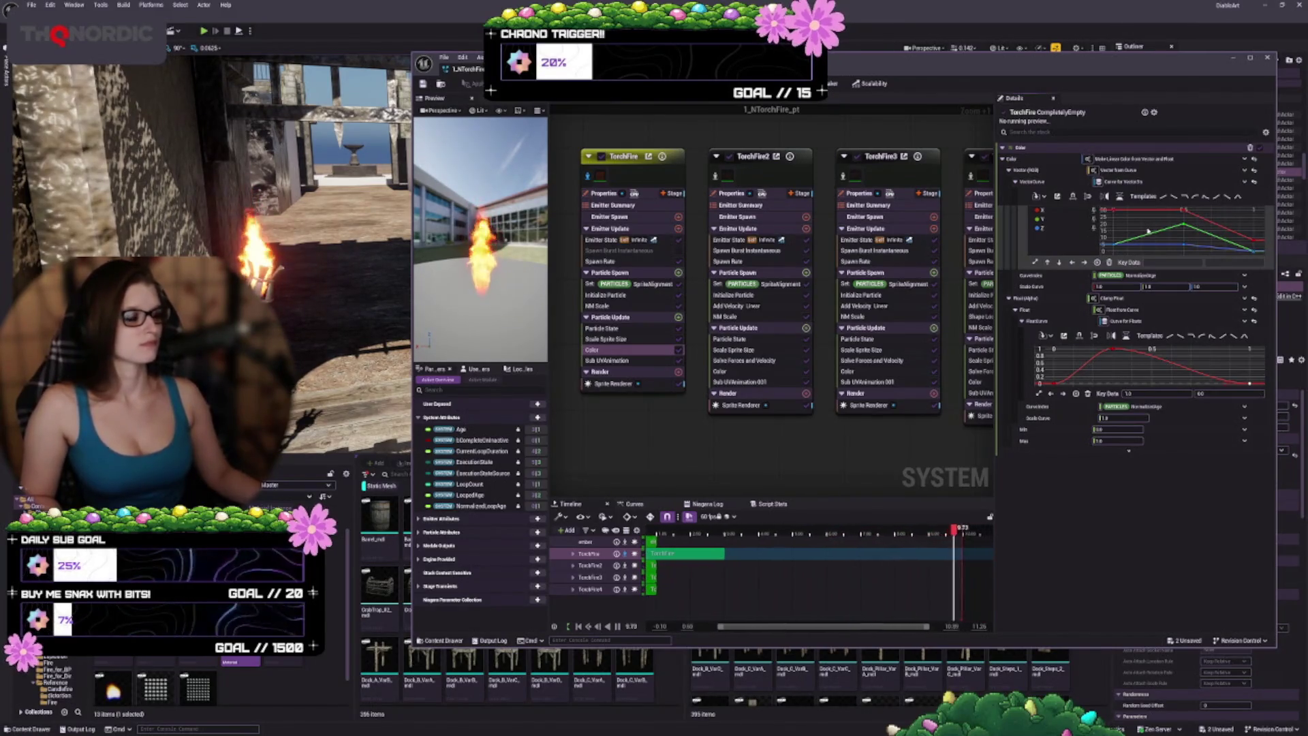
scroll(1153, 237, "down", 1)
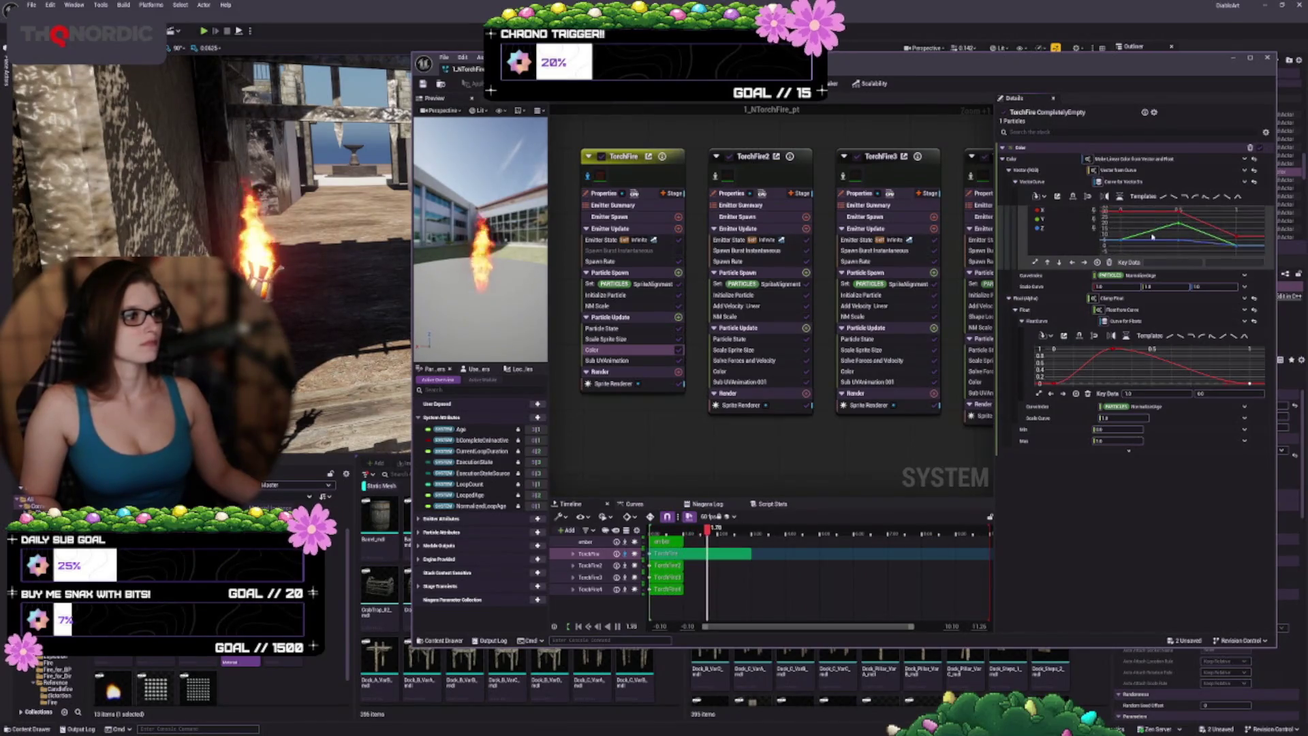
scroll(1151, 249, "down", 2)
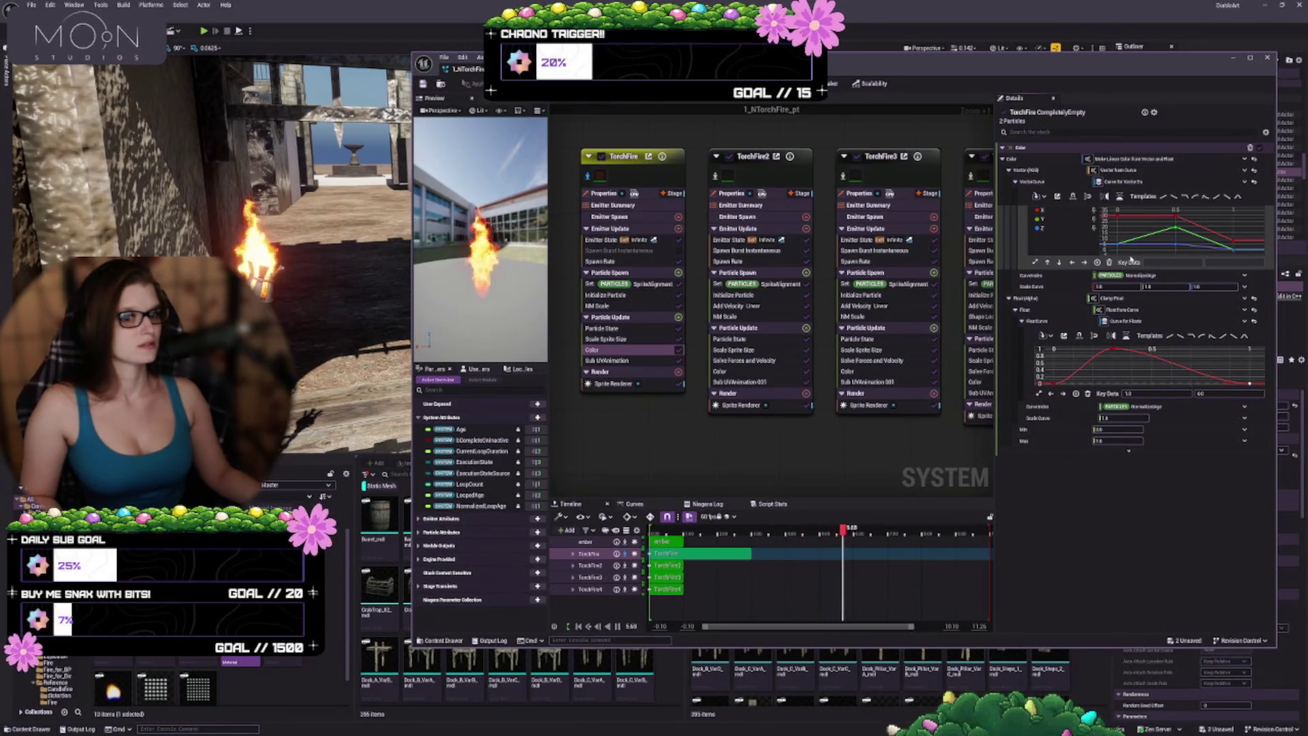
scroll(1150, 240, "down", 1)
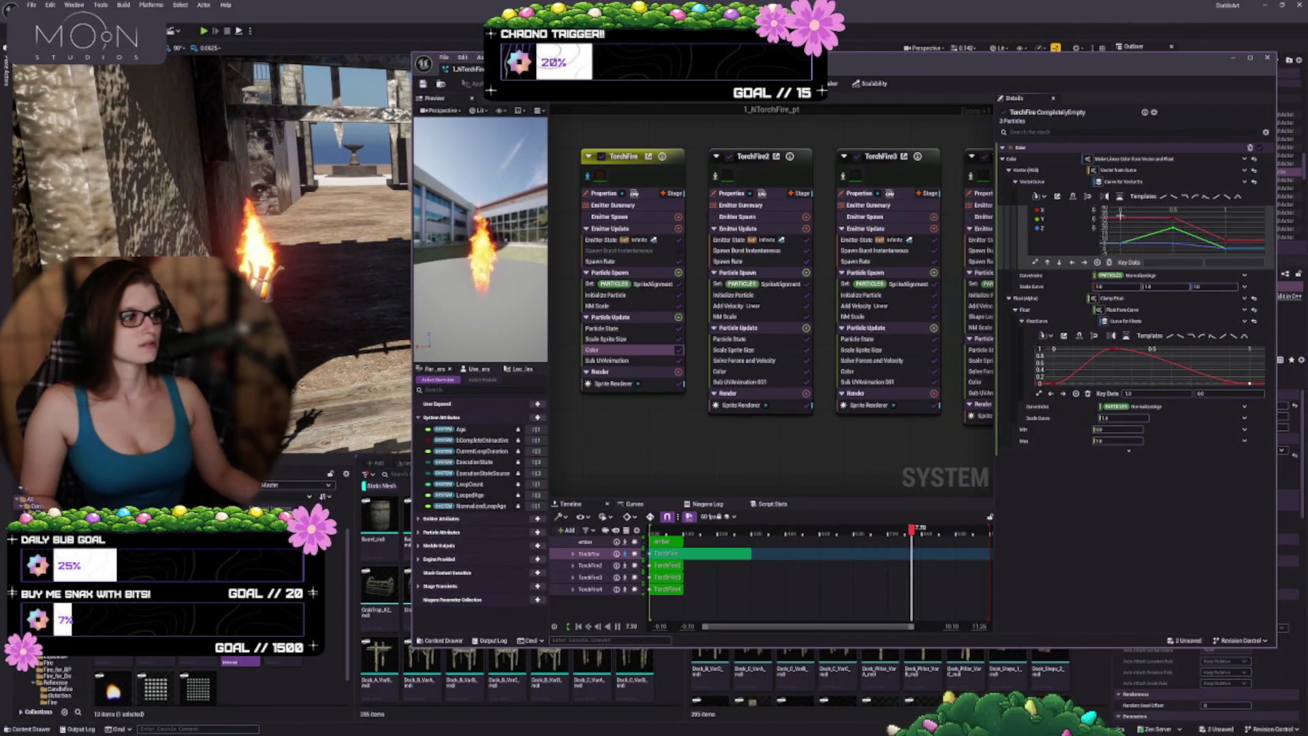
left_click_drag(1216, 252, 1216, 253)
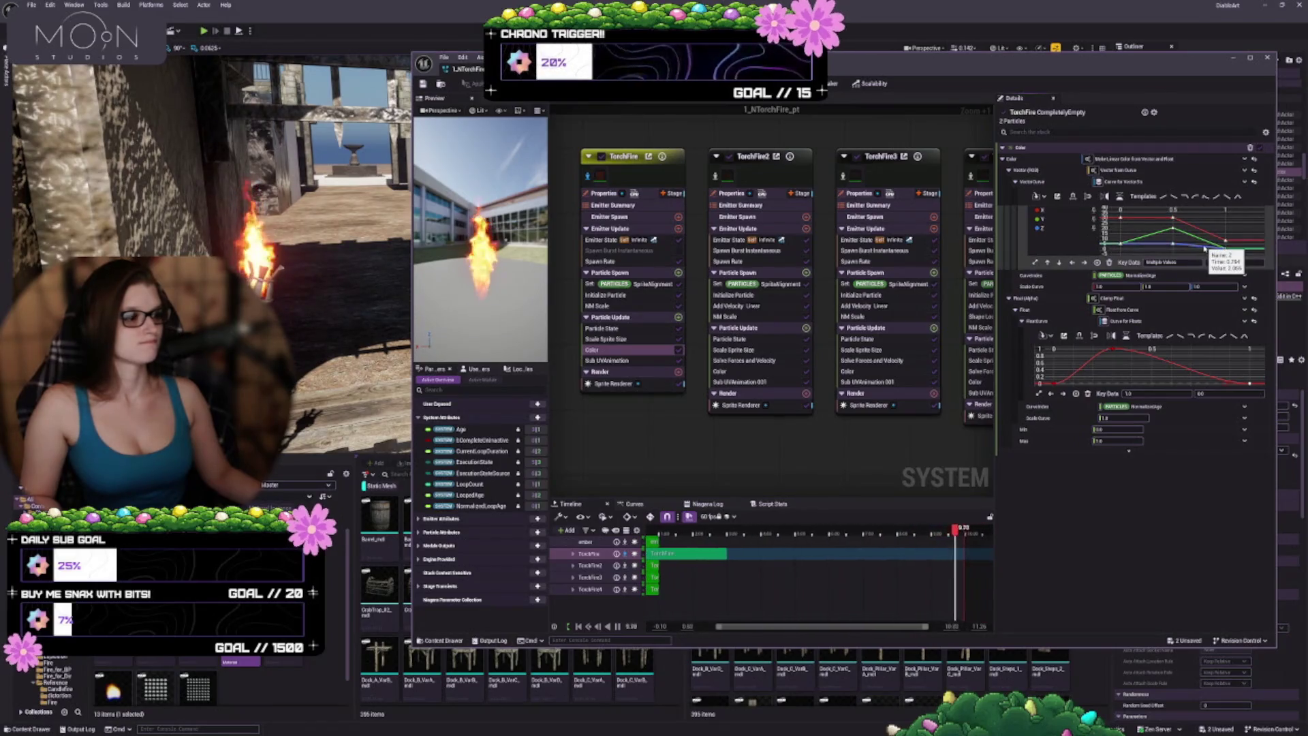